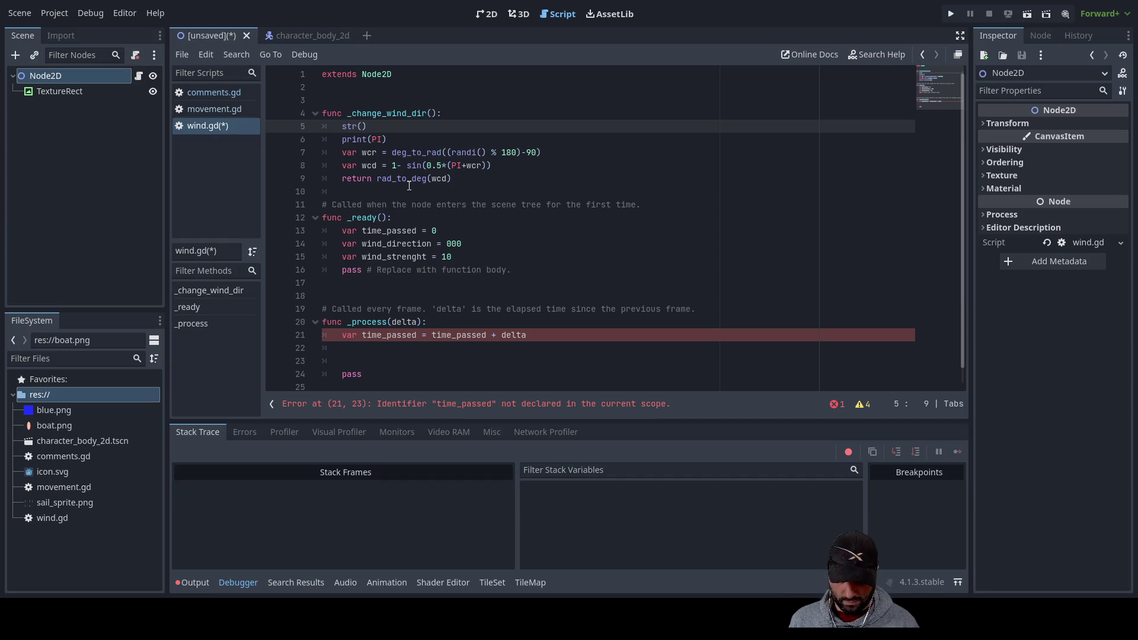
Delete the stray str(PI) line above print(PI) in _change_wind_dir
{"action": "key", "text": "shift+Home"}
{"action": "key", "text": "BackSpace"}
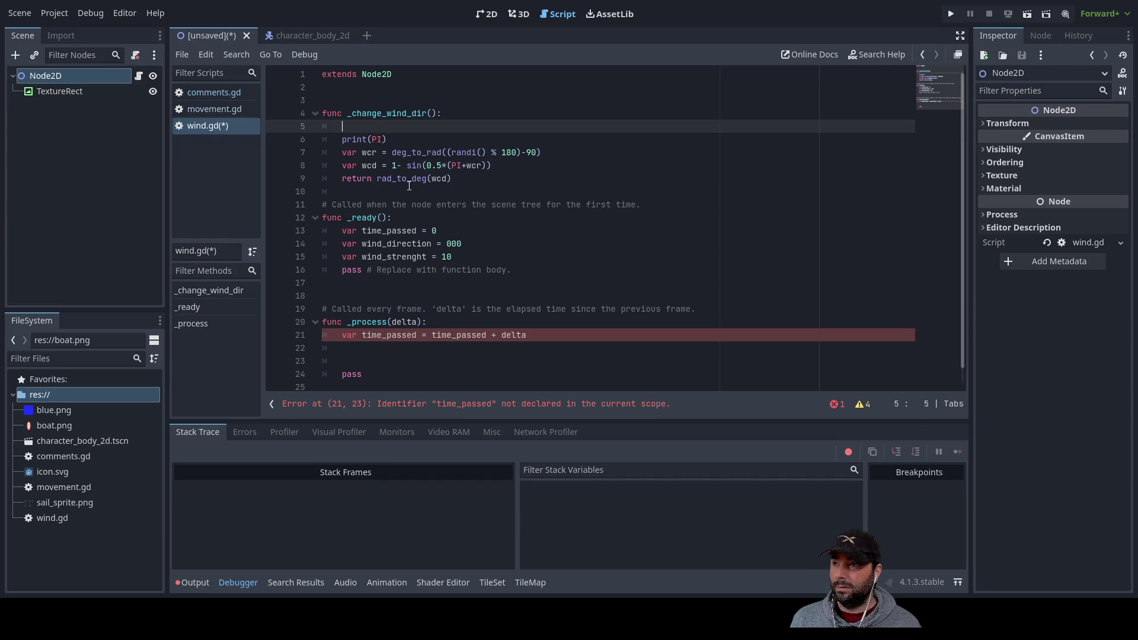
{"action": "key", "text": "Down"}
{"action": "key", "text": "Right"}
Change print(PI) to print(str(PI)+"this is pi")
{"action": "key", "text": "Right"}
{"action": "key", "text": "Right"}
{"action": "type", "text": "str("}
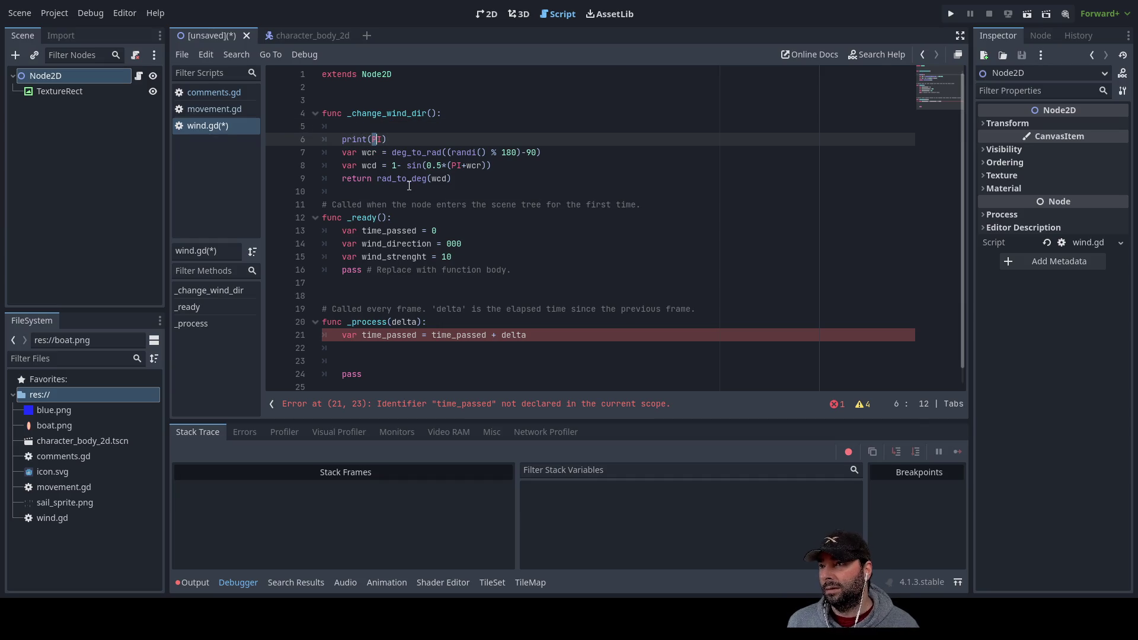
{"action": "key", "text": "Right"}
{"action": "key", "text": "Right"}
{"action": "type", "text": ")+\""}
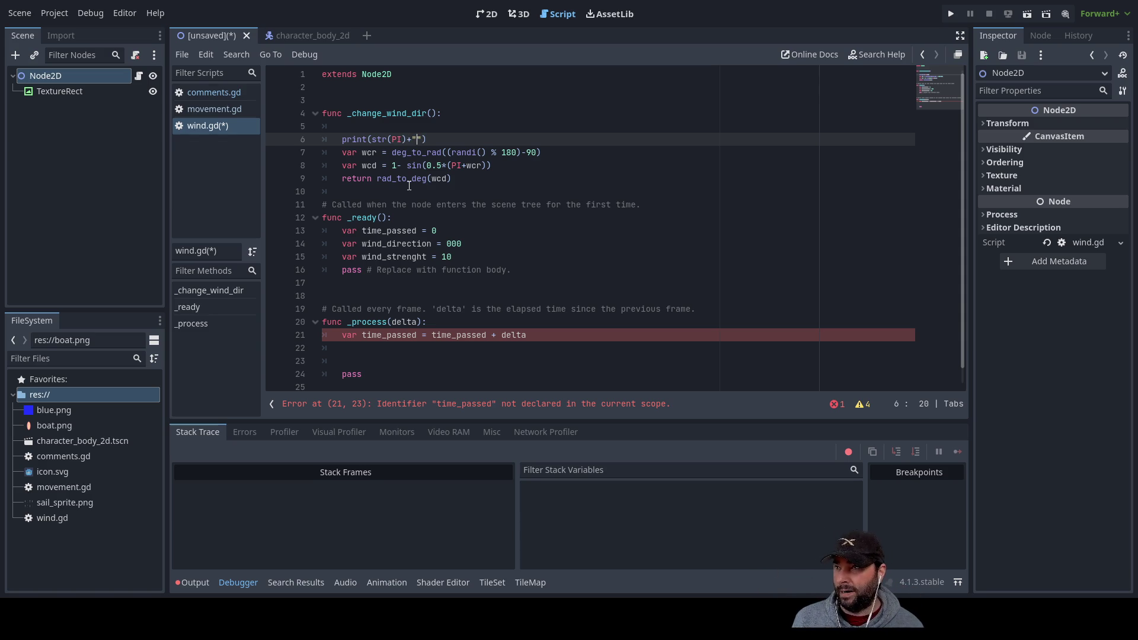
{"action": "type", "text": "this is pi"}
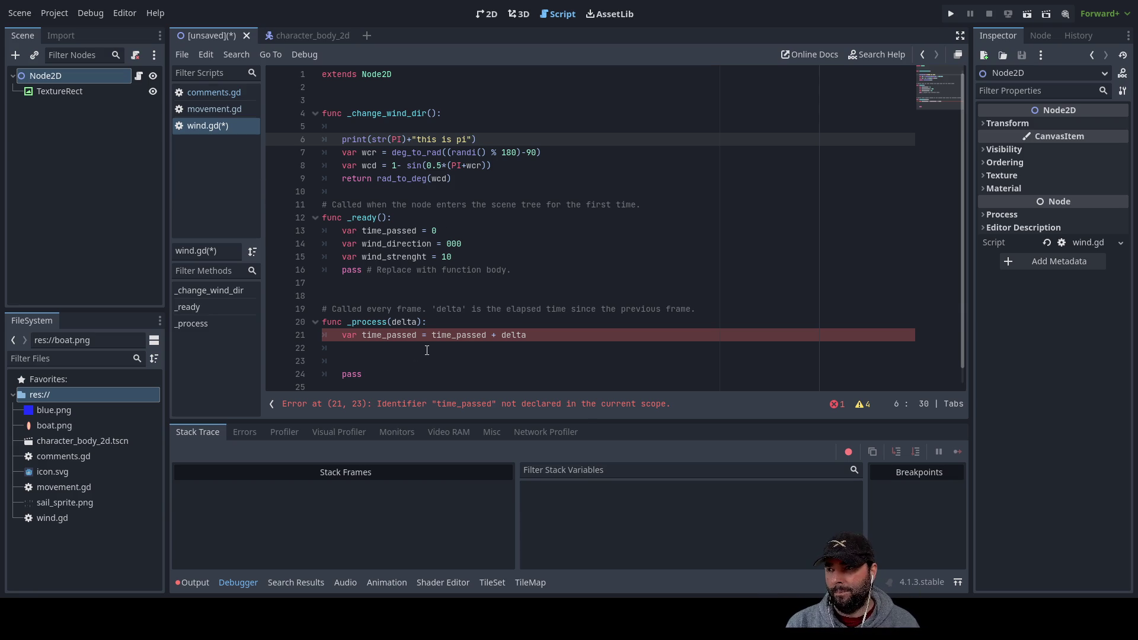
{"action": "left_click", "coordinate": [417, 354]}
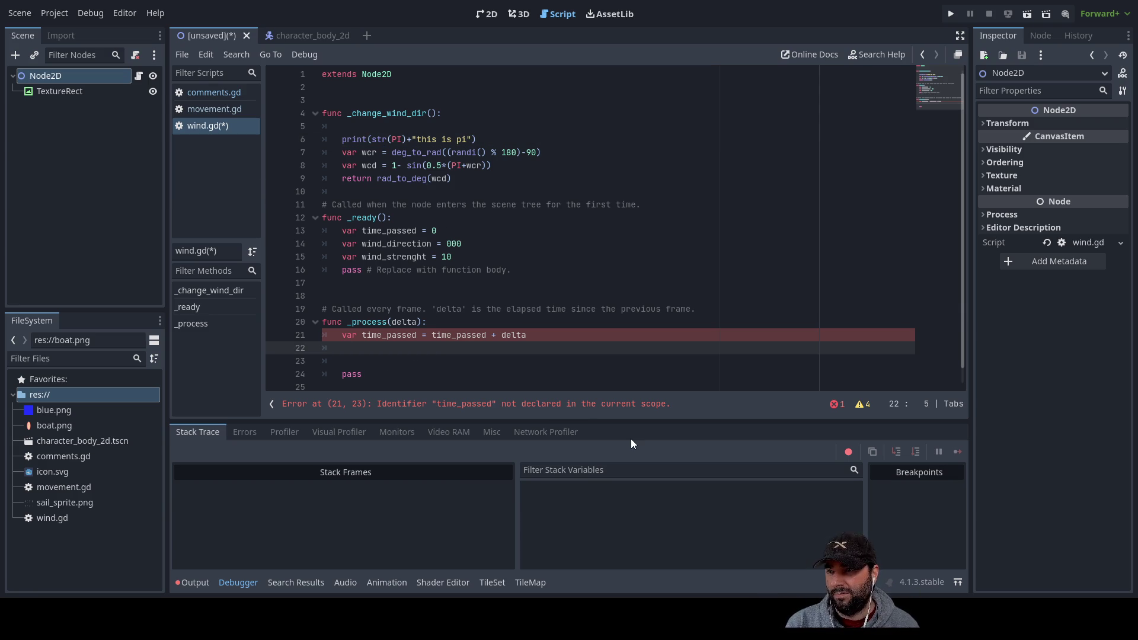
Remove 'var ' from line 21 so it reads time_passed = time_passed + delta, keeping the indentation
{"action": "key", "text": "Up"}
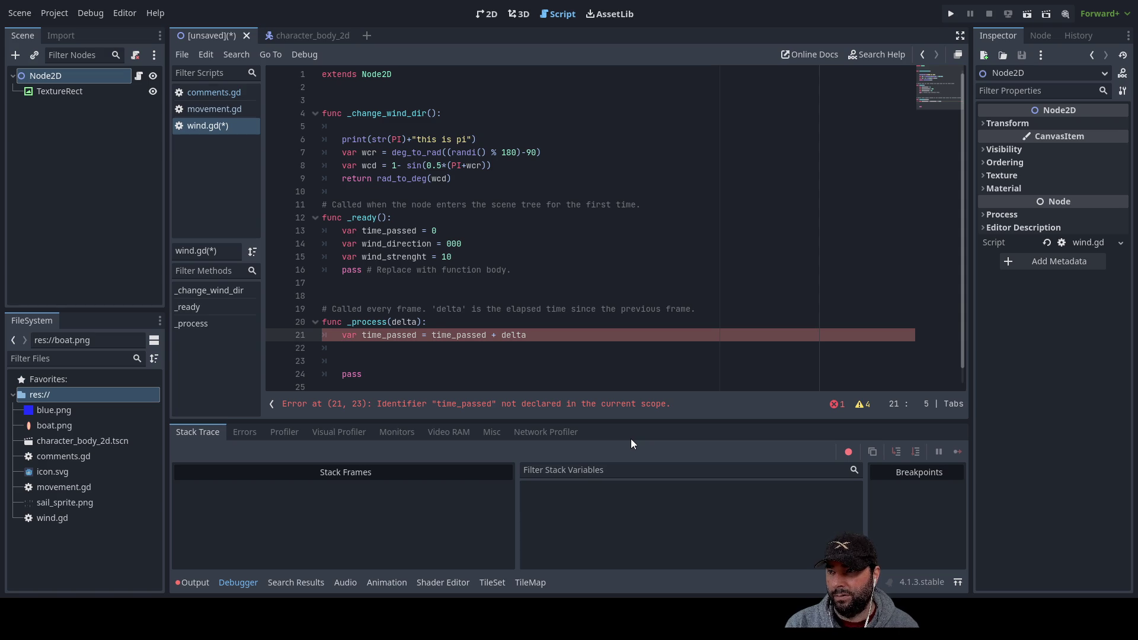
{"action": "key", "text": "Right"}
{"action": "key", "text": "Right"}
{"action": "key", "text": "Right"}
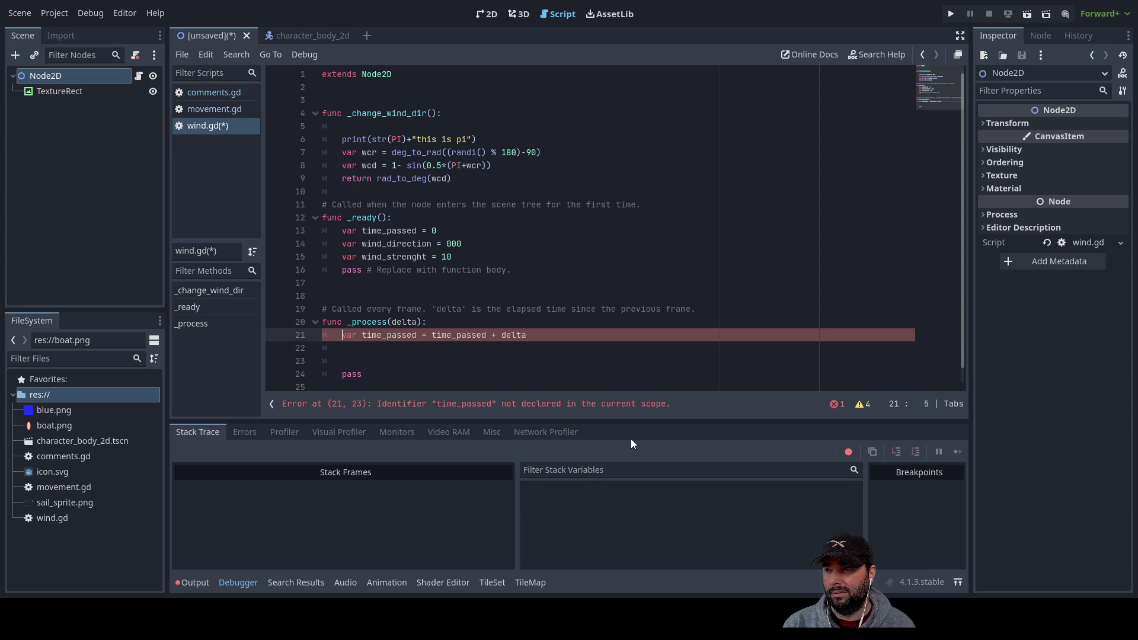
{"action": "key", "text": "Delete"}
{"action": "key", "text": "Delete"}
{"action": "key", "text": "Delete"}
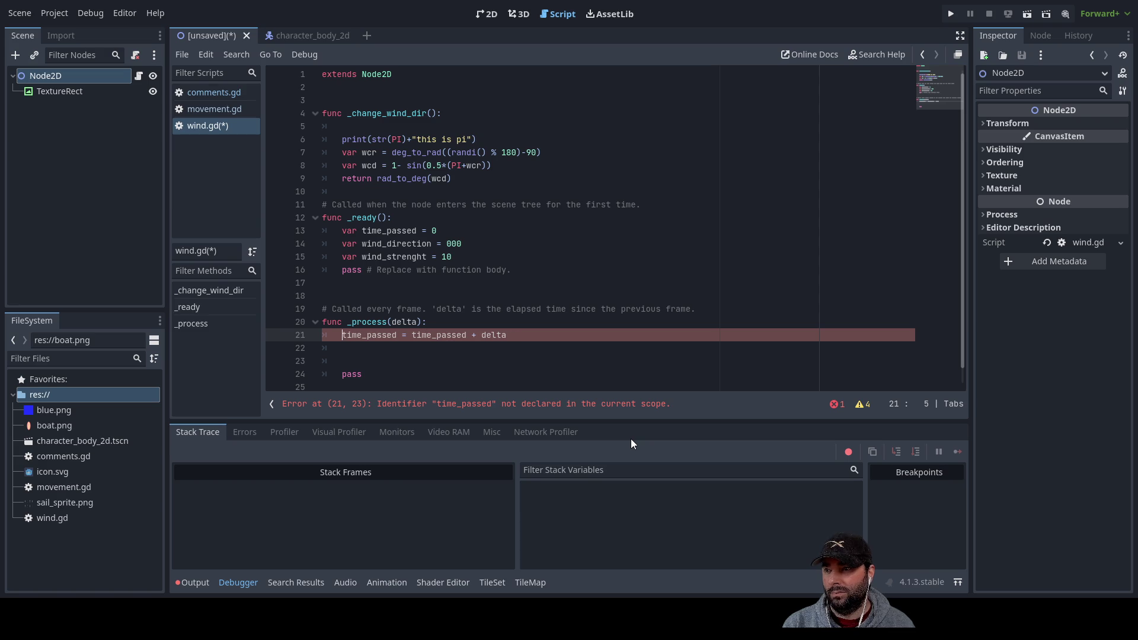
{"action": "key", "text": "BackSpace"}
{"action": "key", "text": "Tab"}
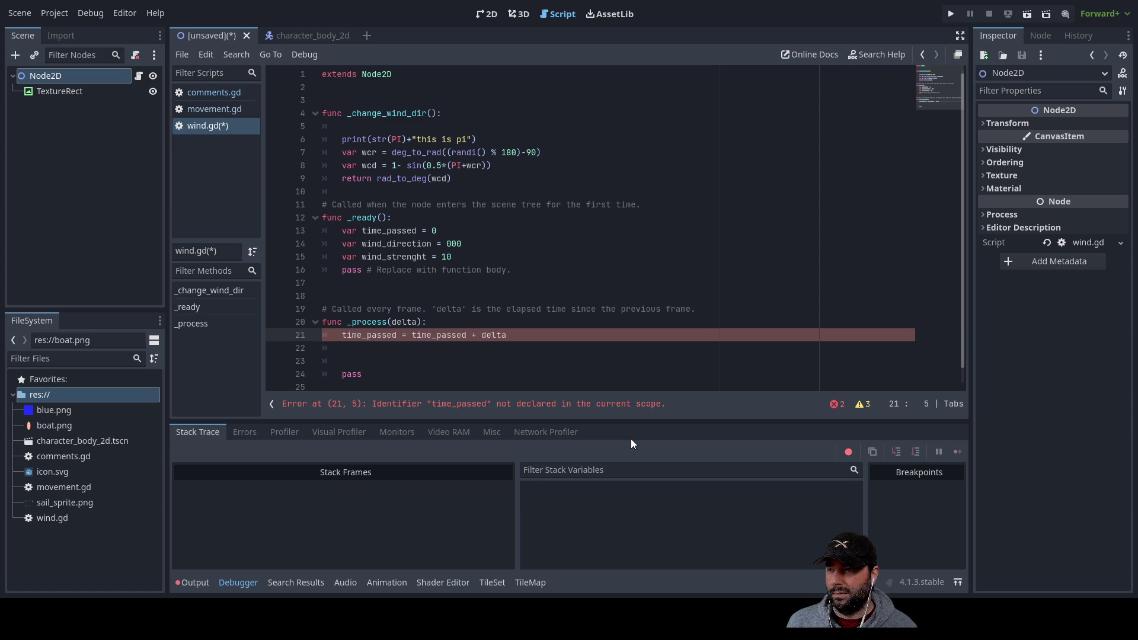
{"action": "key", "text": "Up"}
{"action": "key", "text": "Up"}
{"action": "key", "text": "Down"}
{"action": "key", "text": "Down"}
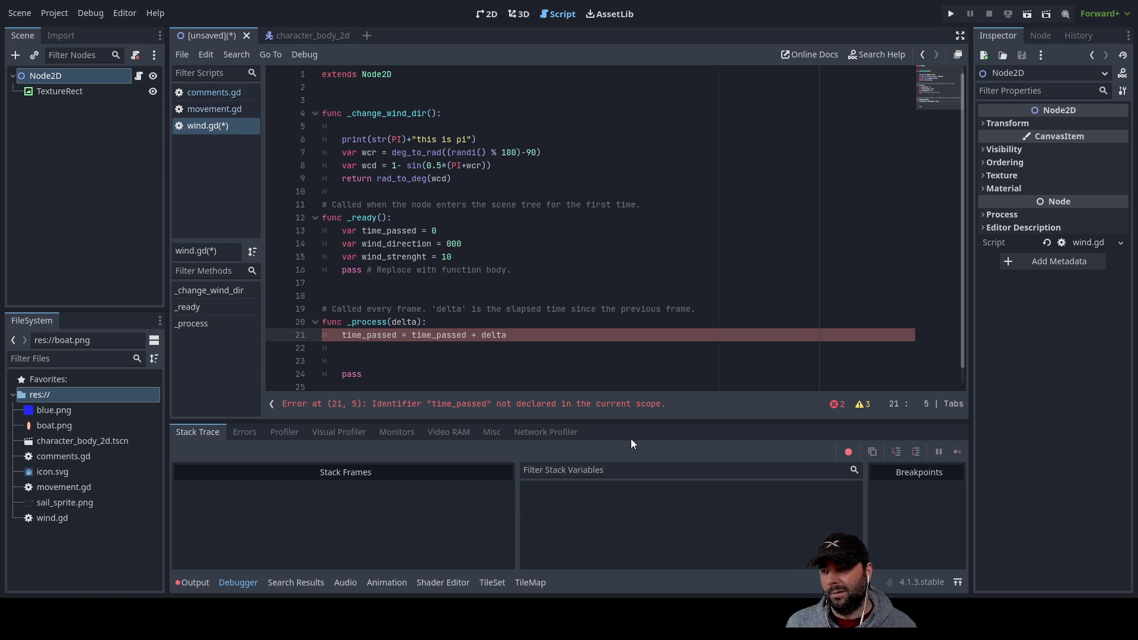
{"action": "key", "text": "Right"}
{"action": "key", "text": "Right"}
{"action": "key", "text": "Right"}
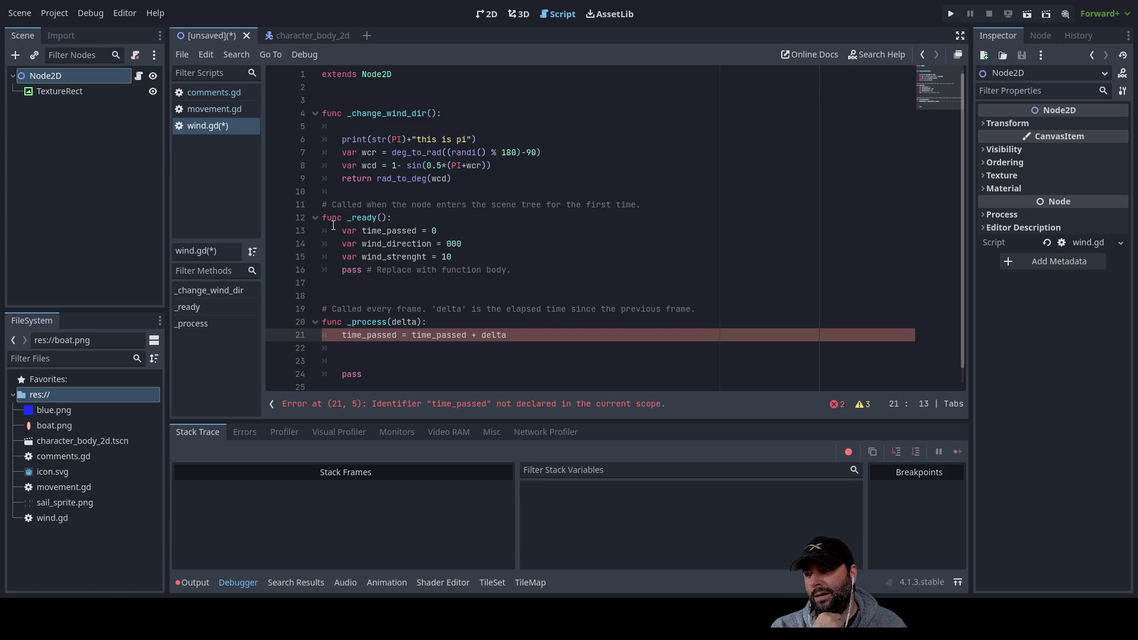
{"action": "left_click_drag", "start_coordinate": [362, 230], "coordinate": [432, 230]}
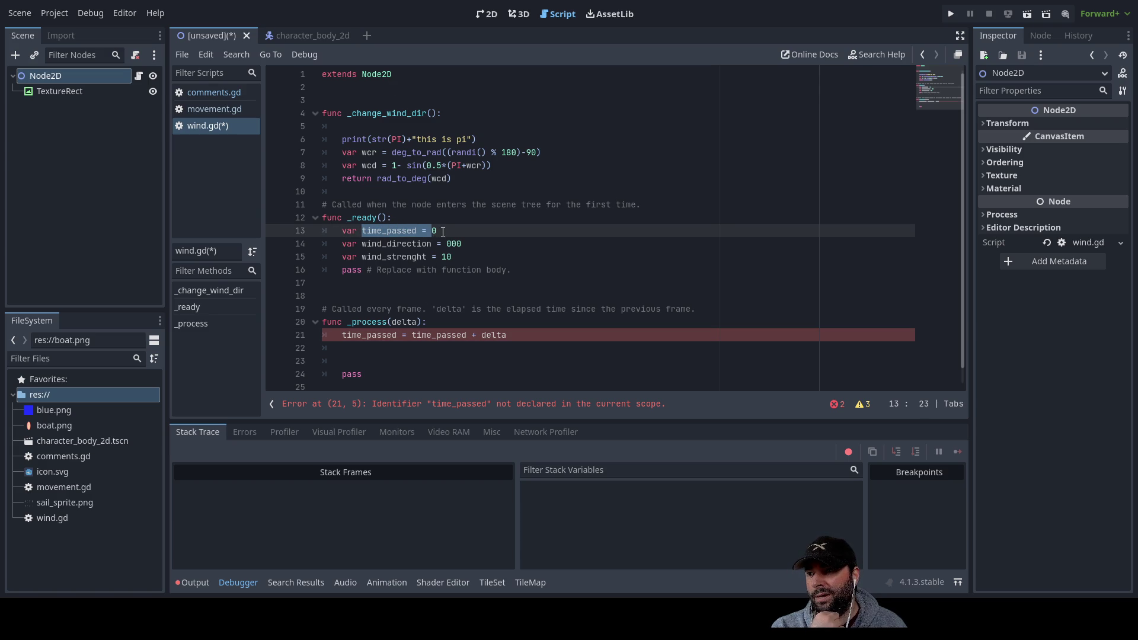
Move var time_passed = 0 from _ready to the script top below extends Node2D
{"action": "left_click_drag", "start_coordinate": [437, 231], "coordinate": [315, 236]}
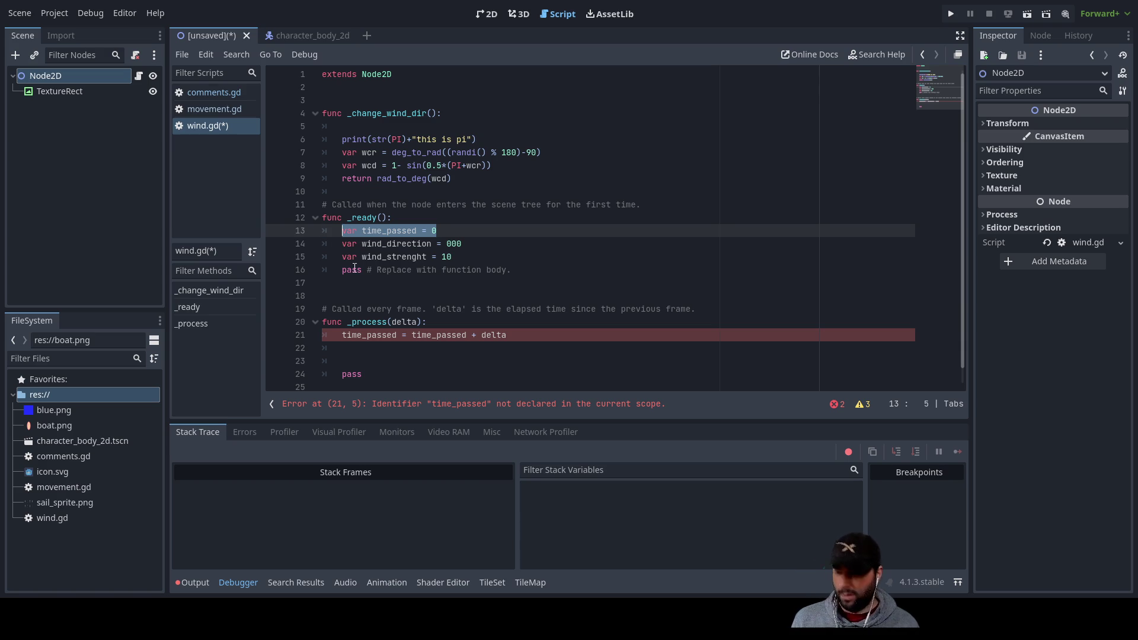
{"action": "key", "text": "ctrl+x"}
{"action": "left_click", "coordinate": [341, 100]}
{"action": "key", "text": "ctrl+v"}
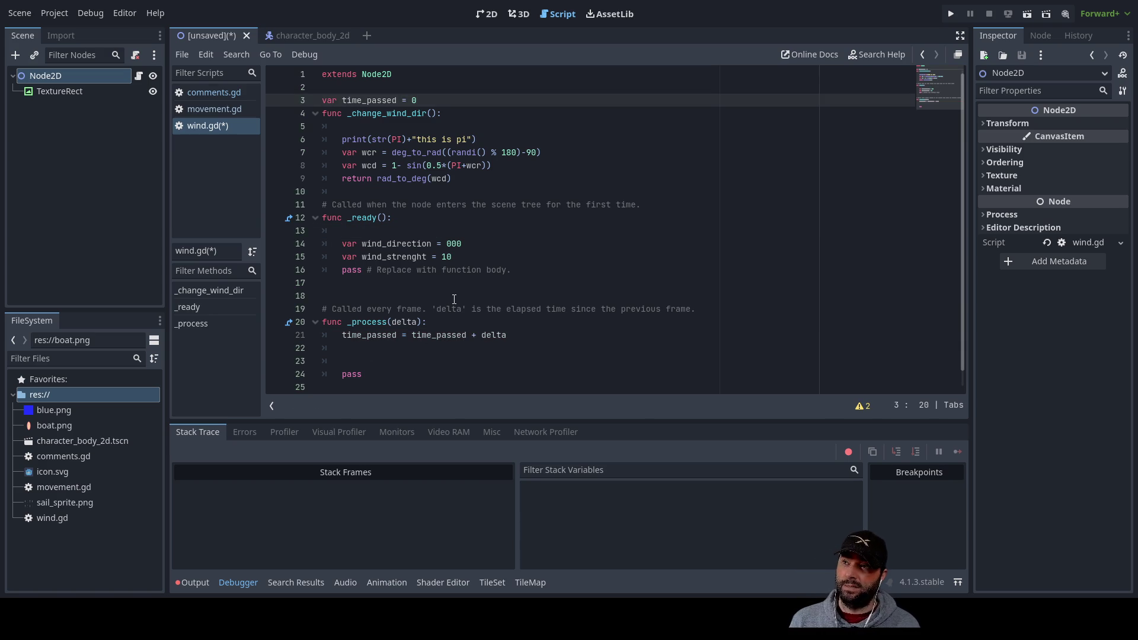
{"action": "key", "text": "Return"}
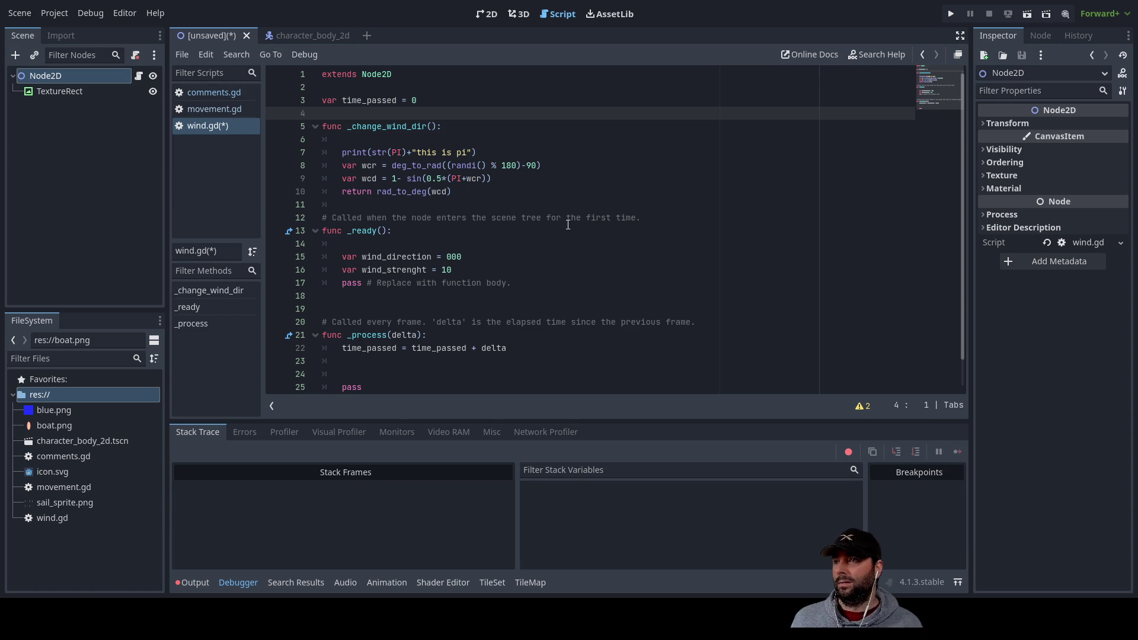
Start typing 'when' on the empty line in _process
{"action": "scroll", "coordinate": [521, 225], "scroll_direction": "down", "scroll_amount": 1}
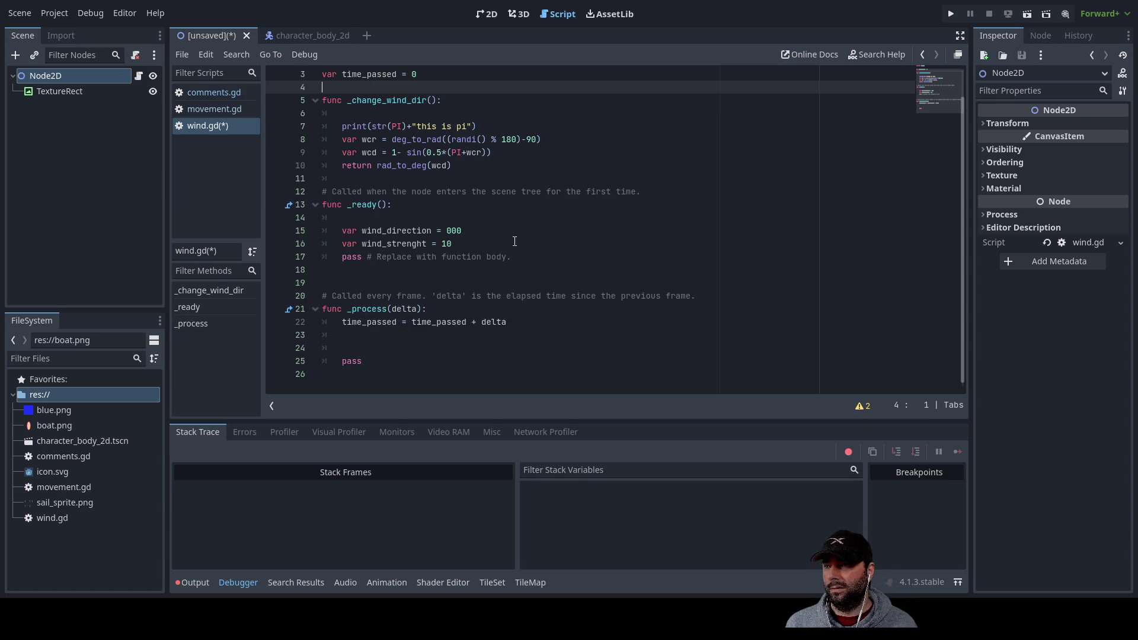
{"action": "left_click", "coordinate": [388, 331]}
{"action": "type", "text": "when"}
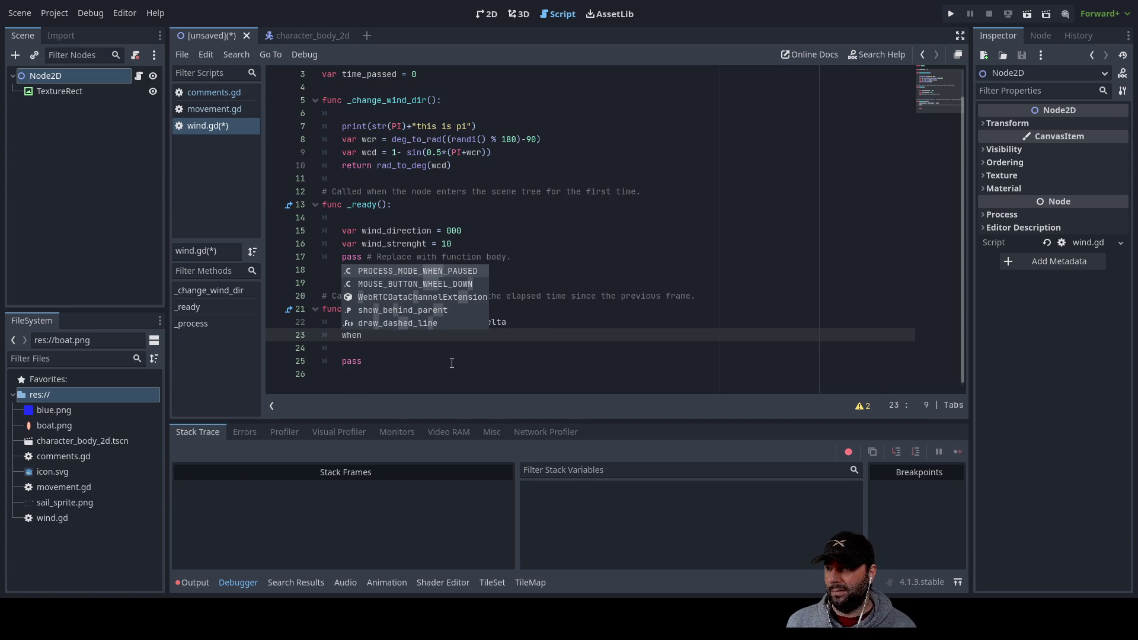
Replace 'when' with 'if time_passed >= 10:' and start the indented block body
{"action": "key", "text": "BackSpace"}
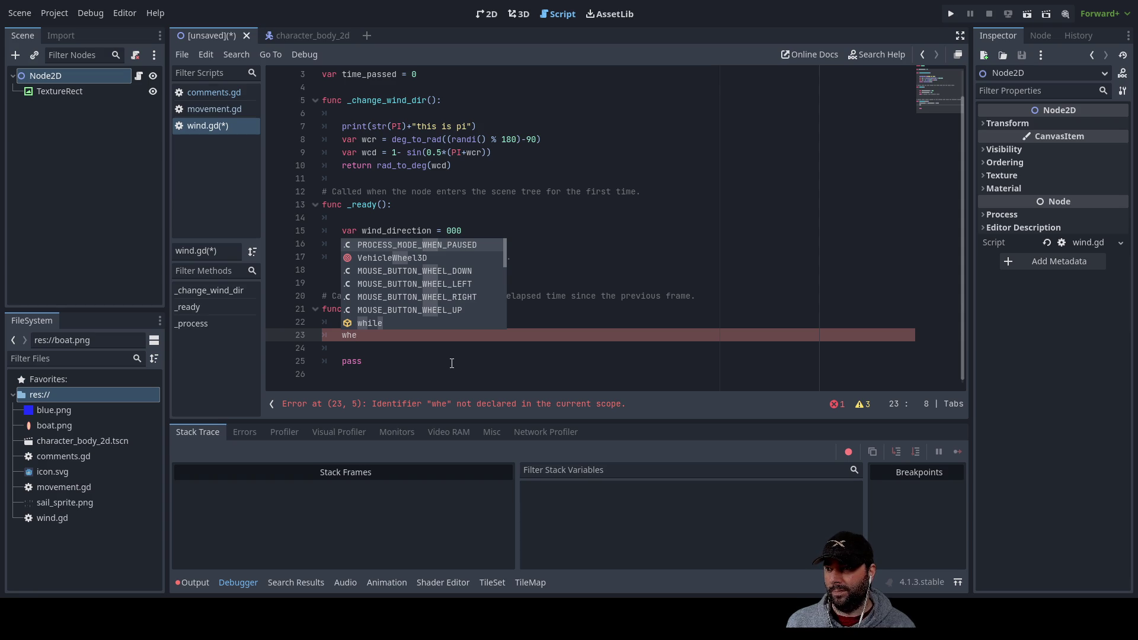
{"action": "key", "text": "BackSpace"}
{"action": "key", "text": "BackSpace"}
{"action": "key", "text": "BackSpace"}
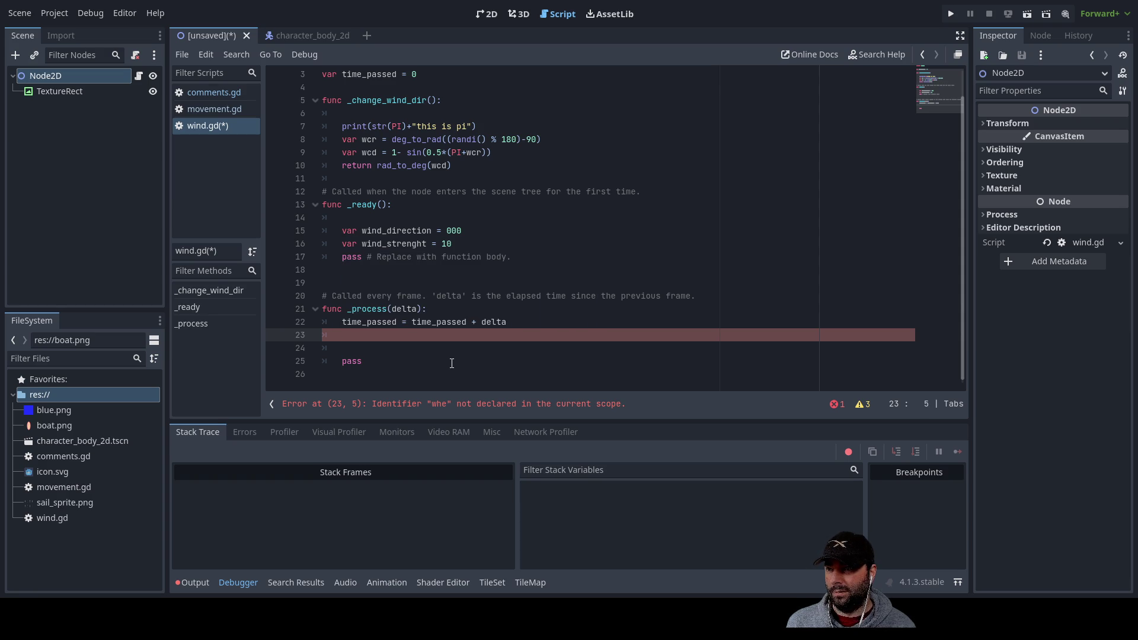
{"action": "type", "text": "if "}
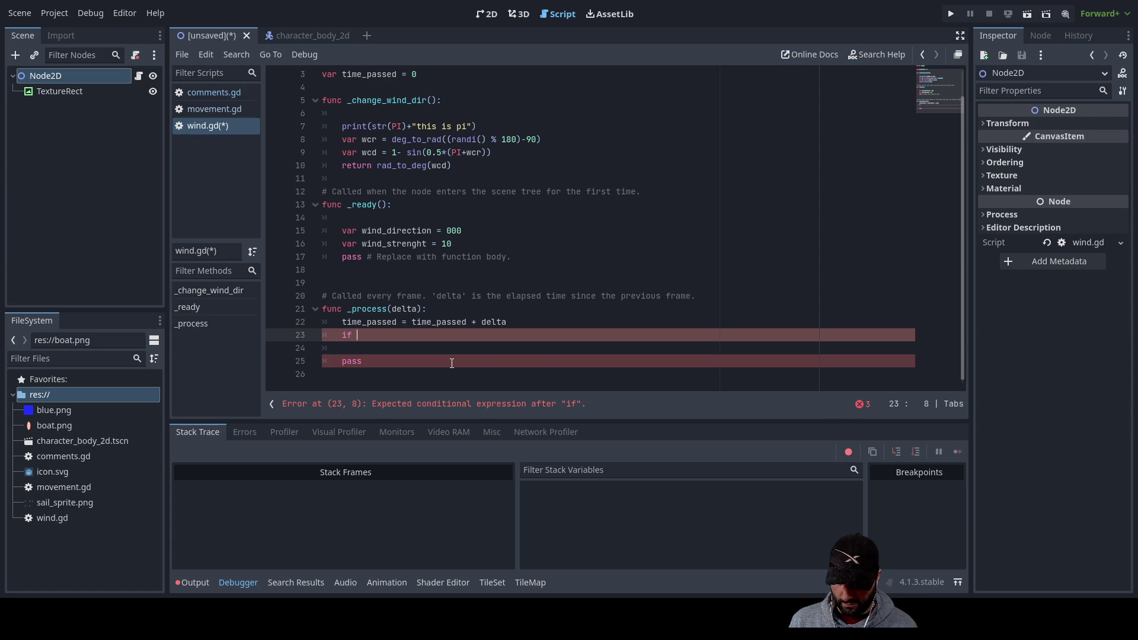
{"action": "type", "text": "time"}
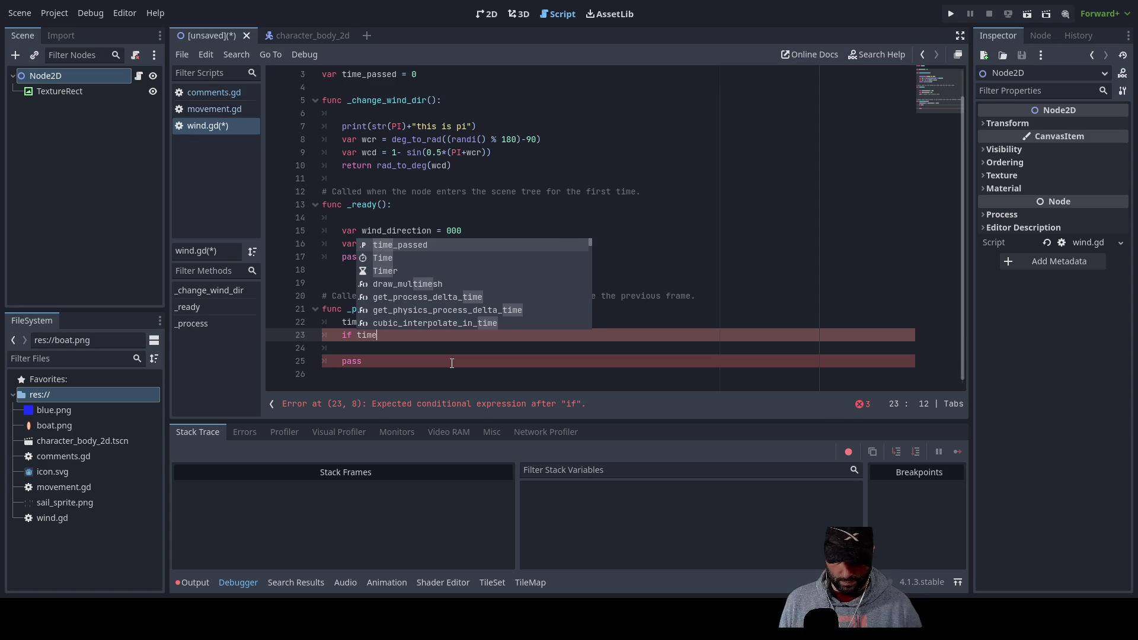
{"action": "type", "text": "-passed"}
{"action": "key", "text": "Left"}
{"action": "key", "text": "Left"}
{"action": "key", "text": "Left"}
{"action": "key", "text": "Left"}
{"action": "key", "text": "Left"}
{"action": "key", "text": "BackSpace"}
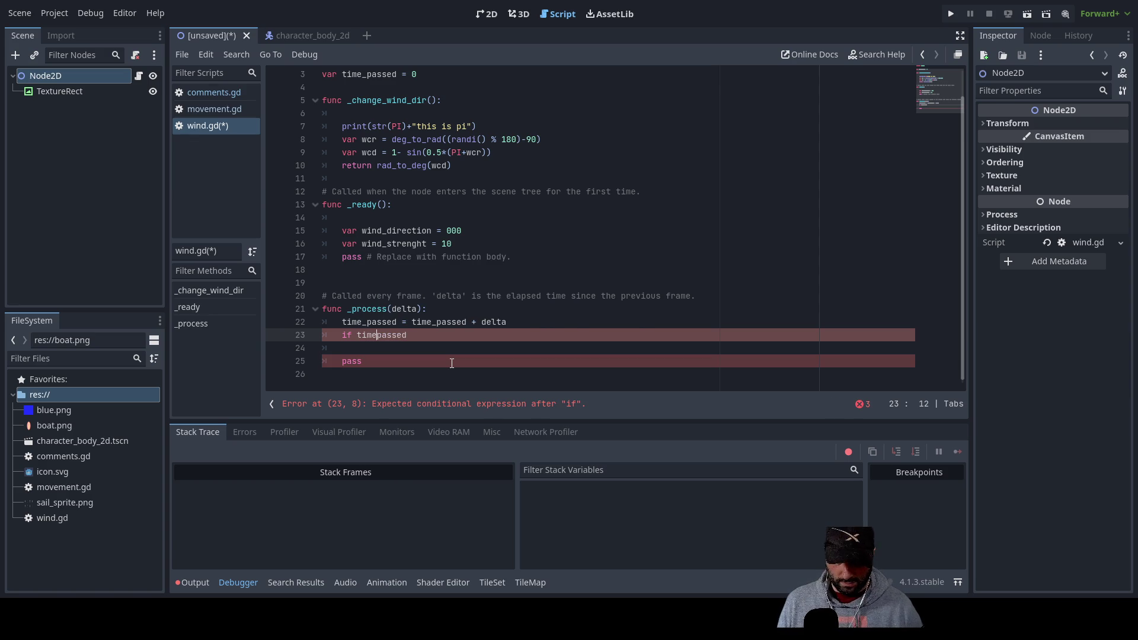
{"action": "type", "text": "_"}
{"action": "key", "text": "End"}
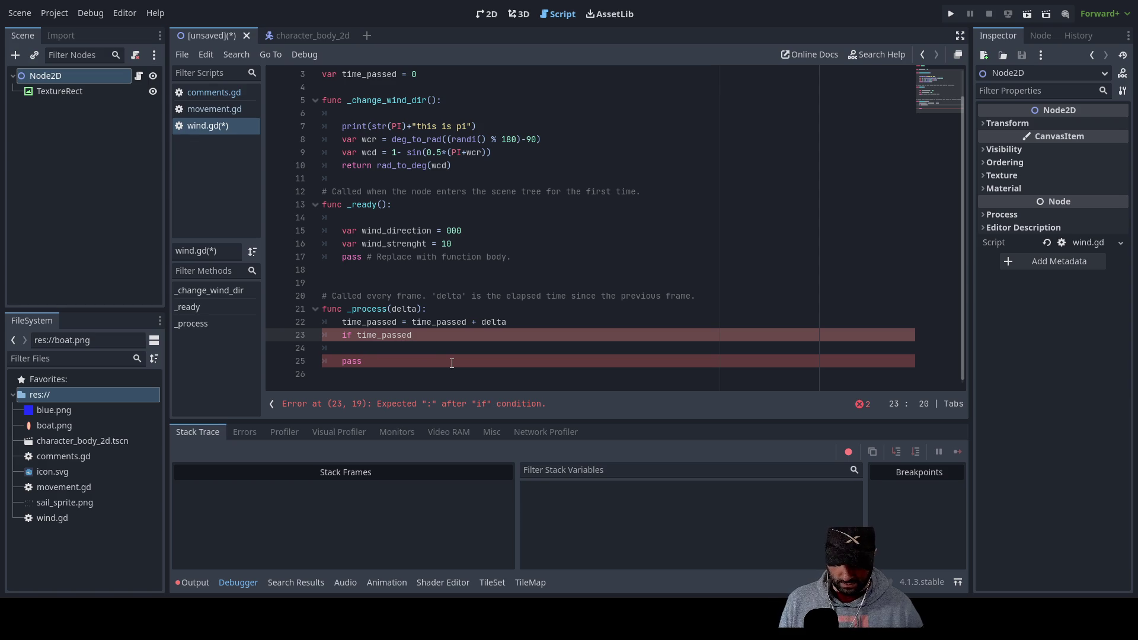
{"action": "type", "text": "="}
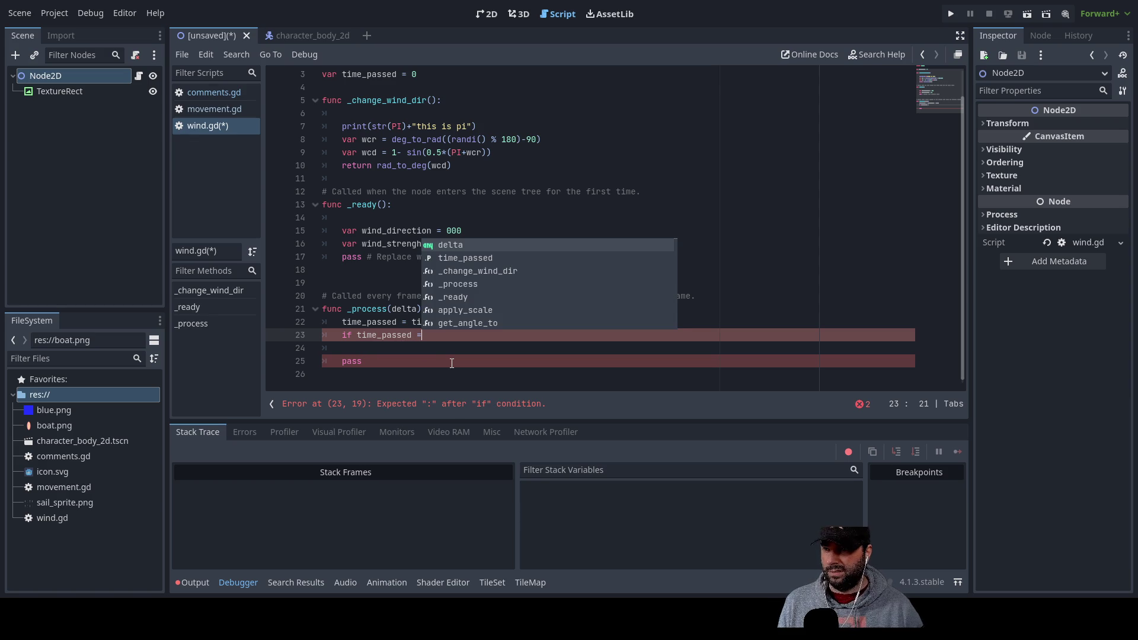
{"action": "type", "text": ">"}
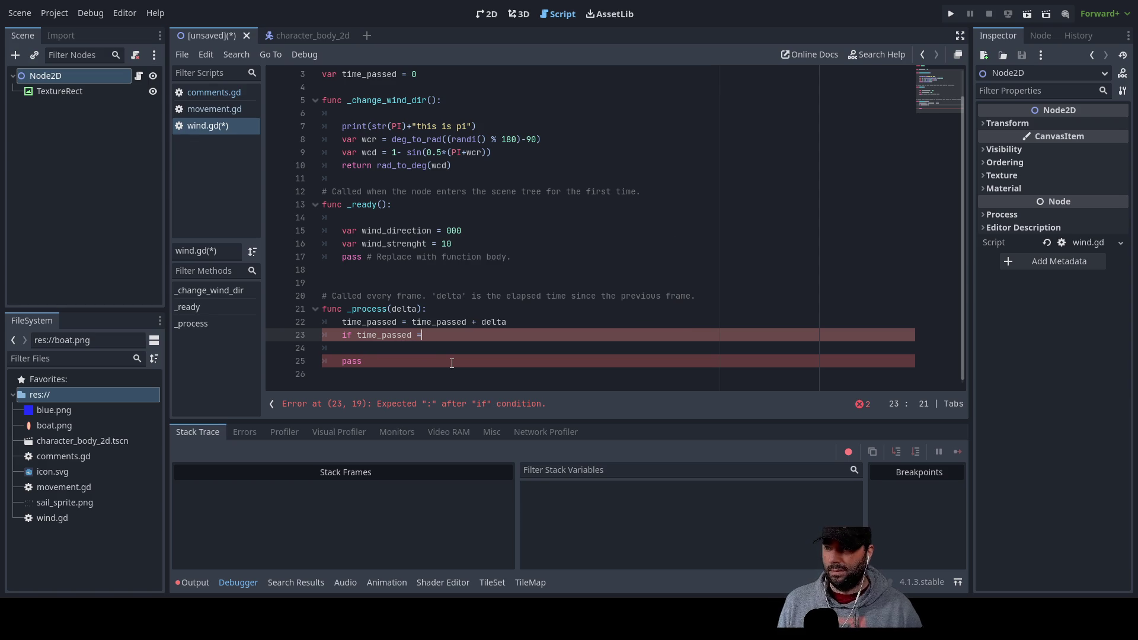
{"action": "type", "text": ">"}
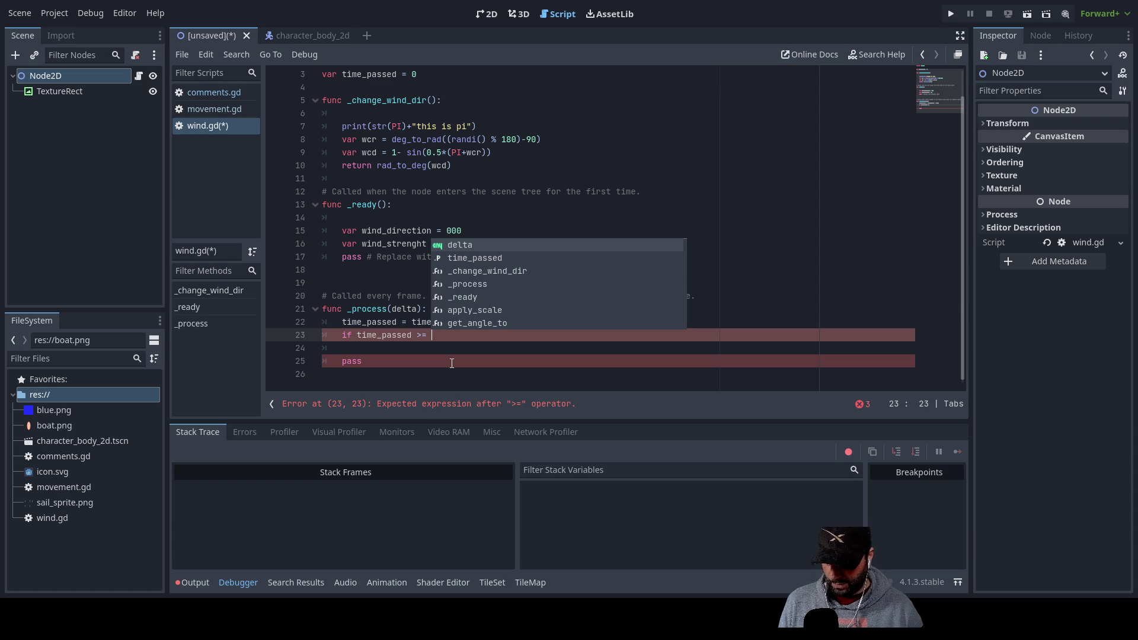
{"action": "type", "text": "10"}
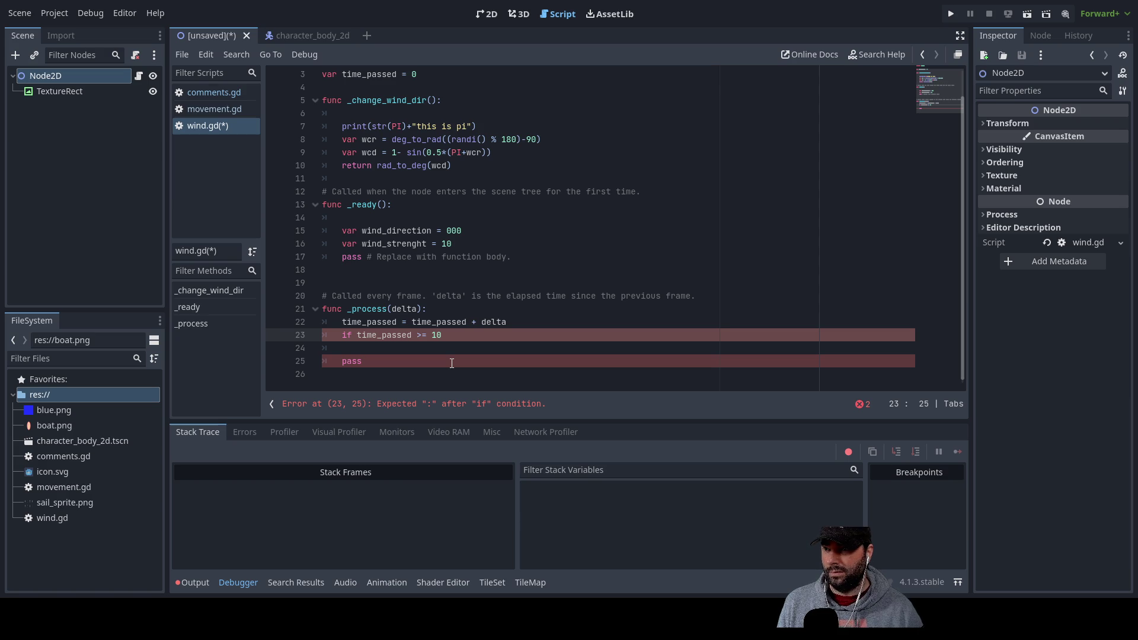
{"action": "key", "text": "BackSpace"}
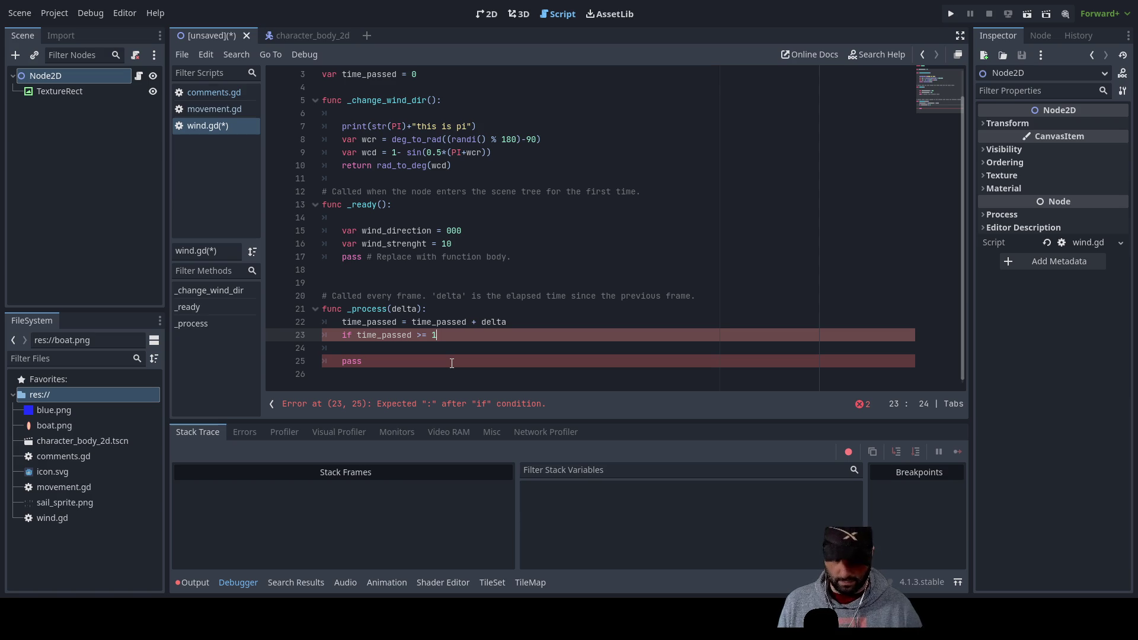
{"action": "type", "text": "0:"}
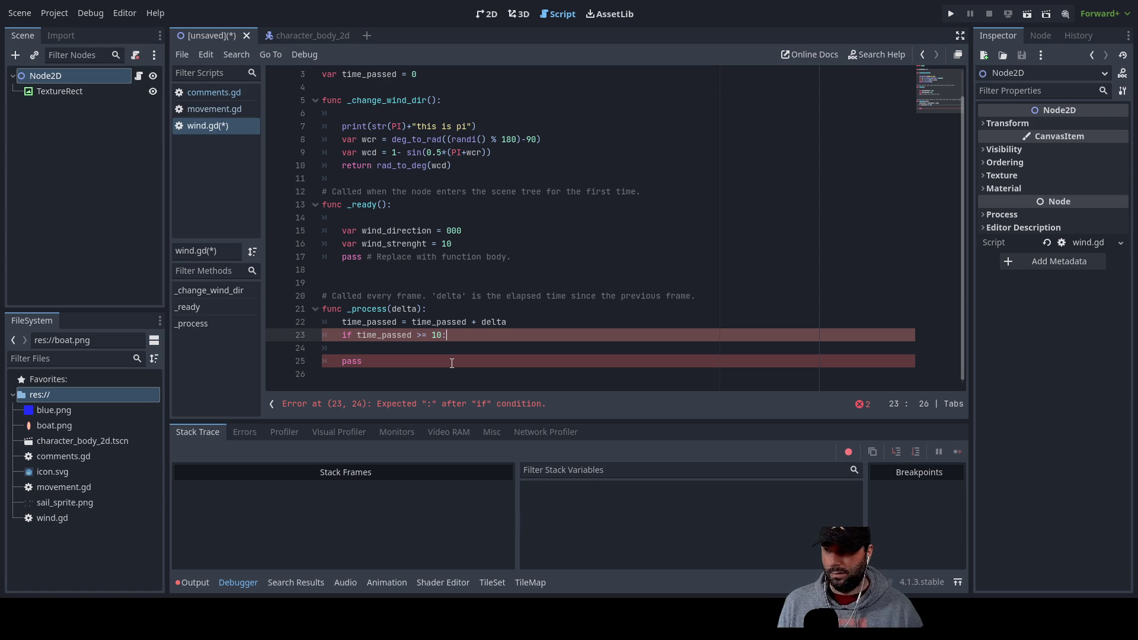
{"action": "key", "text": "Return"}
{"action": "key", "text": "BackSpace"}
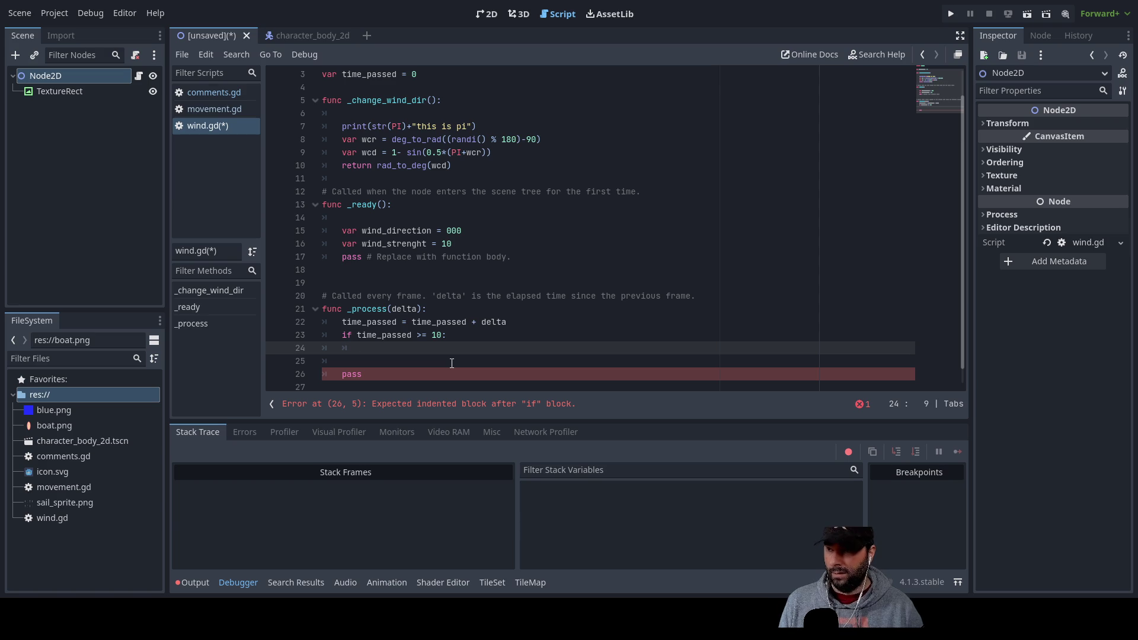
In the if block, reset time_passed = 0 and call _change_wind_dir()
{"action": "type", "text": "time"}
{"action": "key", "text": "Down"}
{"action": "key", "text": "Up"}
{"action": "key", "text": "Return"}
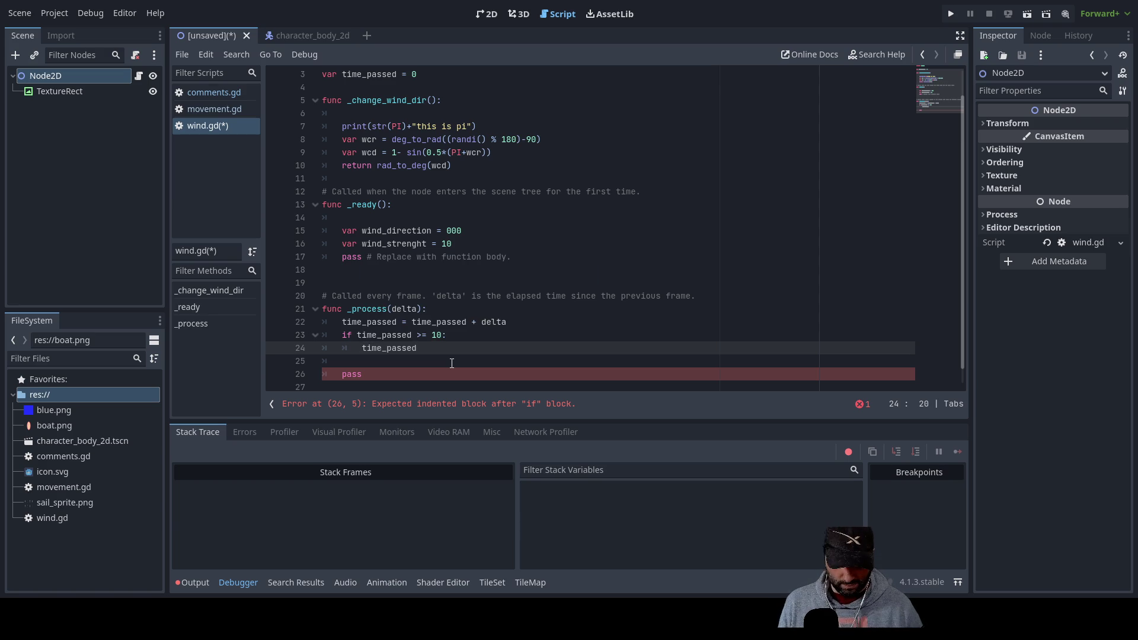
{"action": "type", "text": " = 0"}
{"action": "key", "text": "Return"}
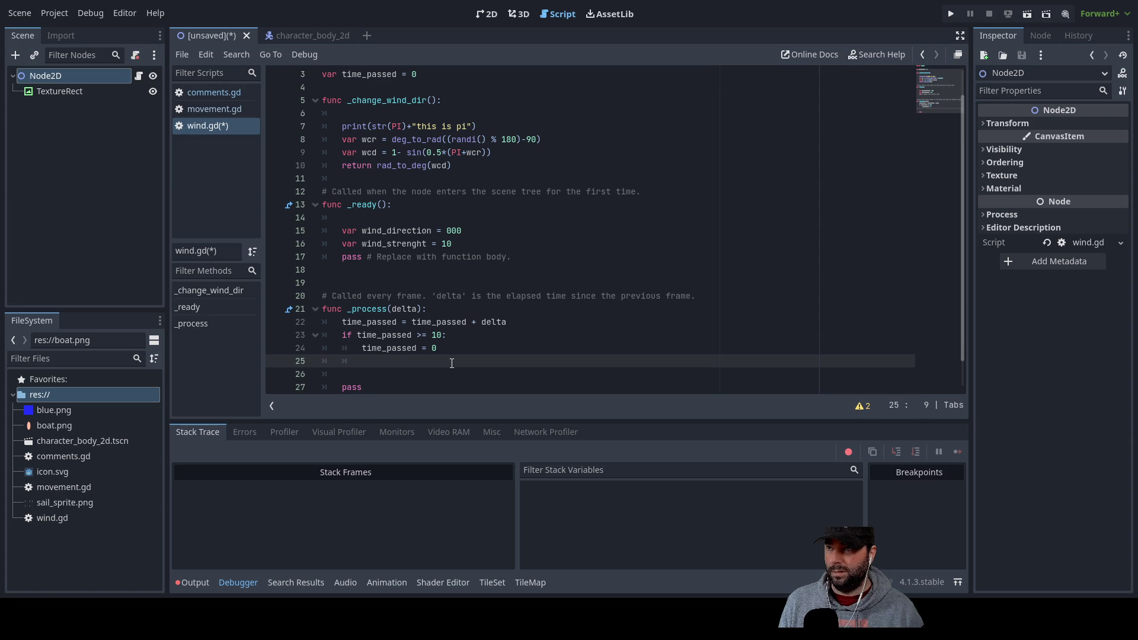
{"action": "type", "text": "_ch"}
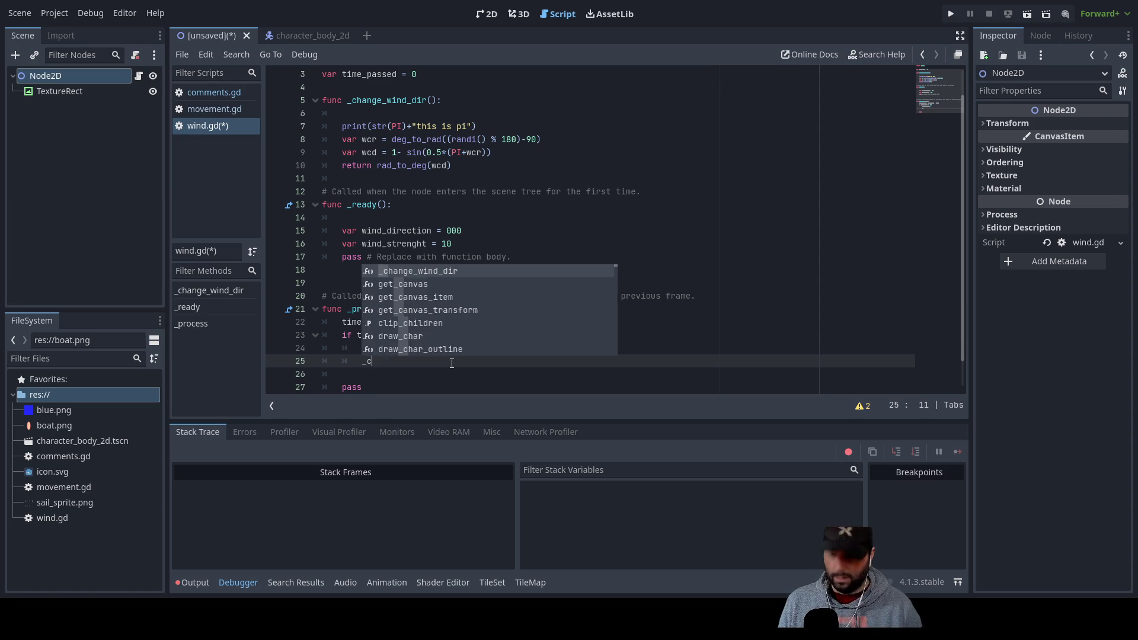
{"action": "key", "text": "Return"}
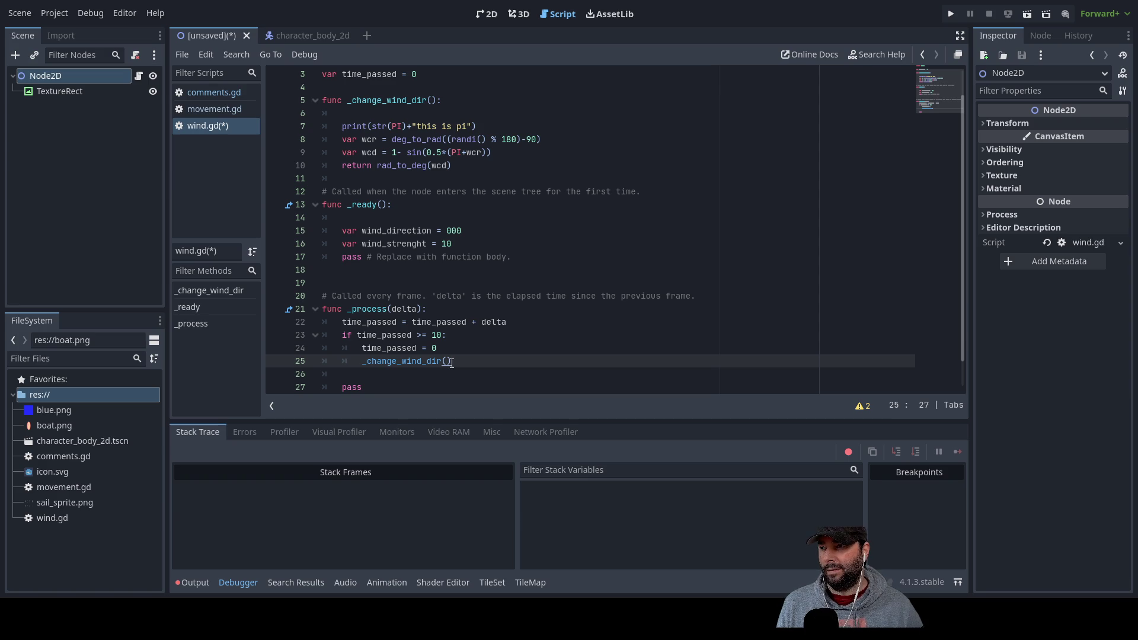
Move through _process up to the top of _change_wind_dir
{"action": "key", "text": "Down"}
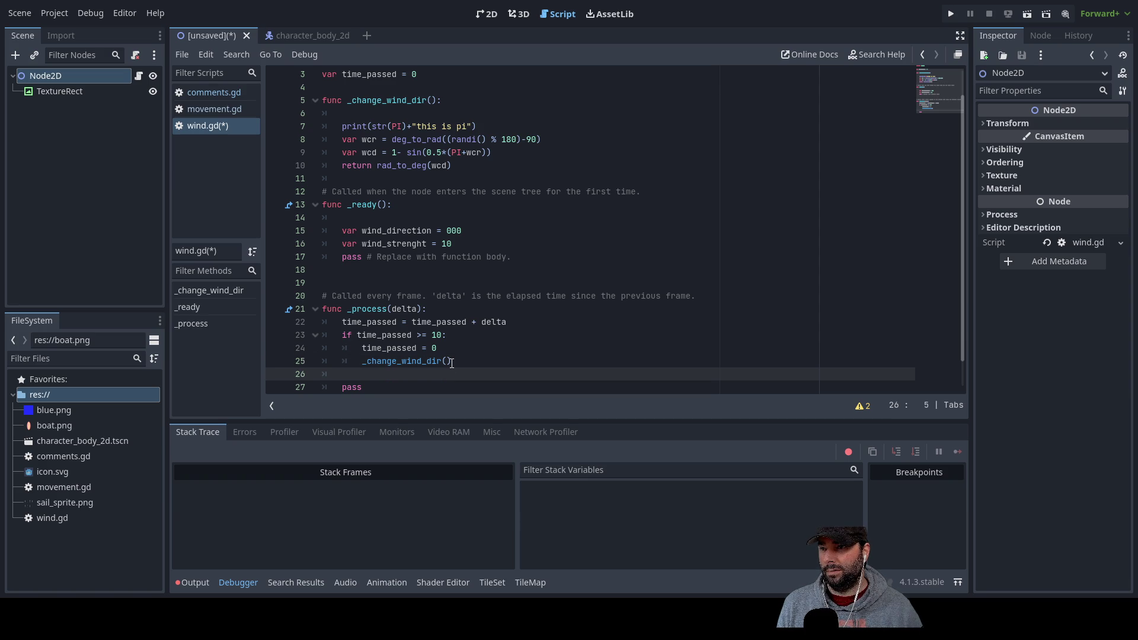
{"action": "key", "text": "Up"}
{"action": "key", "text": "Up"}
{"action": "key", "text": "Up"}
{"action": "key", "text": "Down"}
{"action": "key", "text": "Down"}
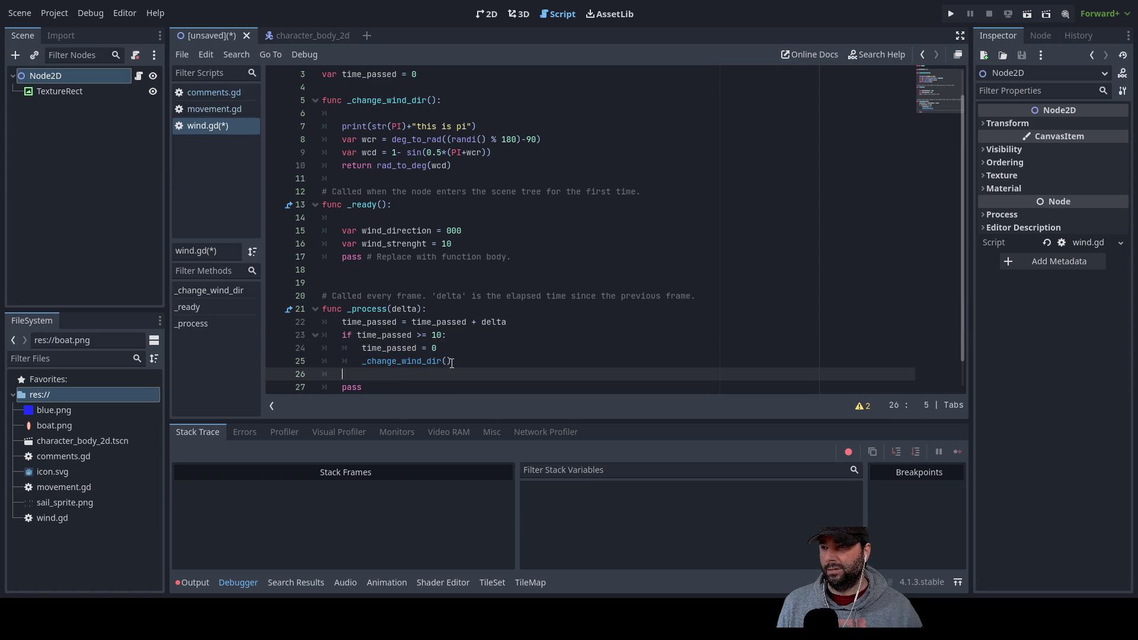
{"action": "key", "text": "Down"}
{"action": "key", "text": "Down"}
{"action": "key", "text": "Down"}
{"action": "key", "text": "Up"}
{"action": "key", "text": "Up"}
{"action": "key", "text": "Up"}
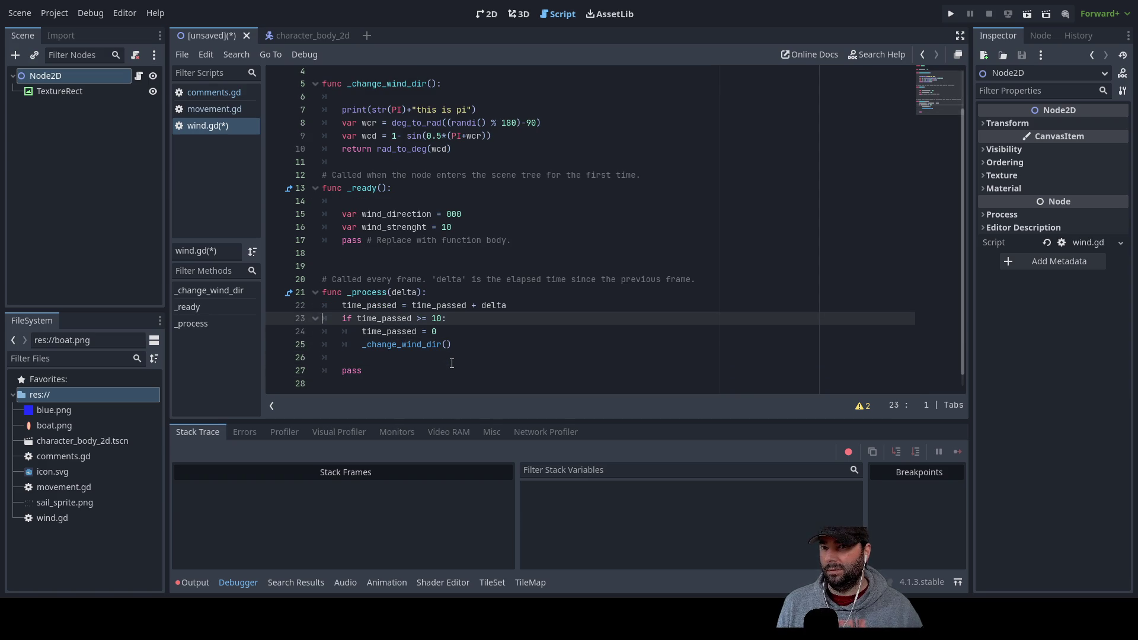
{"action": "key", "text": "Up"}
{"action": "key", "text": "Up"}
{"action": "key", "text": "Up"}
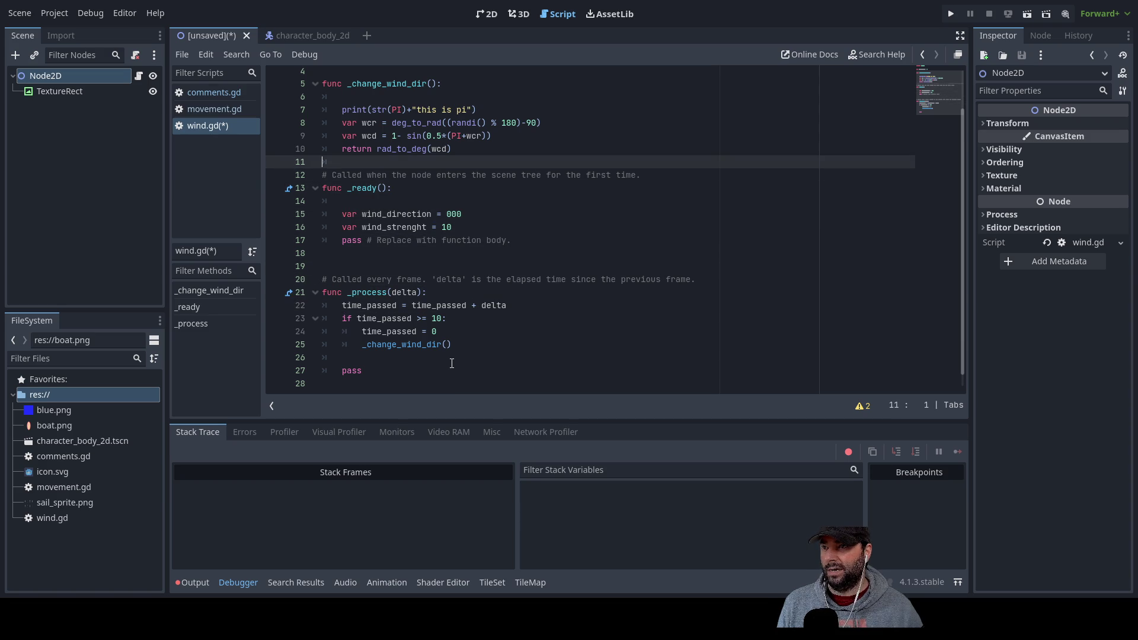
{"action": "key", "text": "Up"}
{"action": "key", "text": "Up"}
{"action": "key", "text": "Up"}
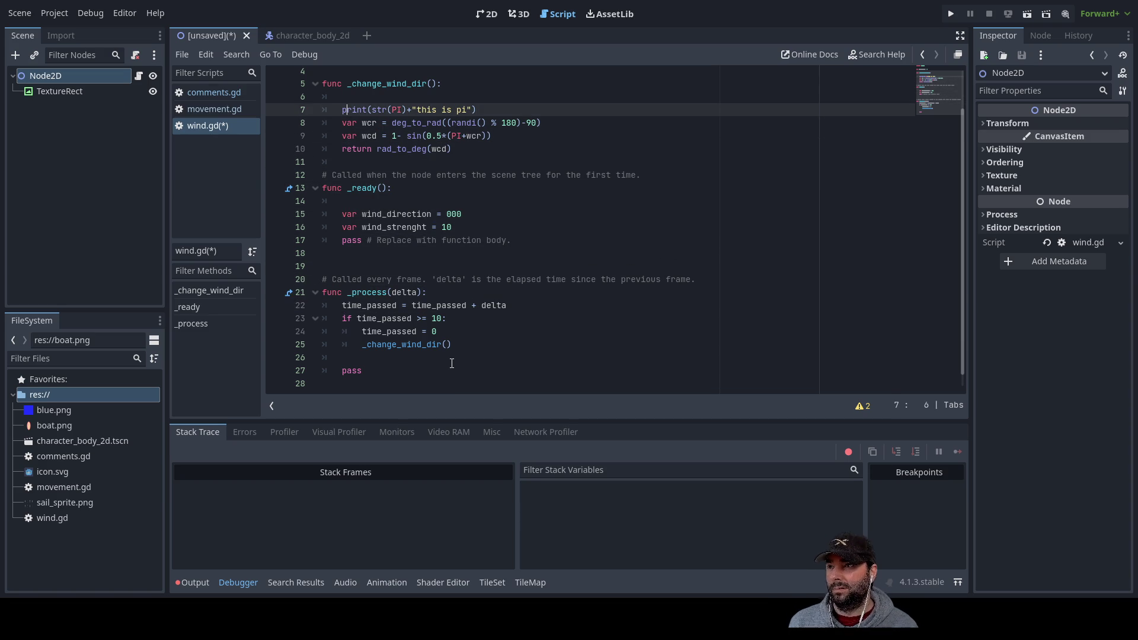
Move the print(str(PI)+"this is pi") line into _ready above pass
{"action": "left_click_drag", "start_coordinate": [482, 152], "coordinate": [289, 155]}
{"action": "key", "text": "ctrl+c"}
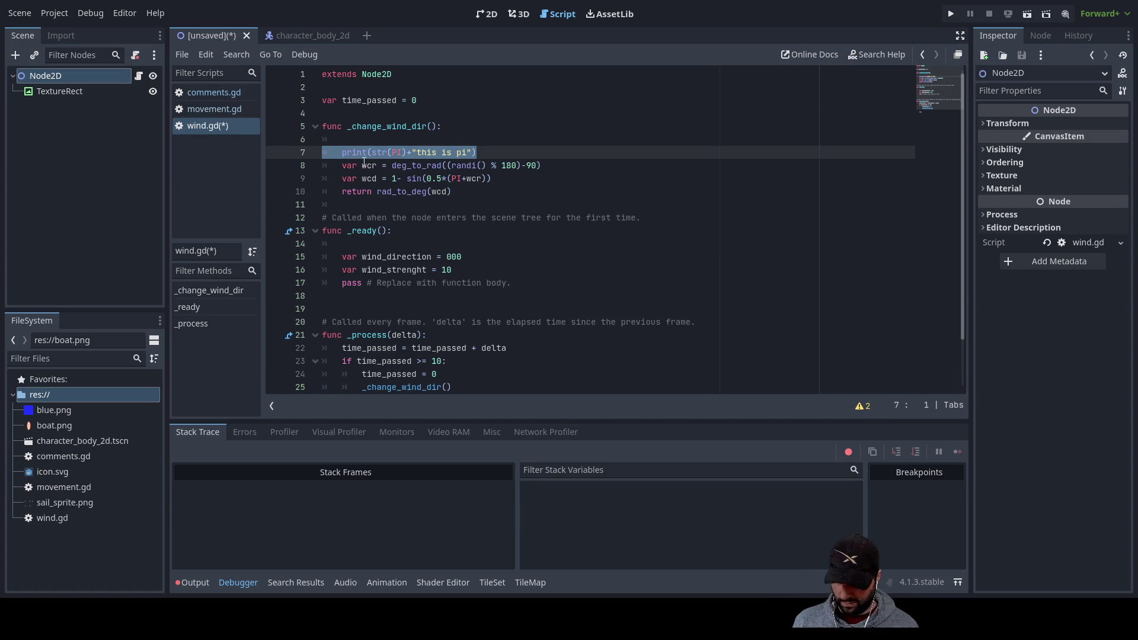
{"action": "key", "text": "BackSpace"}
{"action": "left_click", "coordinate": [352, 295]}
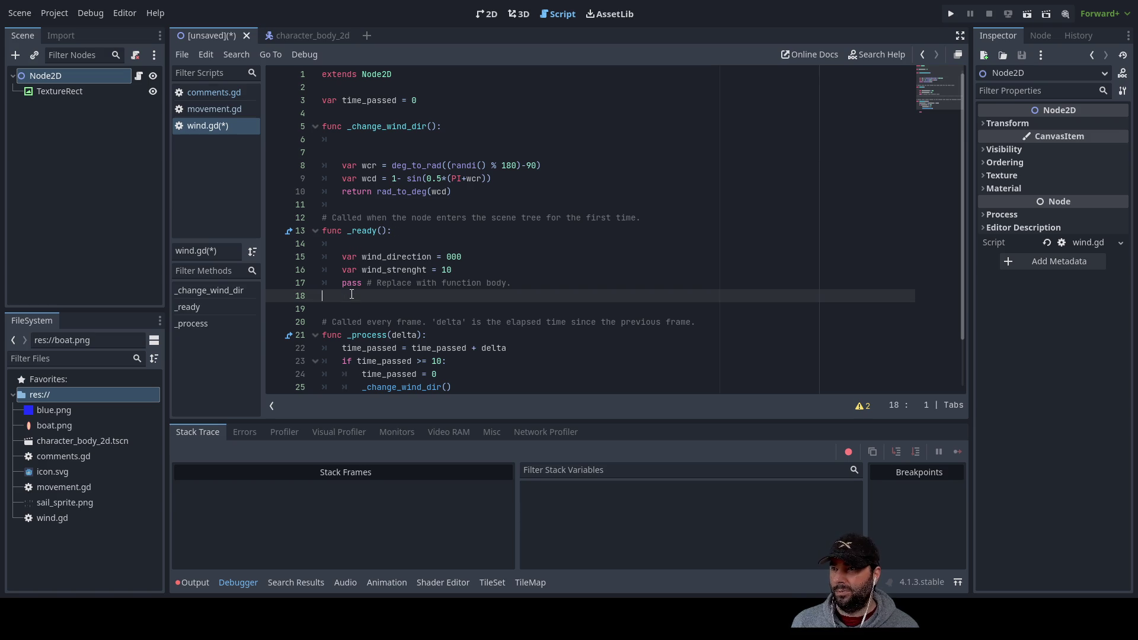
{"action": "left_click", "coordinate": [343, 283]}
{"action": "key", "text": "Return"}
{"action": "key", "text": "Up"}
{"action": "key", "text": "ctrl+v"}
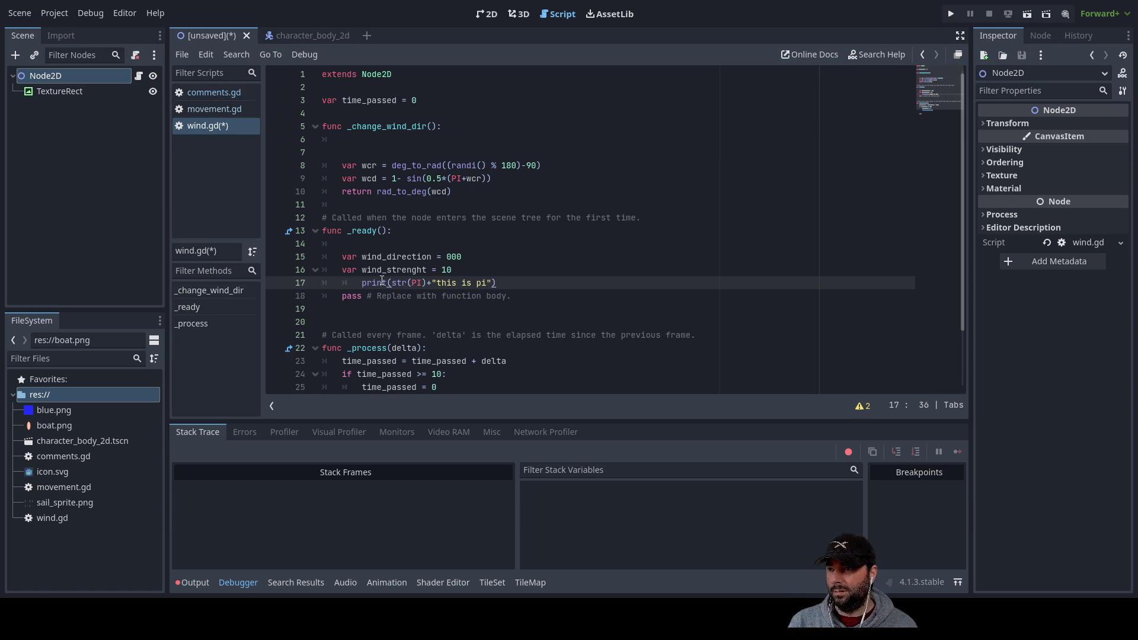
Fix the pasted print line's indentation and delete the leftover empty line in _change_wind_dir
{"action": "left_click", "coordinate": [344, 281]}
{"action": "key", "text": "Delete"}
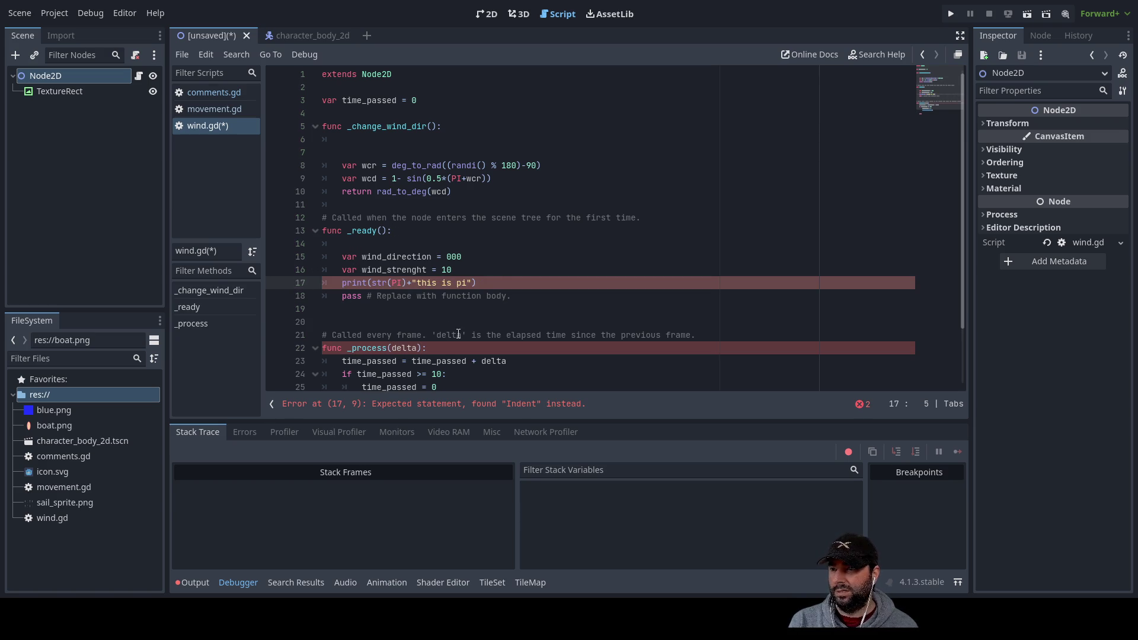
{"action": "key", "text": "Up"}
{"action": "key", "text": "Up"}
{"action": "key", "text": "Up"}
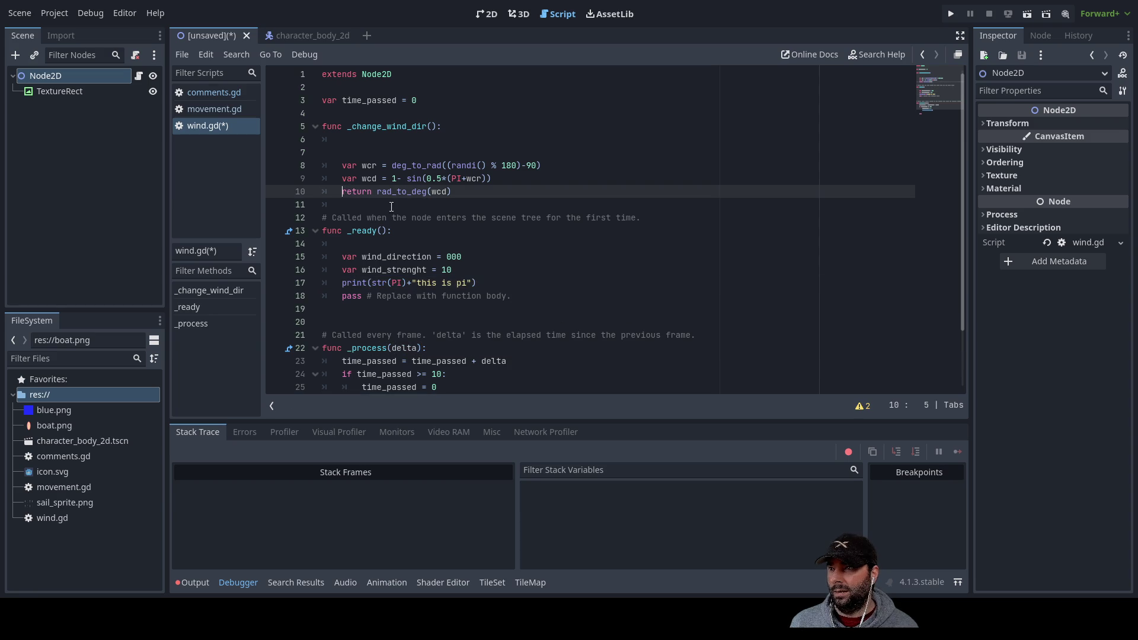
{"action": "key", "text": "Up"}
{"action": "key", "text": "Up"}
{"action": "key", "text": "Up"}
{"action": "key", "text": "Delete"}
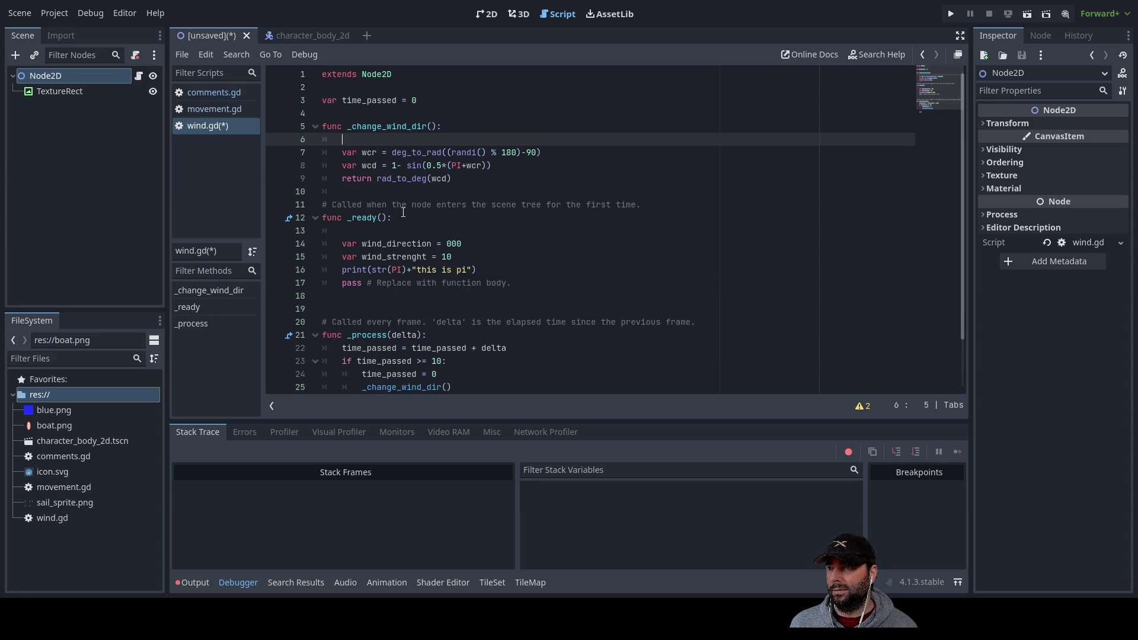
Add print(rad_to_deg(wcd)) above the return line in _change_wind_dir
{"action": "key", "text": "Down"}
{"action": "key", "text": "Down"}
{"action": "key", "text": "Down"}
{"action": "key", "text": "Return"}
{"action": "key", "text": "Up"}
{"action": "type", "text": "p"}
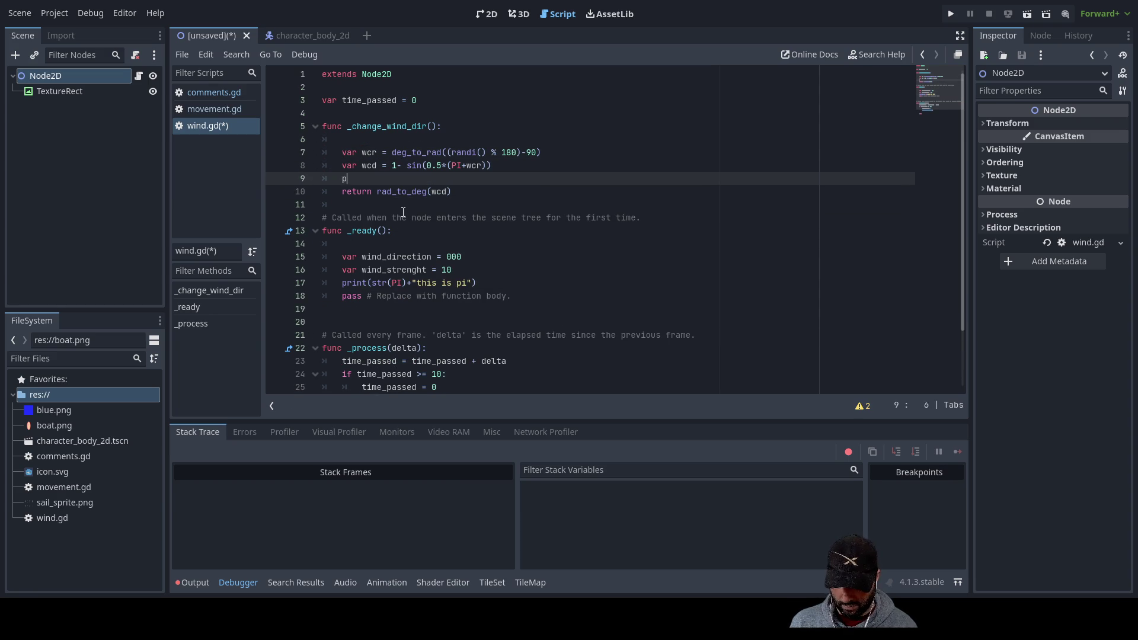
{"action": "type", "text": "rint ()"}
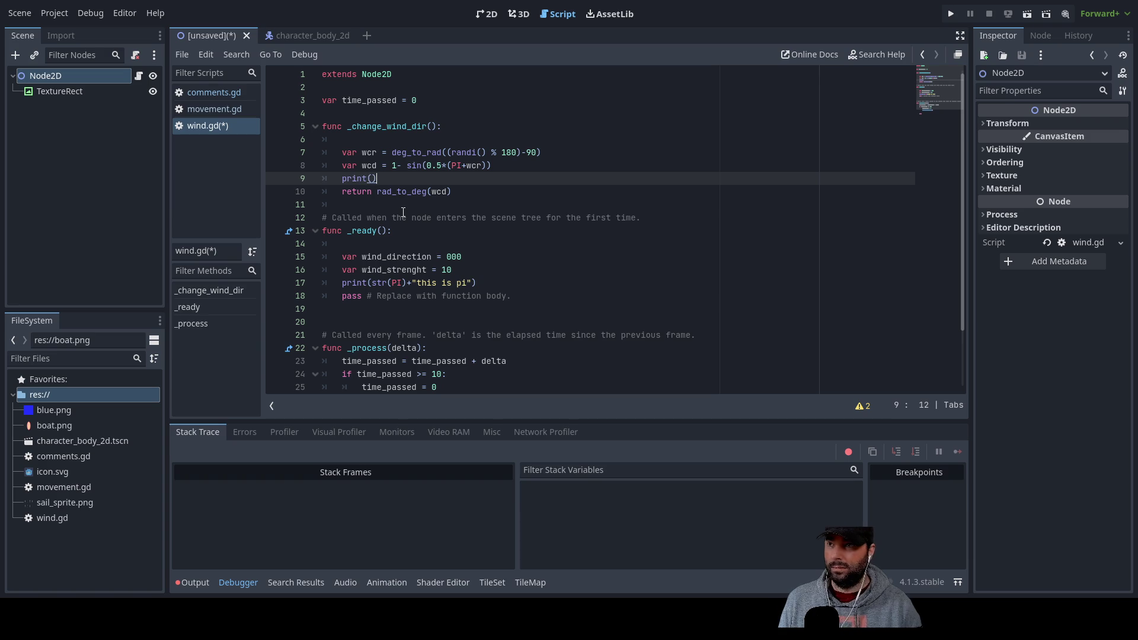
{"action": "key", "text": "Down"}
{"action": "key", "text": "shift+Right"}
{"action": "key", "text": "shift+Right"}
{"action": "key", "text": "shift+Right"}
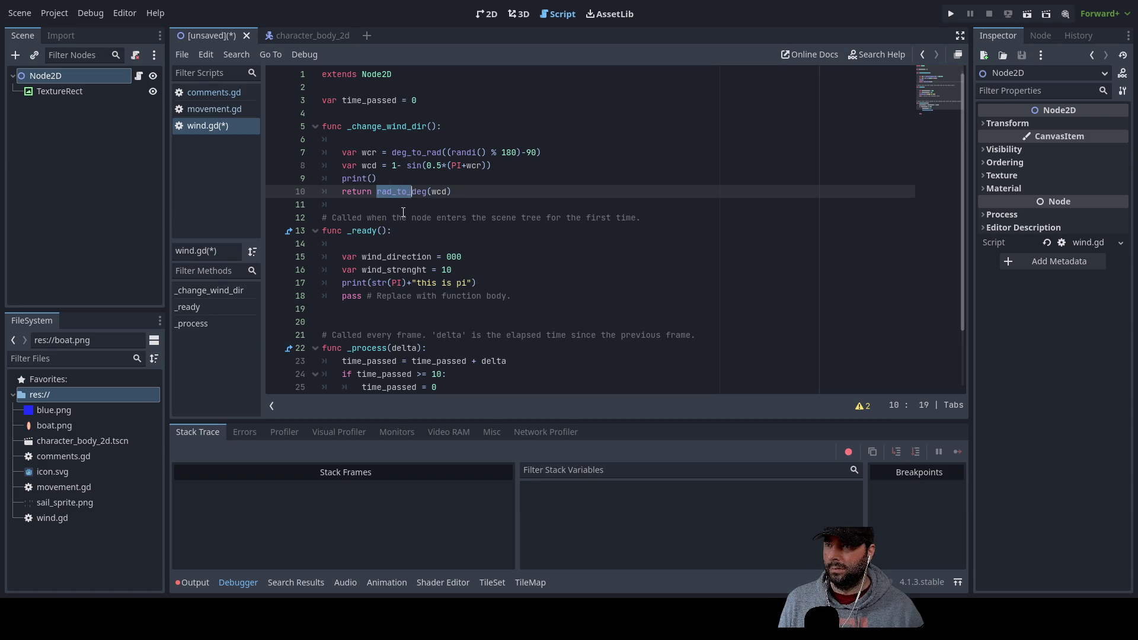
{"action": "key", "text": "shift+Right"}
{"action": "key", "text": "ctrl+c"}
{"action": "key", "text": "Up"}
{"action": "key", "text": "Left"}
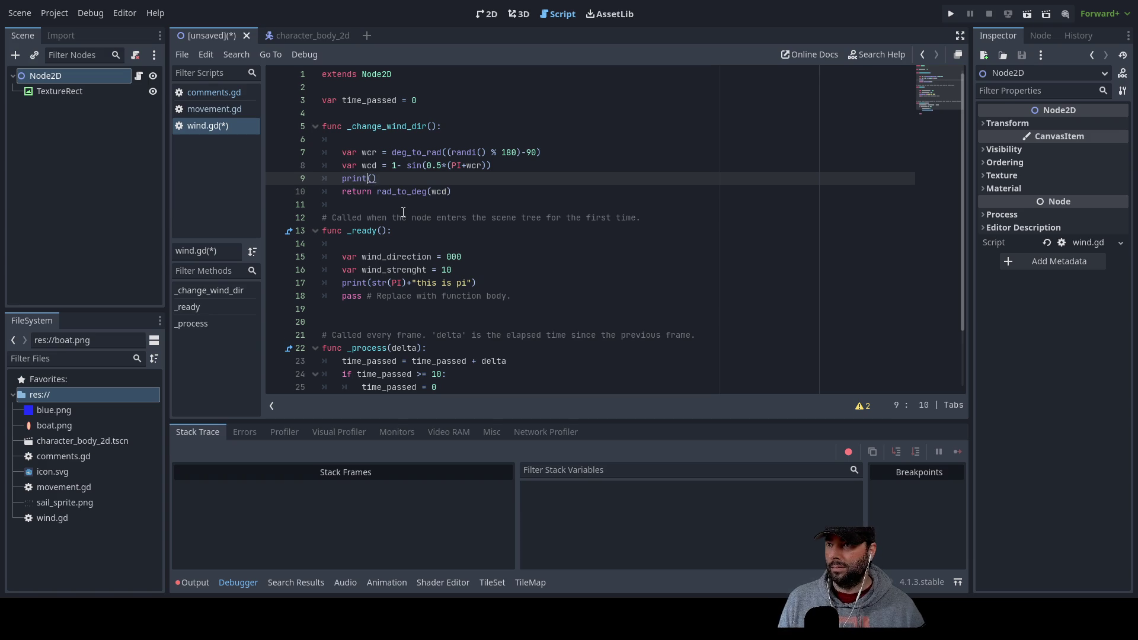
{"action": "key", "text": "ctrl+v"}
Show the Output log and save wind.gd
{"action": "key", "text": "Down"}
{"action": "key", "text": "Down"}
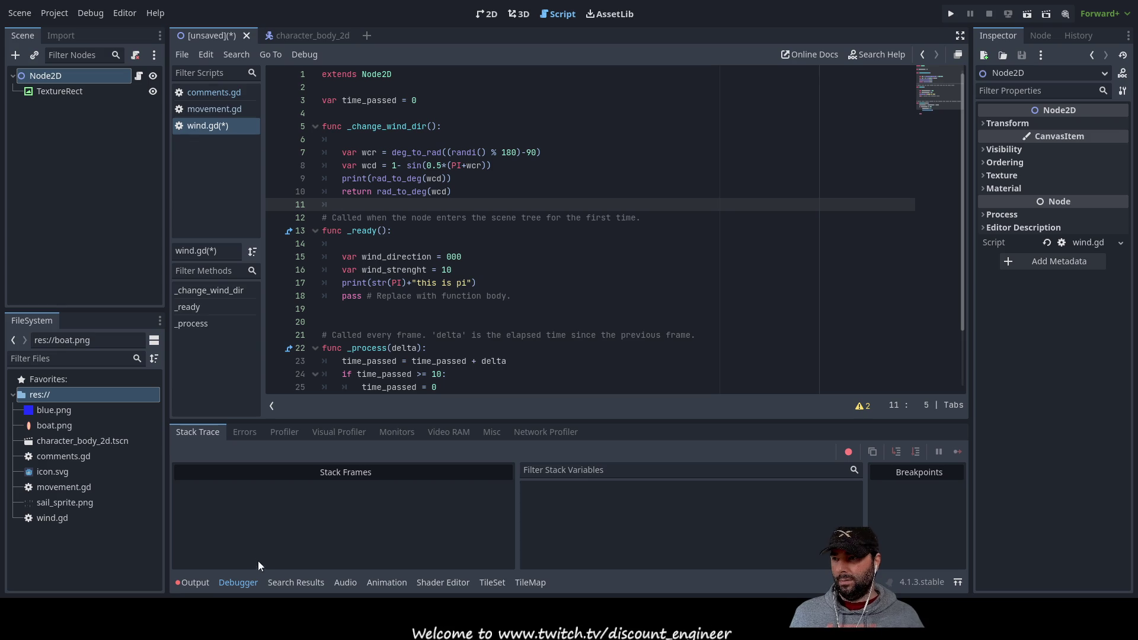
{"action": "left_click", "coordinate": [194, 583]}
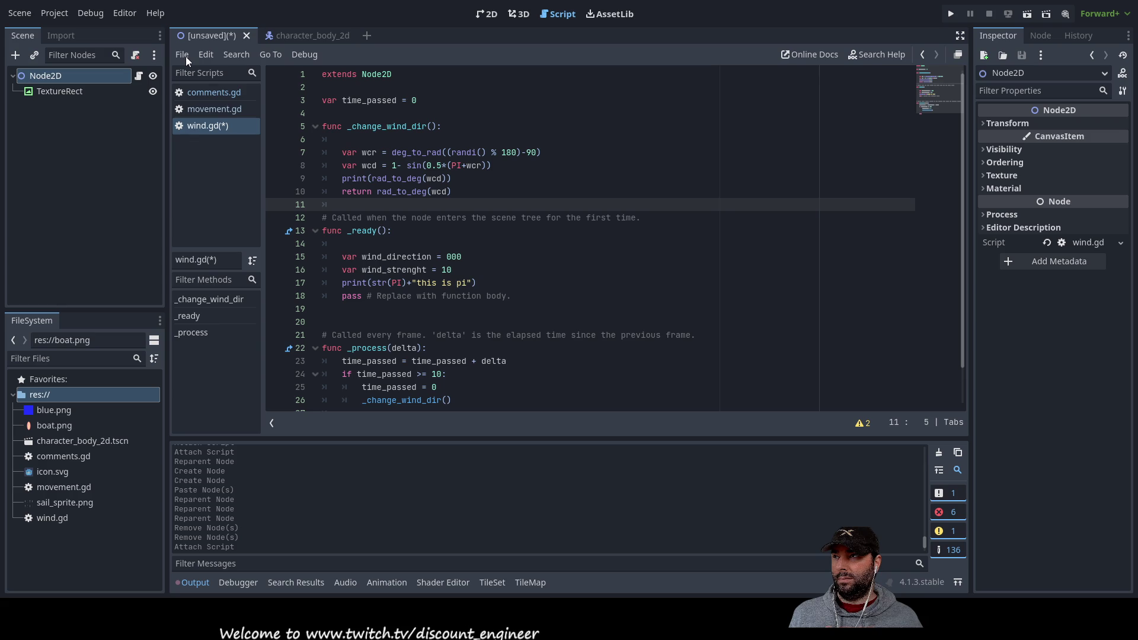
{"action": "key", "text": "ctrl+alt+s"}
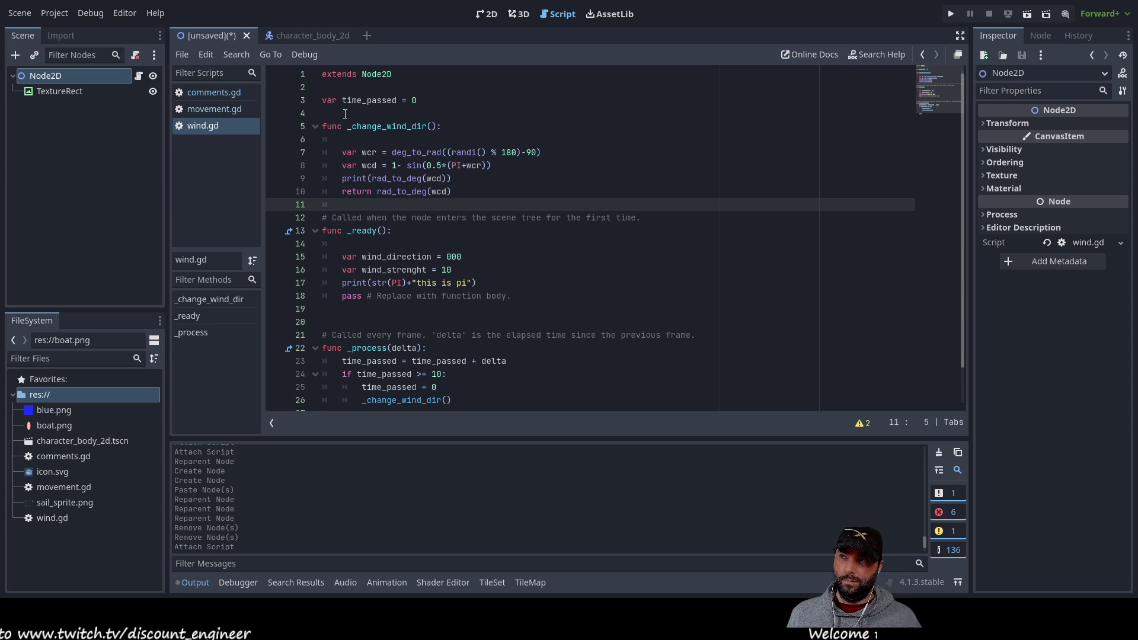
Switch to the 2D scene view and zoom around the scene
{"action": "left_click", "coordinate": [488, 18]}
{"action": "scroll", "coordinate": [290, 517], "scroll_direction": "up", "scroll_amount": 3}
{"action": "scroll", "coordinate": [290, 516], "scroll_direction": "down", "scroll_amount": 3}
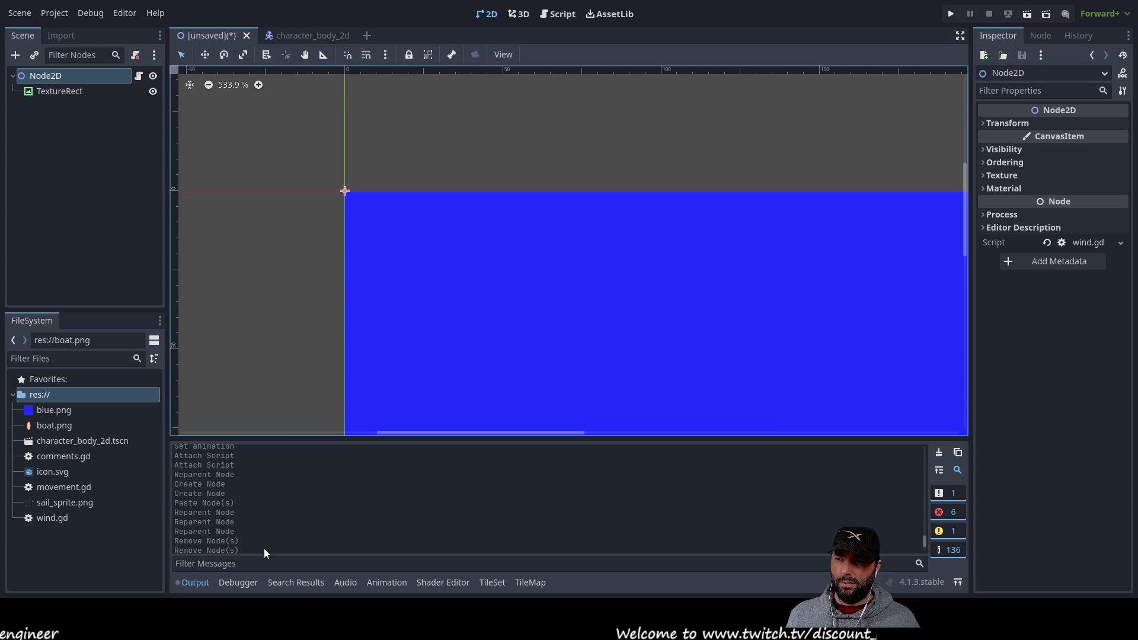
{"action": "scroll", "coordinate": [221, 536], "scroll_direction": "up", "scroll_amount": 5}
{"action": "scroll", "coordinate": [221, 532], "scroll_direction": "up", "scroll_amount": 5}
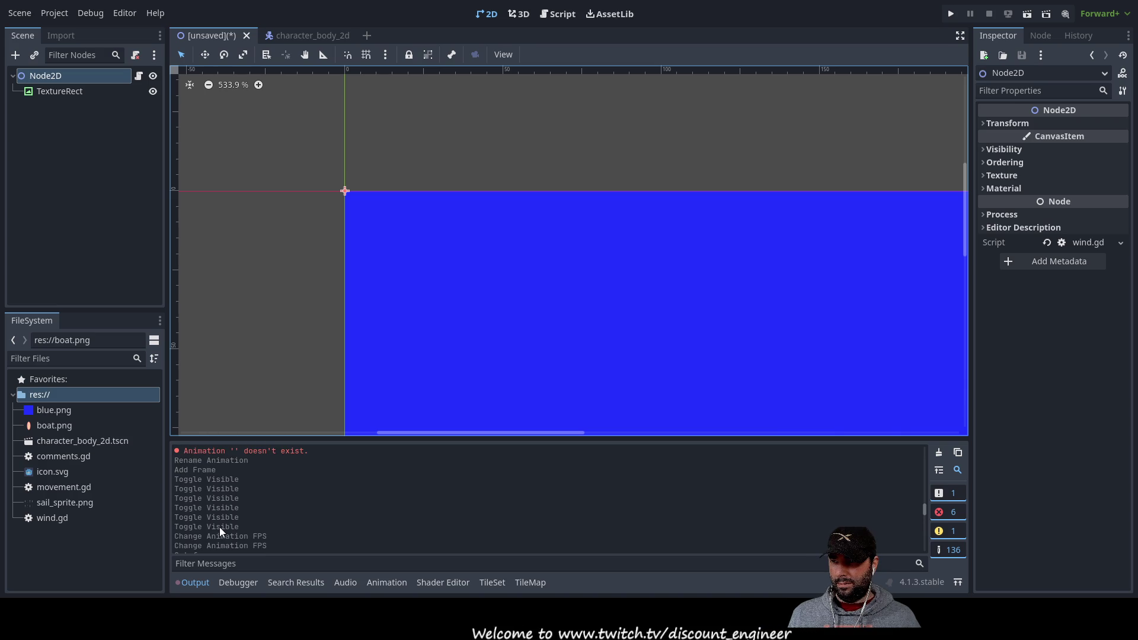
{"action": "scroll", "coordinate": [261, 460], "scroll_direction": "down", "scroll_amount": 3}
{"action": "scroll", "coordinate": [254, 481], "scroll_direction": "up", "scroll_amount": 4}
{"action": "scroll", "coordinate": [276, 480], "scroll_direction": "down", "scroll_amount": 10}
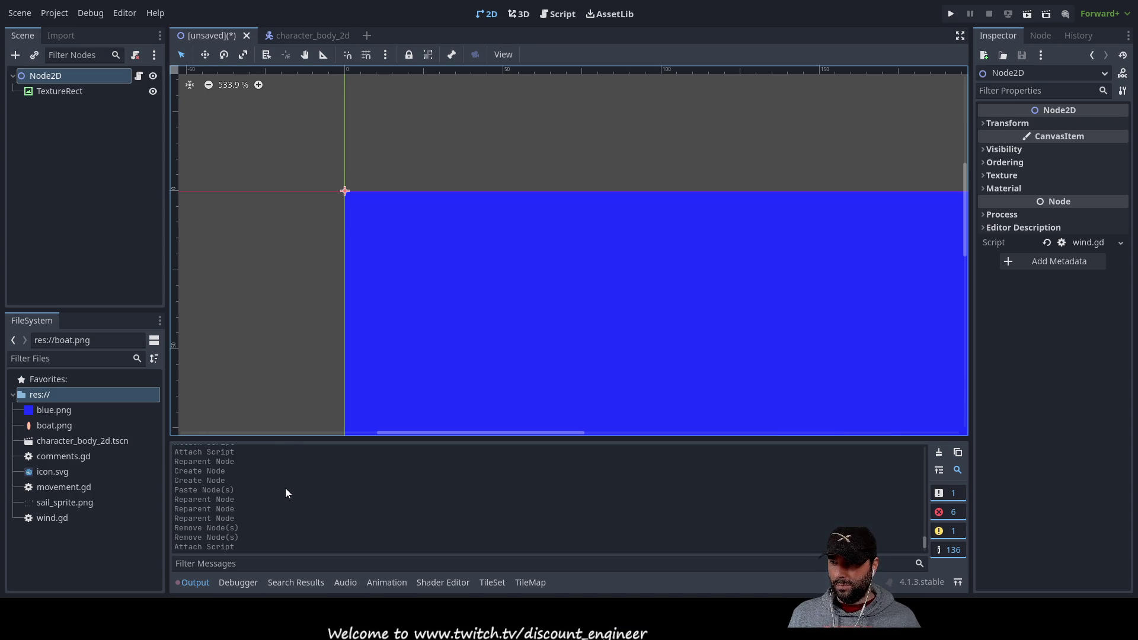
Check the debugger and Output, zoom out, and save the scene as node_2d.tscn
{"action": "left_click", "coordinate": [230, 584]}
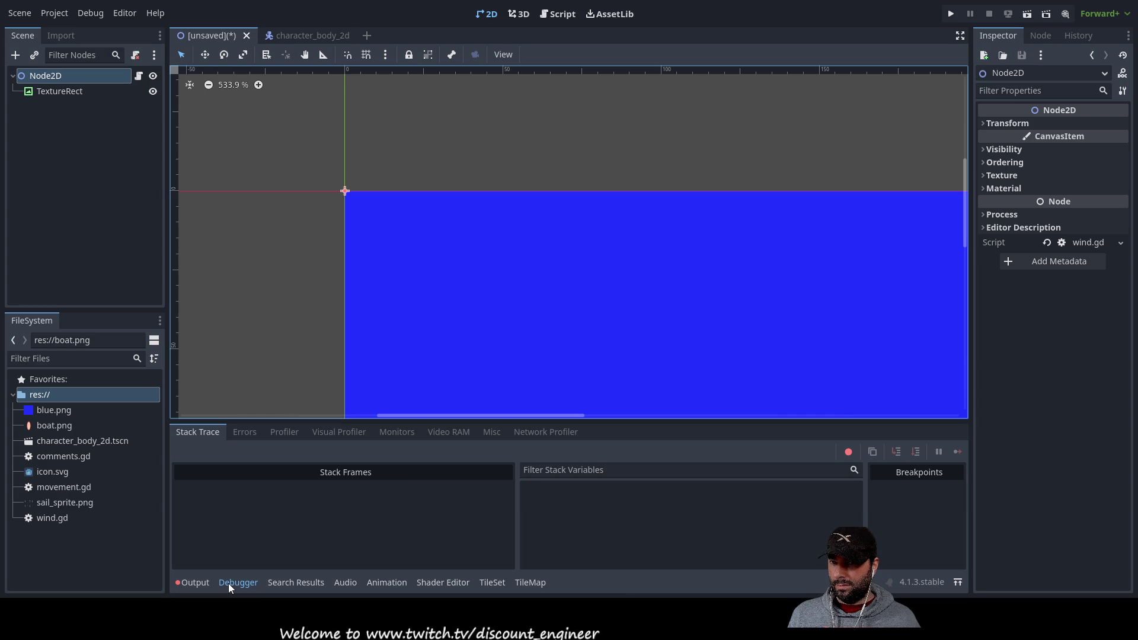
{"action": "left_click", "coordinate": [204, 582]}
{"action": "scroll", "coordinate": [568, 240], "scroll_direction": "down", "scroll_amount": 1}
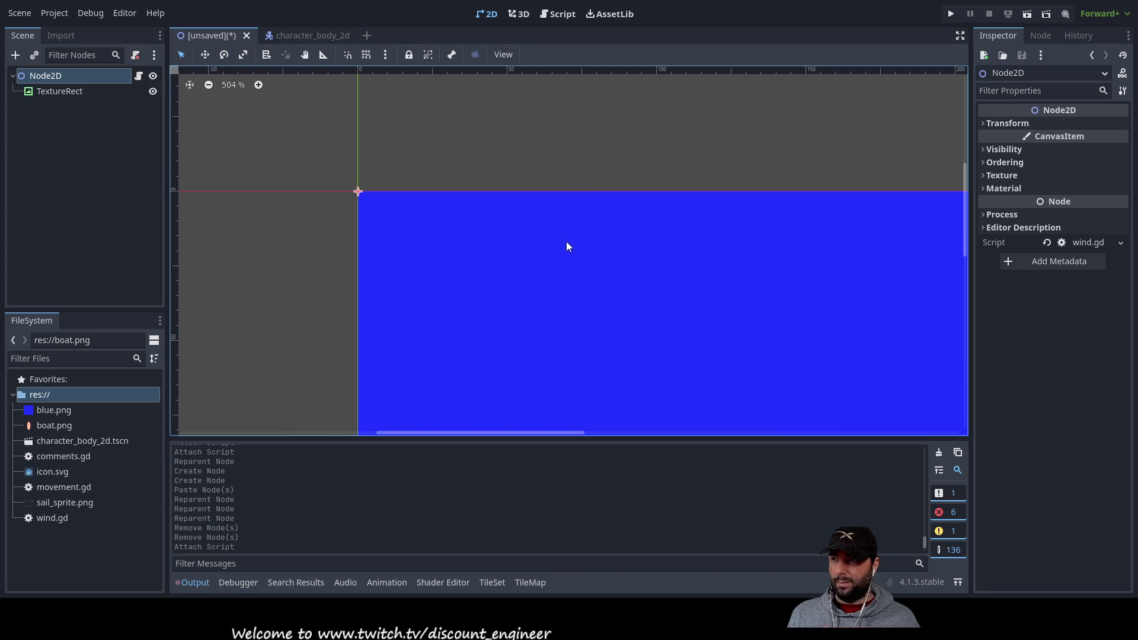
{"action": "scroll", "coordinate": [506, 231], "scroll_direction": "down", "scroll_amount": 5}
{"action": "scroll", "coordinate": [508, 231], "scroll_direction": "down", "scroll_amount": 1}
{"action": "mouse_move", "coordinate": [510, 231]}
{"action": "left_mouse_down"}
{"action": "mouse_move", "coordinate": [407, 190]}
{"action": "mouse_move", "coordinate": [412, 204]}
{"action": "left_mouse_up"}
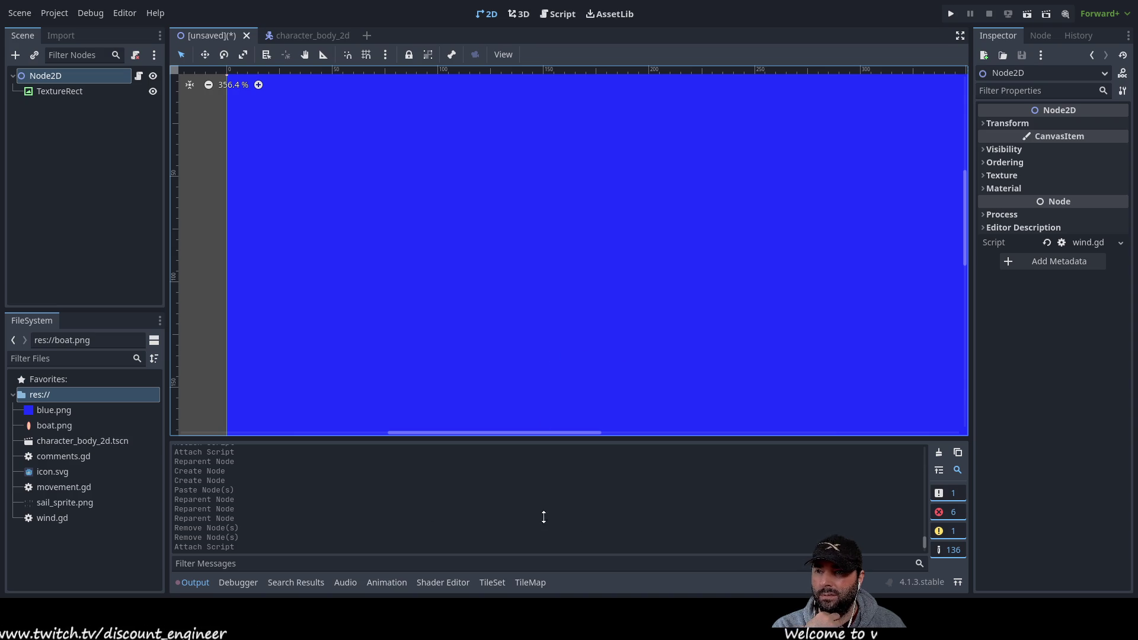
{"action": "key", "text": "ctrl+s"}
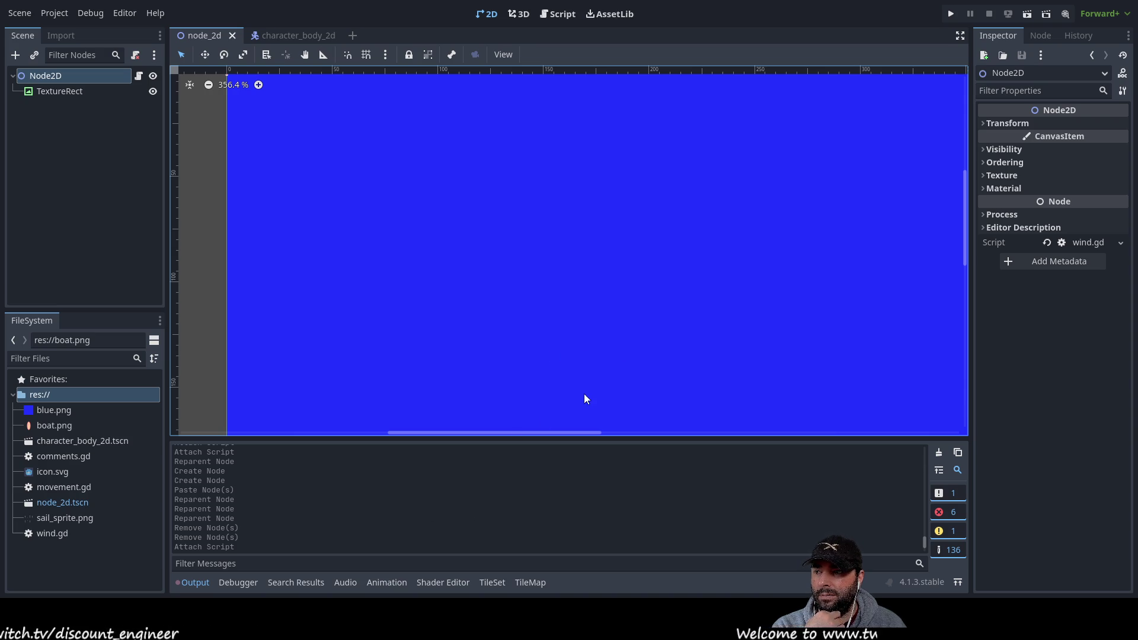
Run the project, watch Output print pi and wind values, then stop and return to wind.gd
{"action": "key", "text": "F5"}
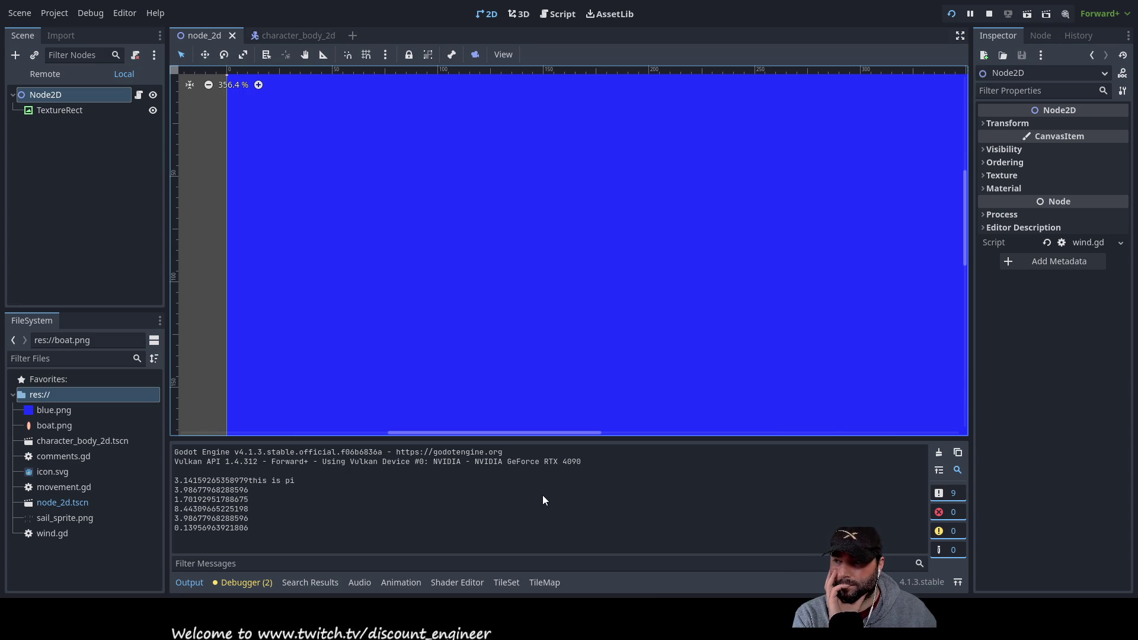
{"action": "left_click", "coordinate": [989, 14]}
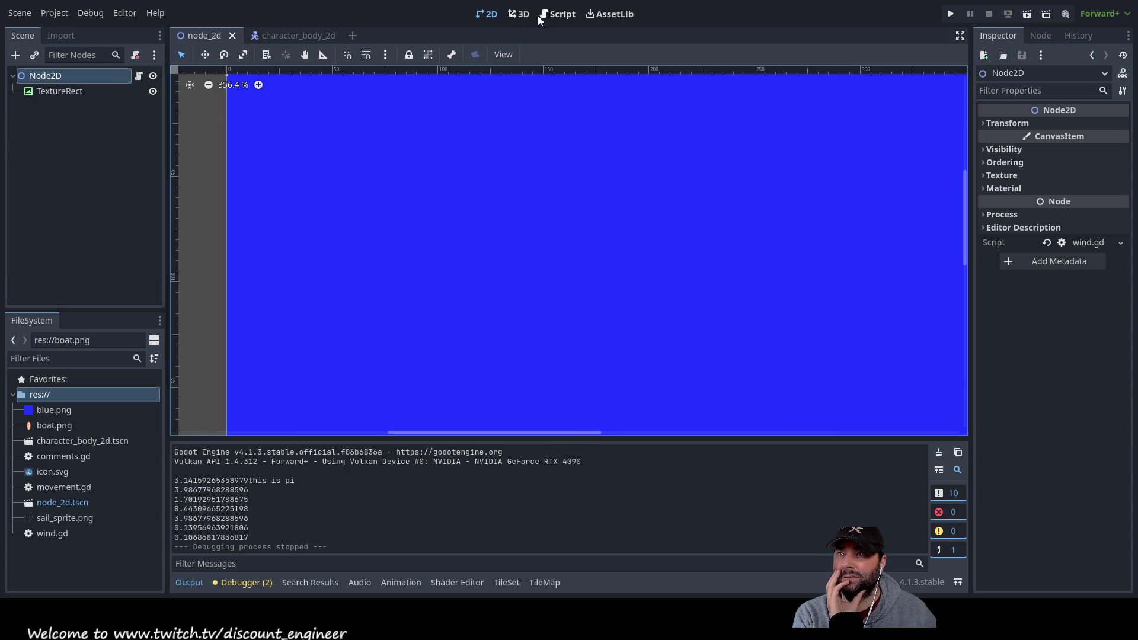
{"action": "left_click", "coordinate": [557, 14]}
Change the timer check on line 24 from 10 to 1, save wind.gd, and rerun the scene
{"action": "scroll", "coordinate": [432, 359], "scroll_direction": "down", "scroll_amount": 1}
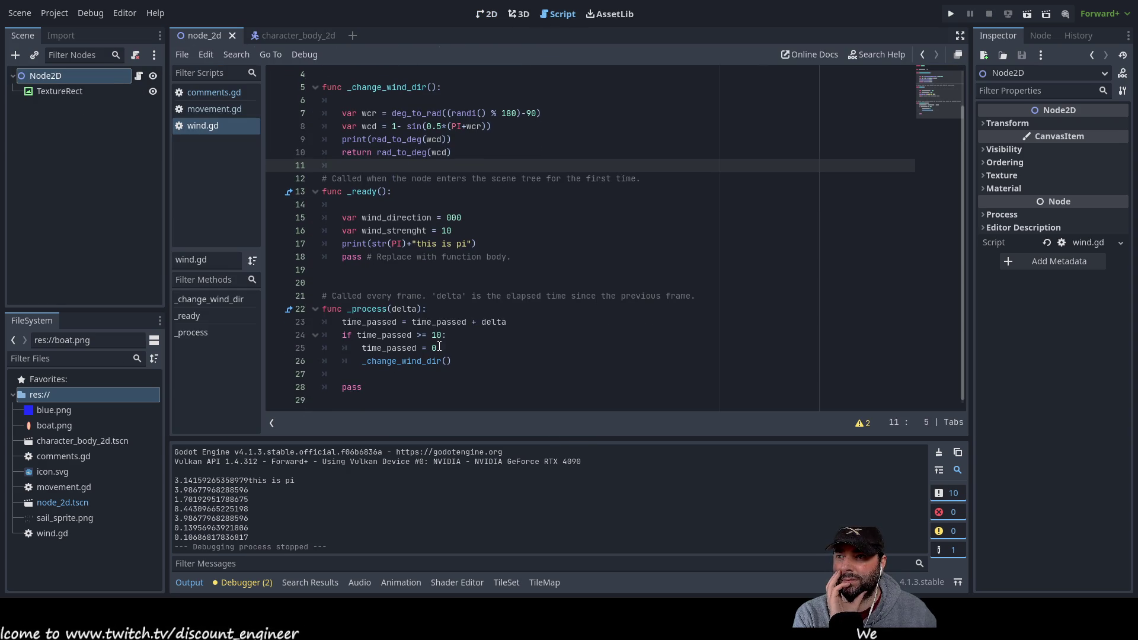
{"action": "left_click", "coordinate": [441, 335]}
{"action": "key", "text": "BackSpace"}
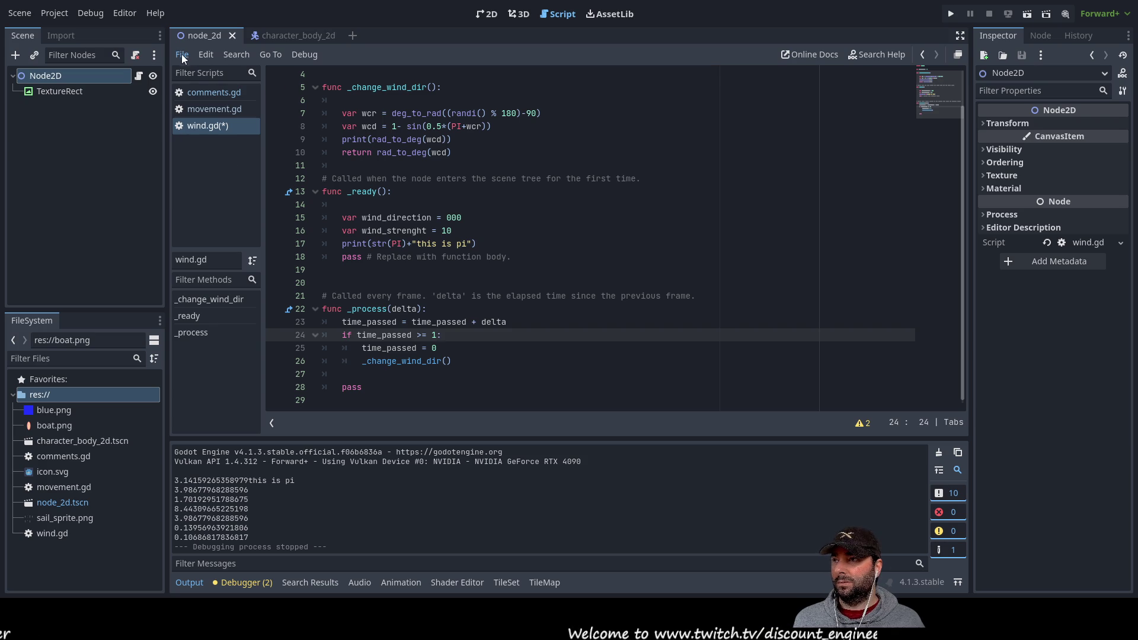
{"action": "key", "text": "ctrl+s"}
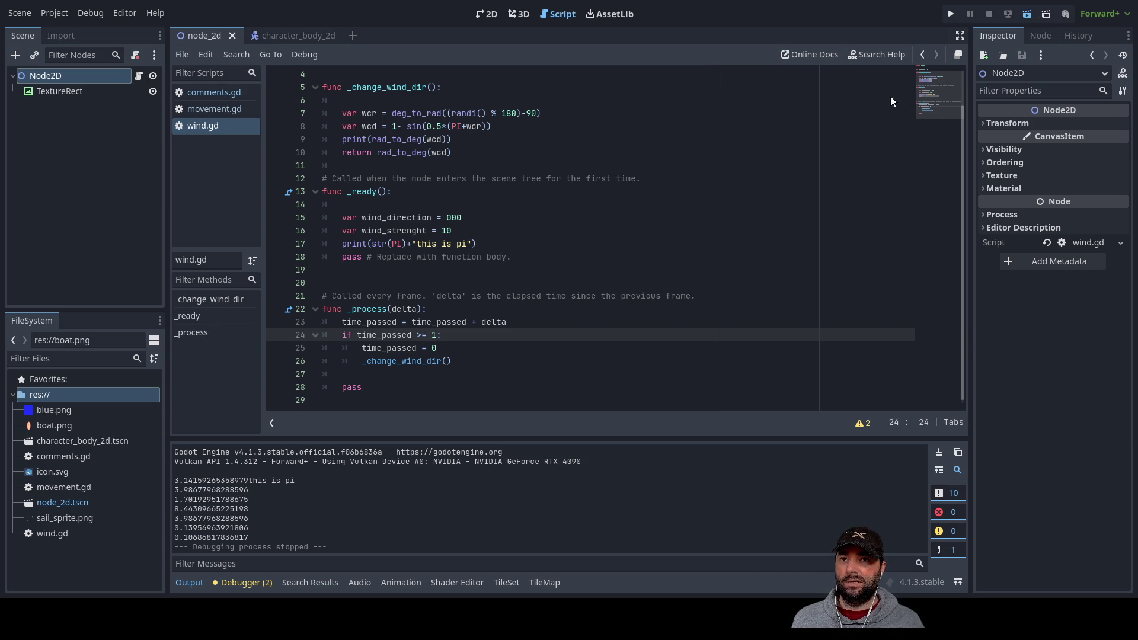
{"action": "left_click", "coordinate": [1028, 14]}
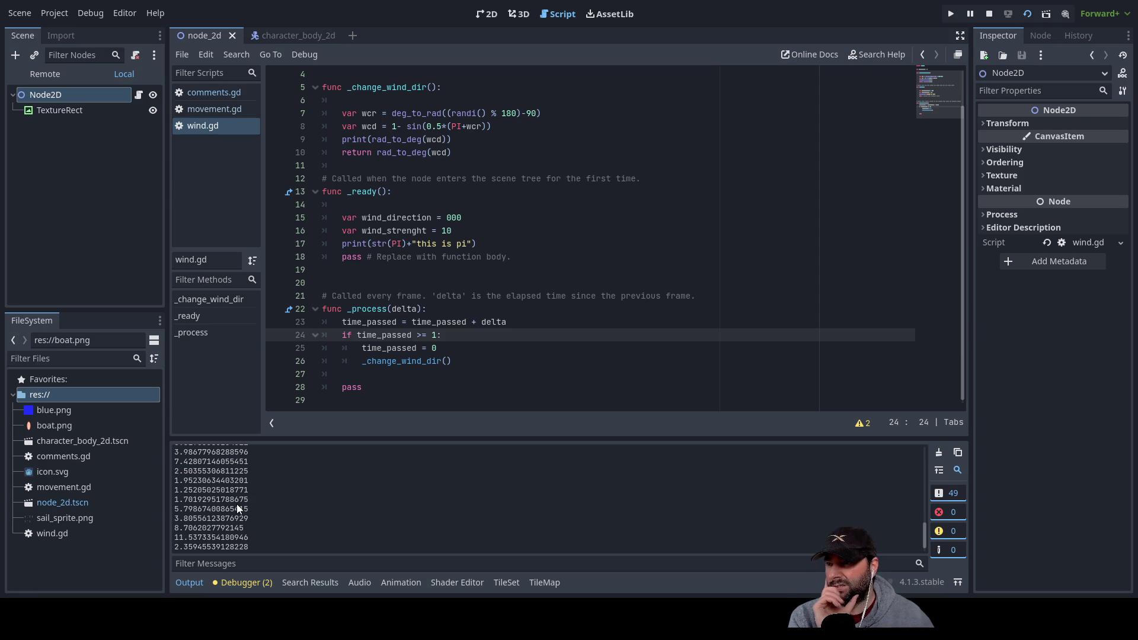
Review the newly printed wind values in the Output log, then stop the running scene
{"action": "scroll", "coordinate": [354, 526], "scroll_direction": "up", "scroll_amount": 5}
{"action": "scroll", "coordinate": [331, 517], "scroll_direction": "up", "scroll_amount": 10}
{"action": "scroll", "coordinate": [329, 518], "scroll_direction": "down", "scroll_amount": 5}
{"action": "scroll", "coordinate": [332, 513], "scroll_direction": "down", "scroll_amount": 5}
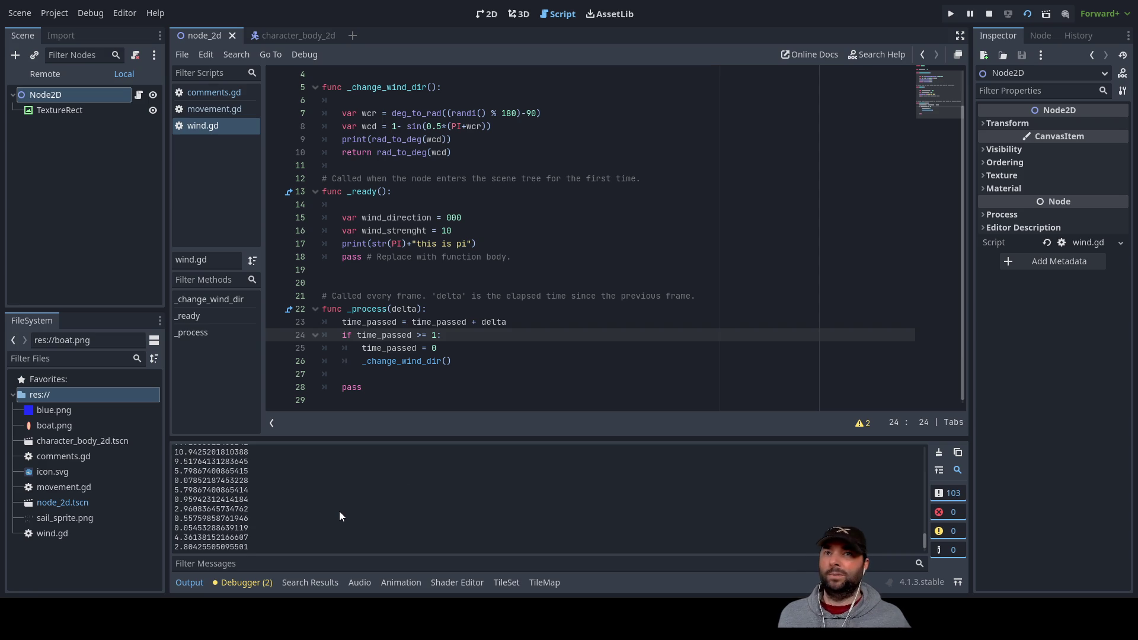
{"action": "left_click", "coordinate": [990, 14]}
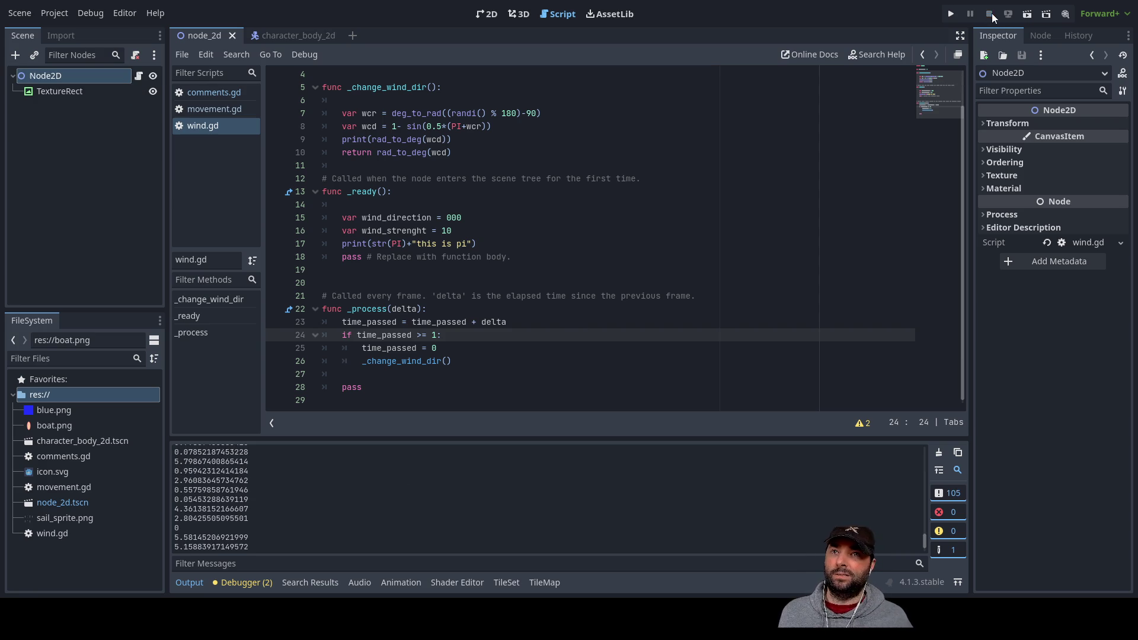
Add wcr followed by a " " separator to the print call on line 10
{"action": "left_click", "coordinate": [358, 130]}
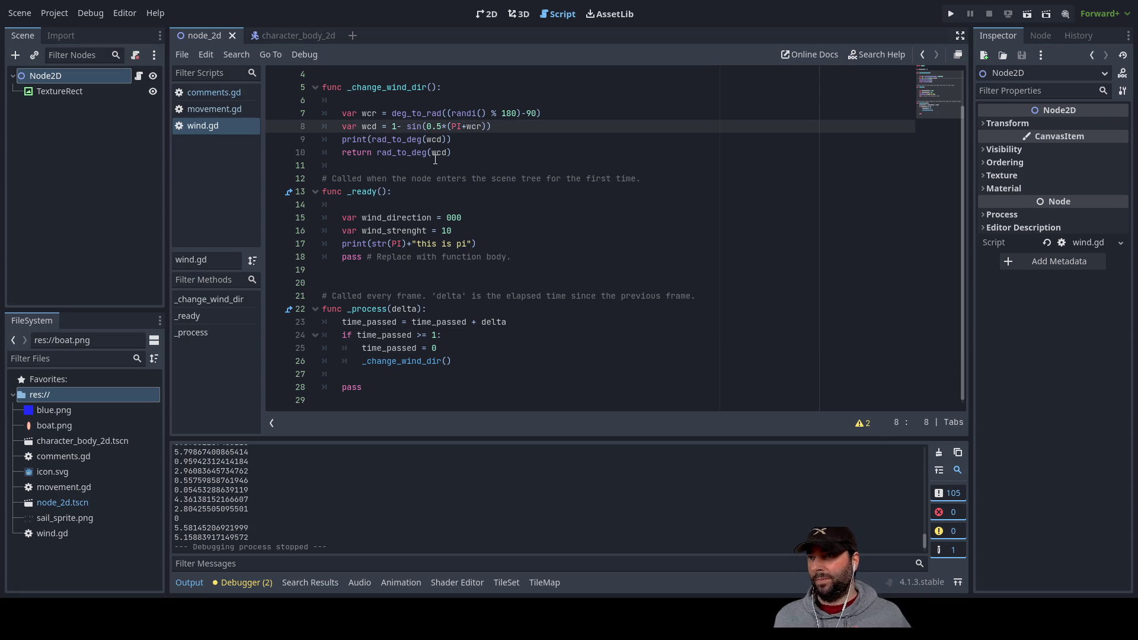
{"action": "key", "text": "Return"}
{"action": "key", "text": "Up"}
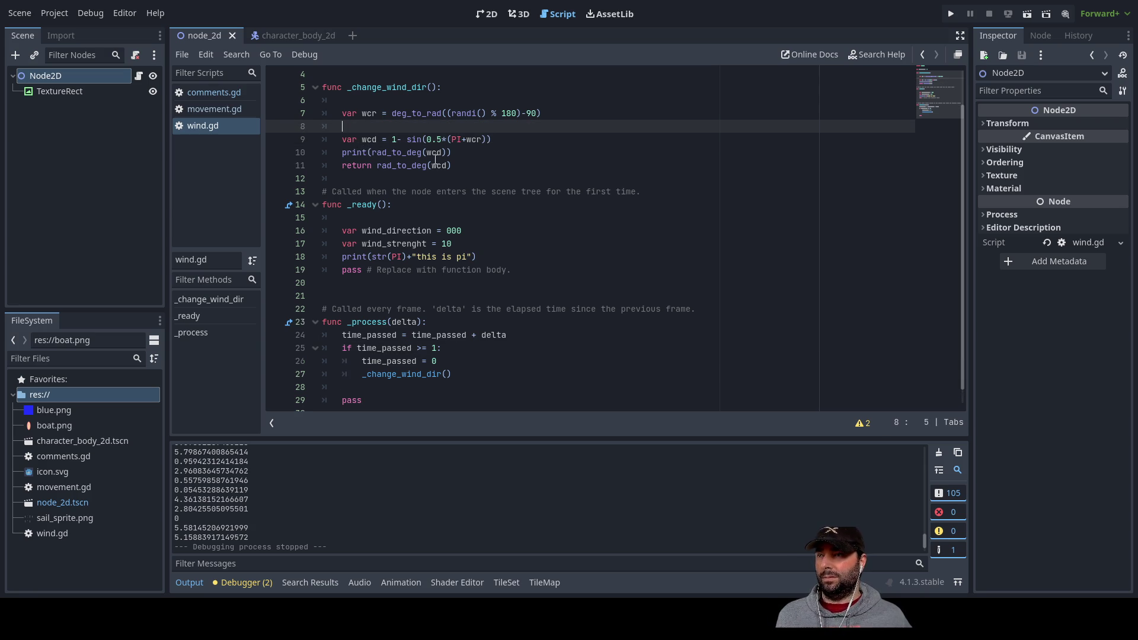
{"action": "key", "text": "Down"}
{"action": "key", "text": "Down"}
{"action": "key", "text": "Down"}
{"action": "key", "text": "Up"}
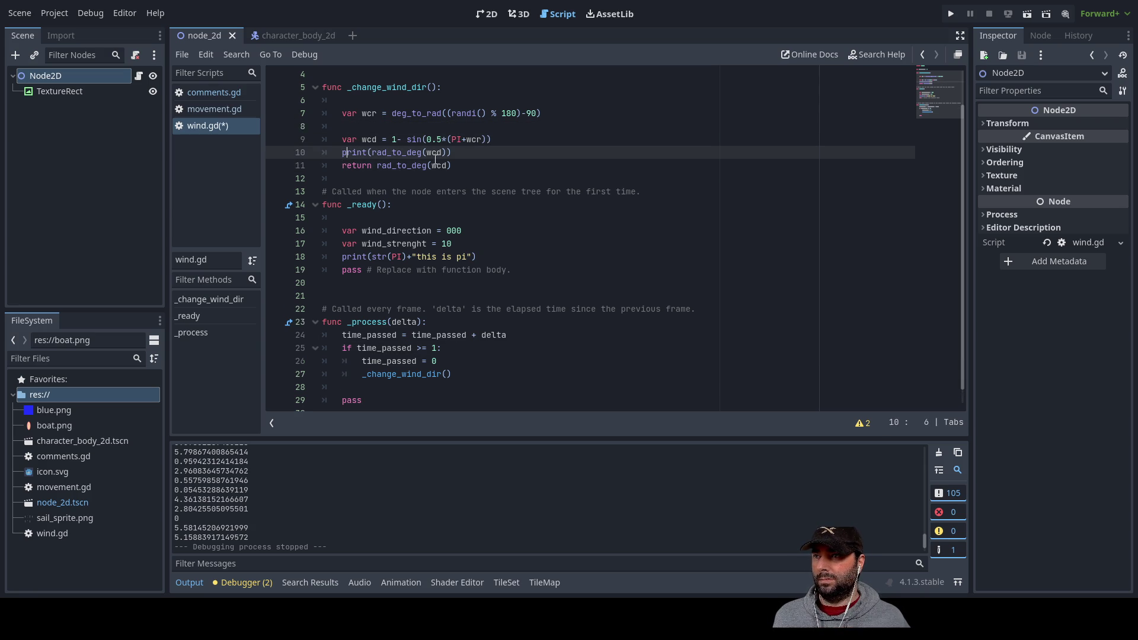
{"action": "key", "text": "Up"}
{"action": "key", "text": "Up"}
{"action": "key", "text": "Up"}
{"action": "key", "text": "Right"}
{"action": "key", "text": "Right"}
{"action": "key", "text": "Right"}
{"action": "key", "text": "shift+Right"}
{"action": "key", "text": "shift+Right"}
{"action": "key", "text": "shift+Right"}
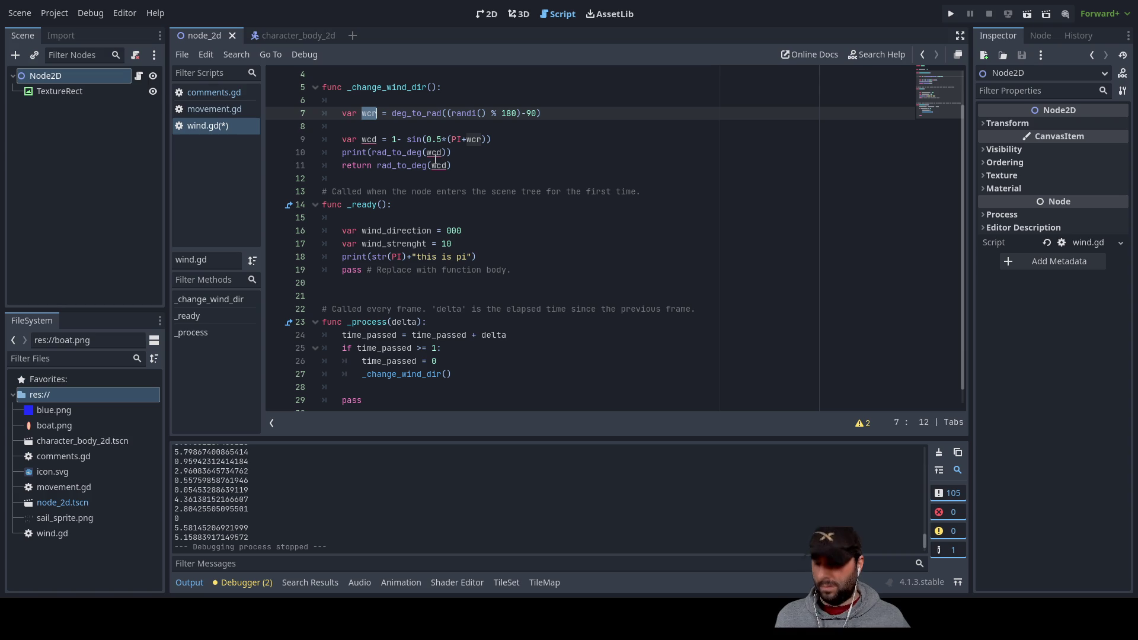
{"action": "key", "text": "Down"}
{"action": "key", "text": "Down"}
{"action": "key", "text": "Down"}
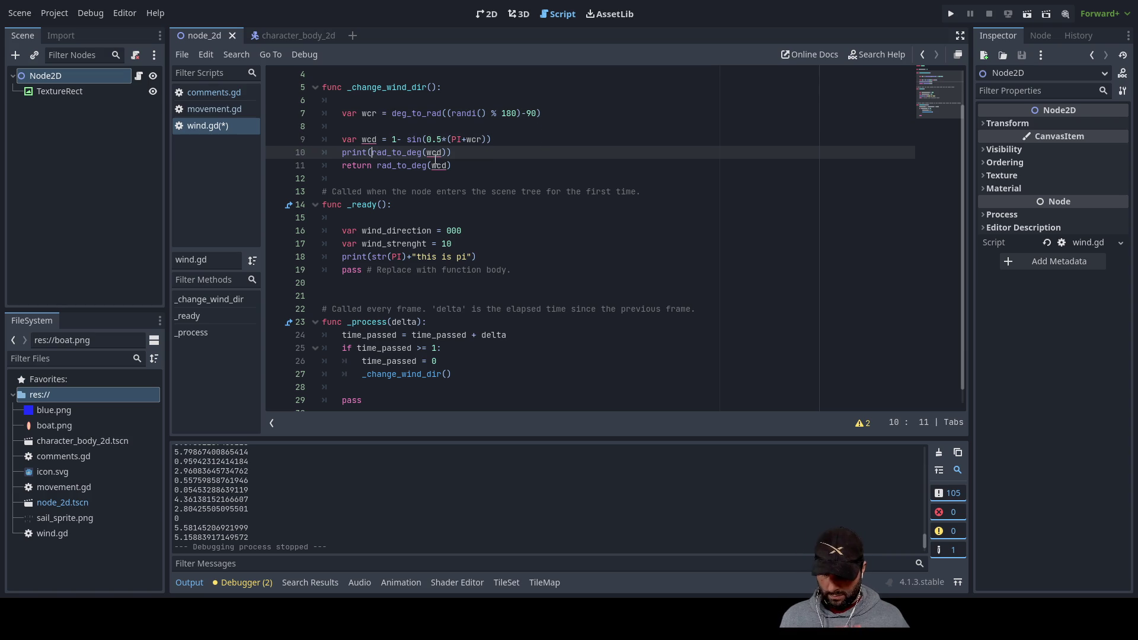
{"action": "type", "text": "wcr,"}
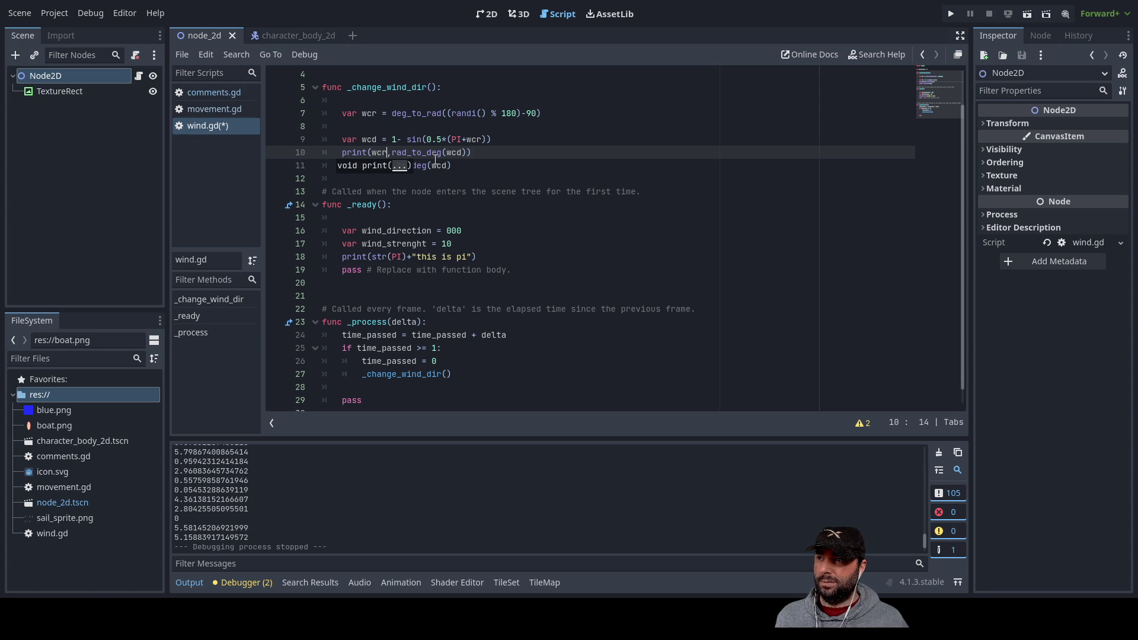
{"action": "key", "text": "BackSpace"}
{"action": "type", "text": "+"}
{"action": "type", "text": "\" \""}
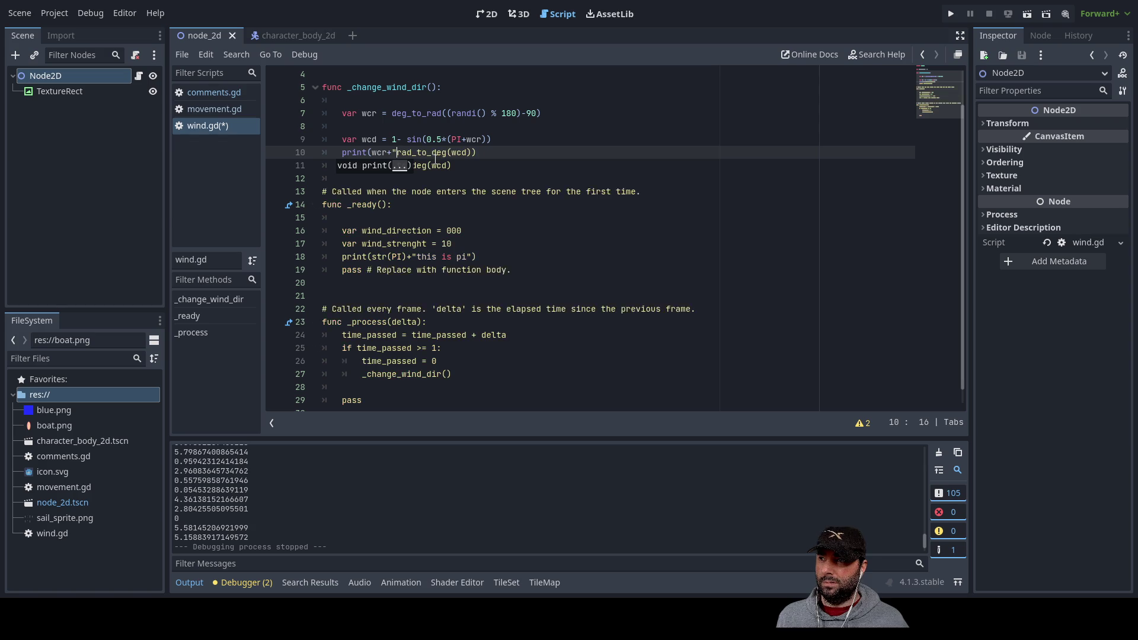
{"action": "type", "text": "+"}
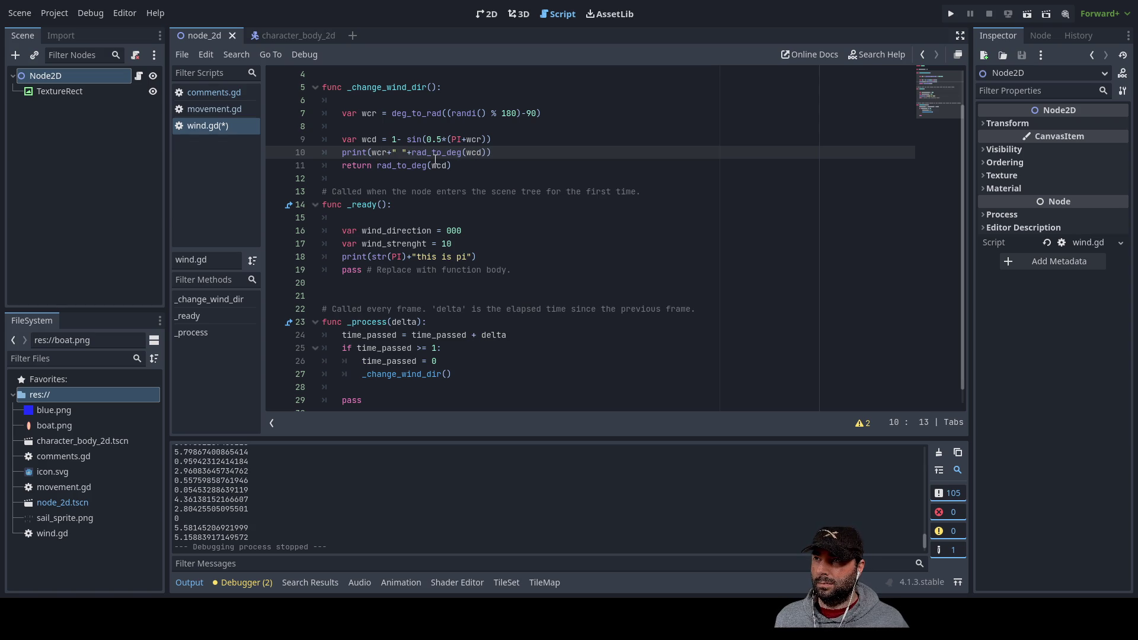
{"action": "key", "text": "BackSpace"}
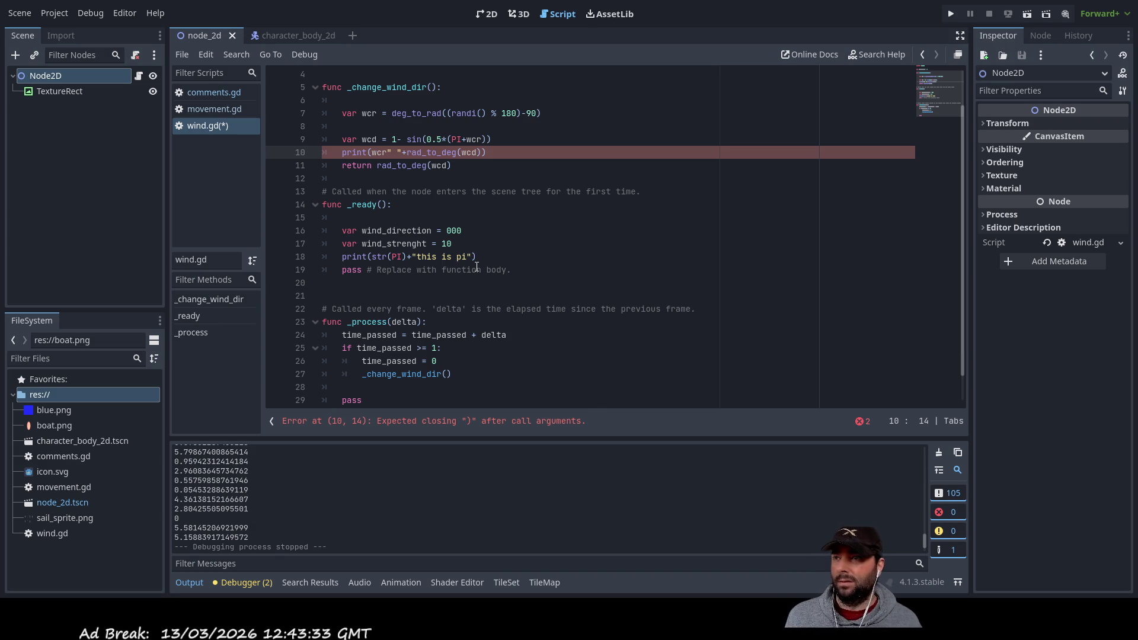
Wrap the wcr argument of the line 10 print call in str()
{"action": "key", "text": "Right"}
{"action": "key", "text": "Right"}
{"action": "key", "text": "Right"}
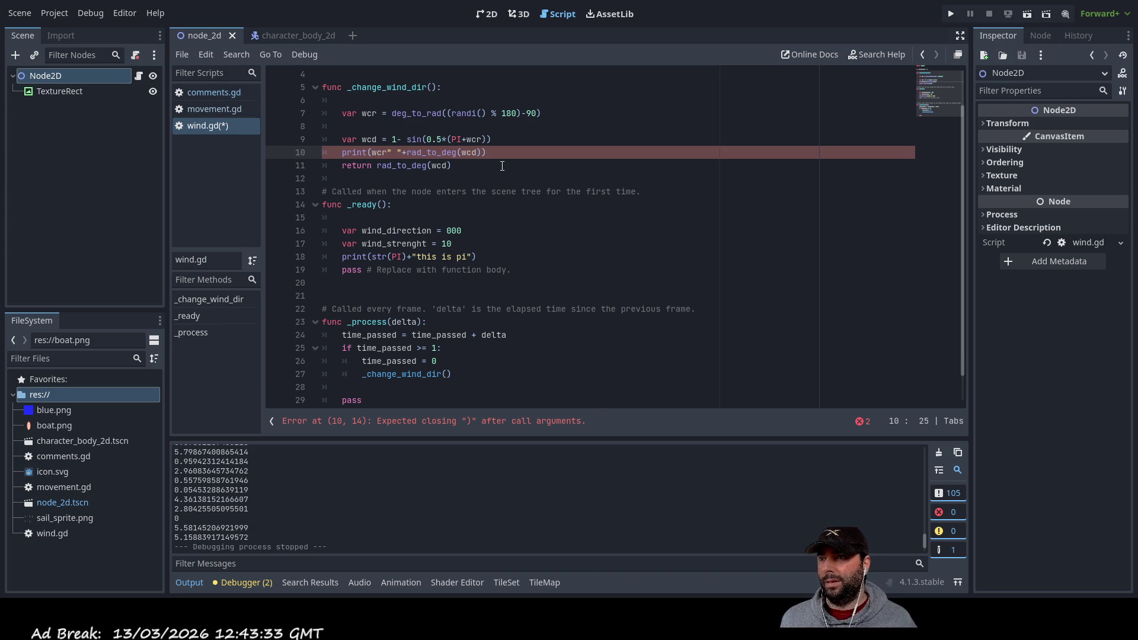
{"action": "key", "text": "Left"}
{"action": "key", "text": "Left"}
{"action": "key", "text": "Left"}
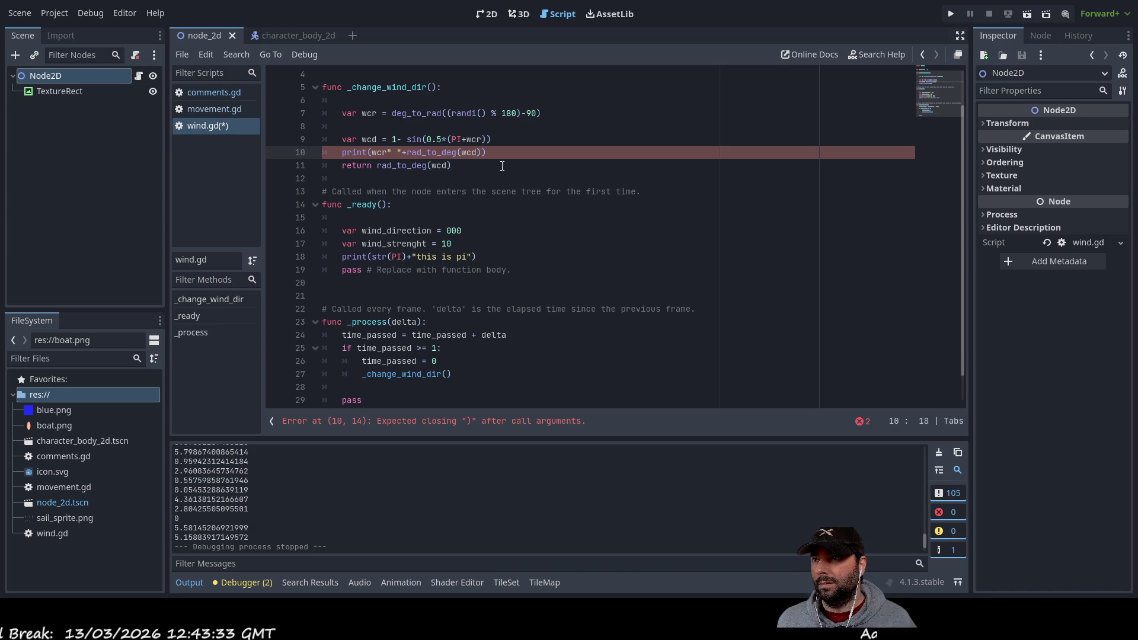
{"action": "key", "text": "Left"}
{"action": "key", "text": "Left"}
{"action": "key", "text": "Left"}
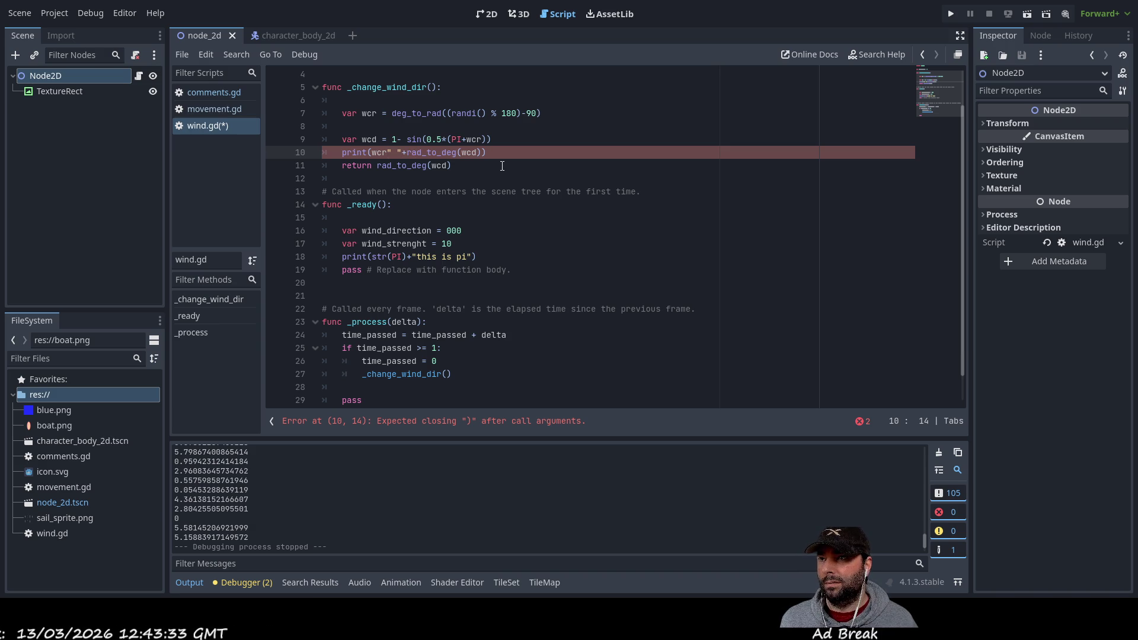
{"action": "type", "text": "str("}
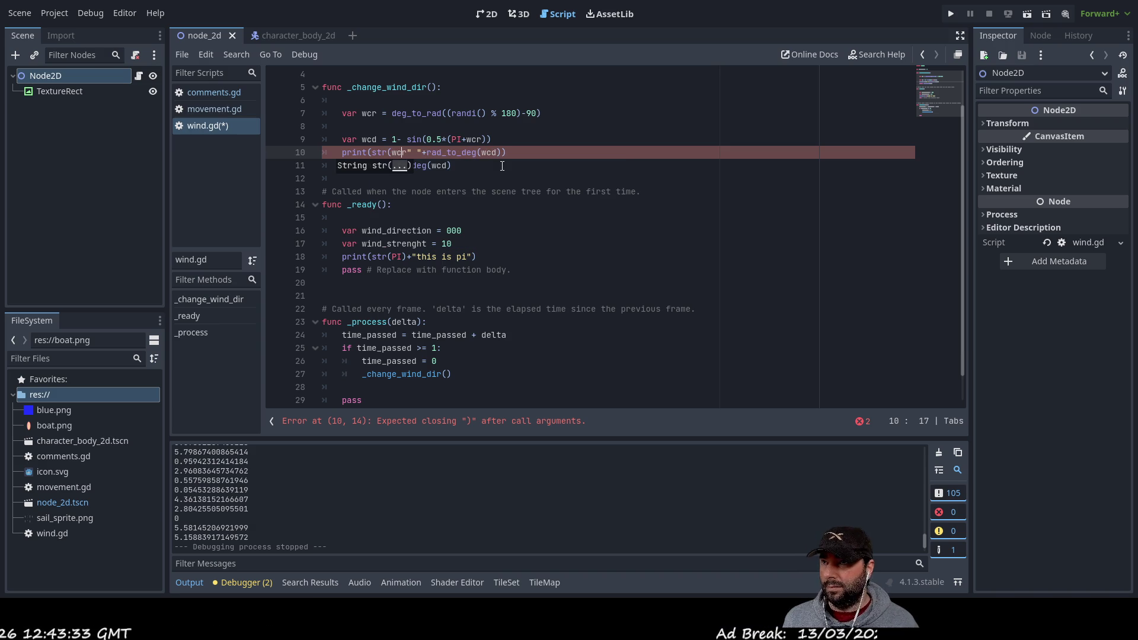
{"action": "key", "text": "Right"}
{"action": "key", "text": "Right"}
{"action": "key", "text": "Right"}
{"action": "type", "text": ")"}
{"action": "key", "text": "Left"}
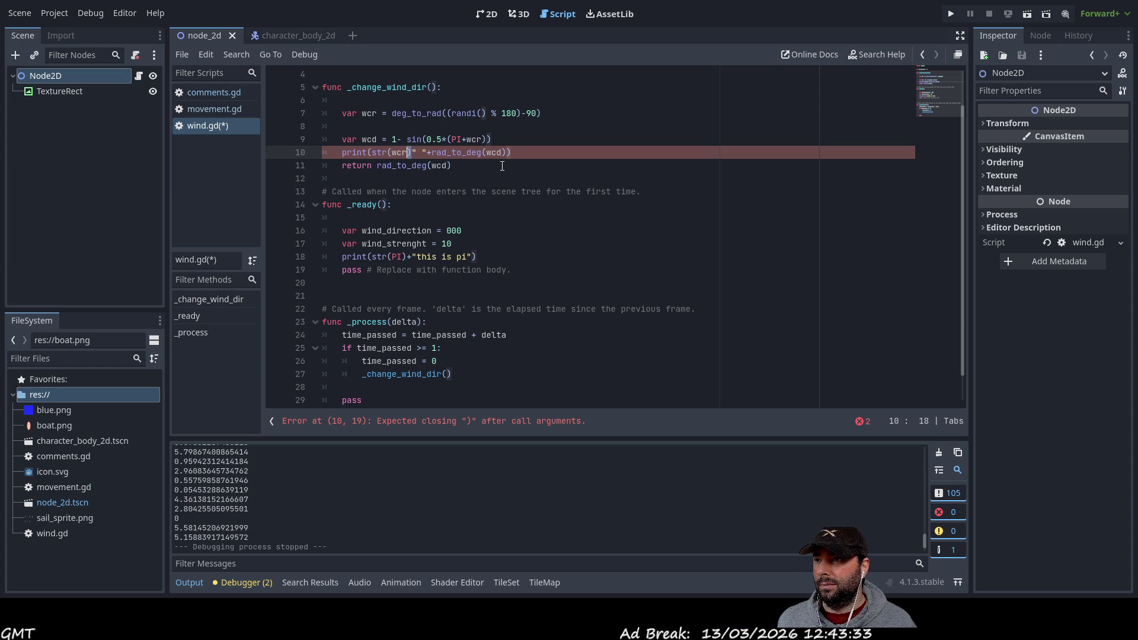
{"action": "key", "text": "ctrl+shift+Left"}
{"action": "key", "text": "ctrl+shift+Left"}
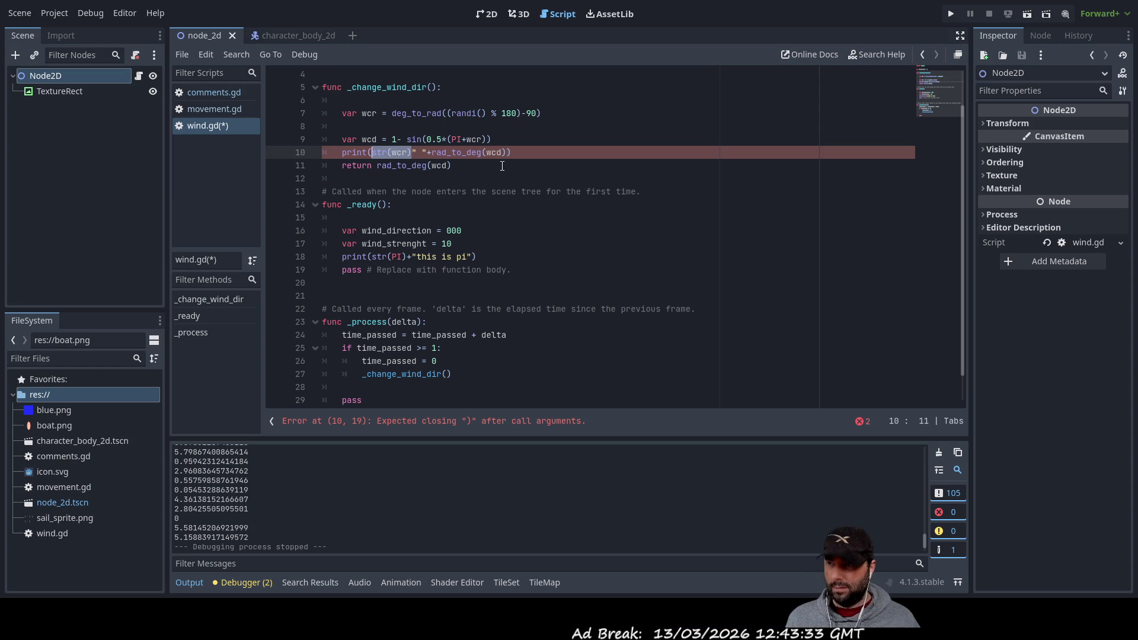
{"action": "key", "text": "Left"}
Add str(wcd)+" " after str(wcr) in the line 10 print call
{"action": "key", "text": "shift+Right"}
{"action": "key", "text": "shift+Right"}
{"action": "key", "text": "shift+Right"}
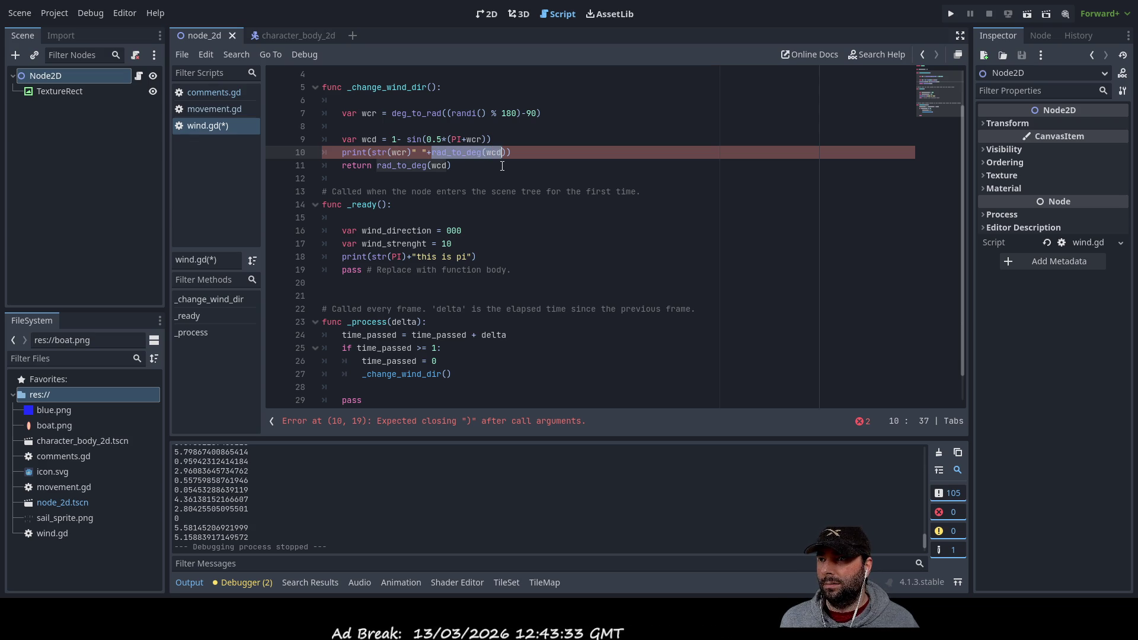
{"action": "type", "text": "str("}
{"action": "key", "text": "Up"}
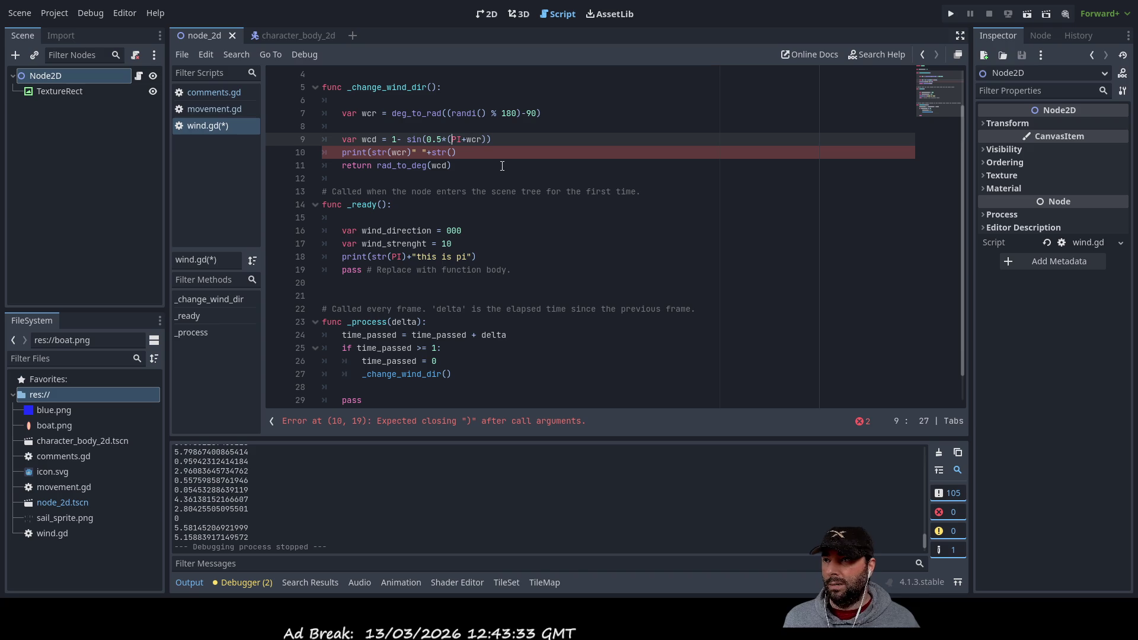
{"action": "key", "text": "Down"}
{"action": "key", "text": "Right"}
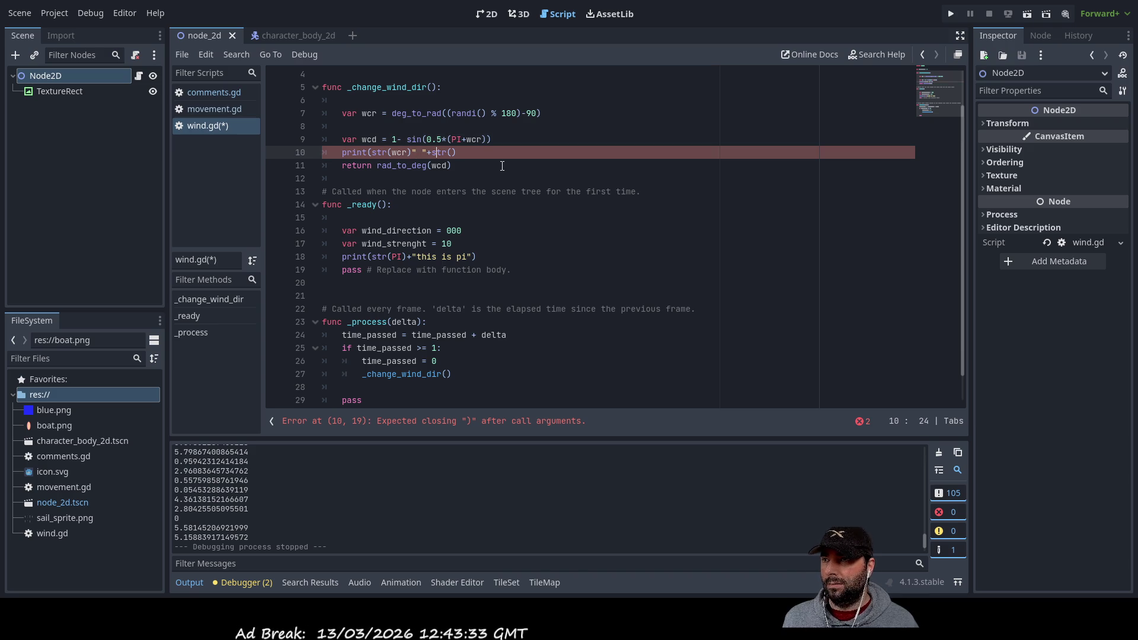
{"action": "type", "text": "d)"}
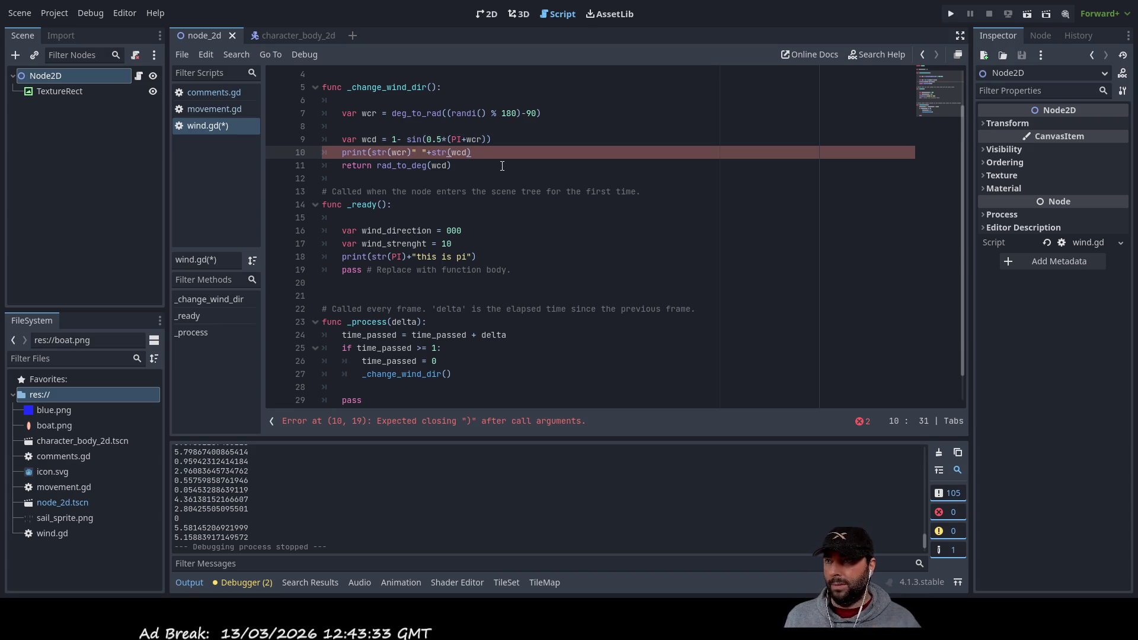
{"action": "type", "text": "+\" \""}
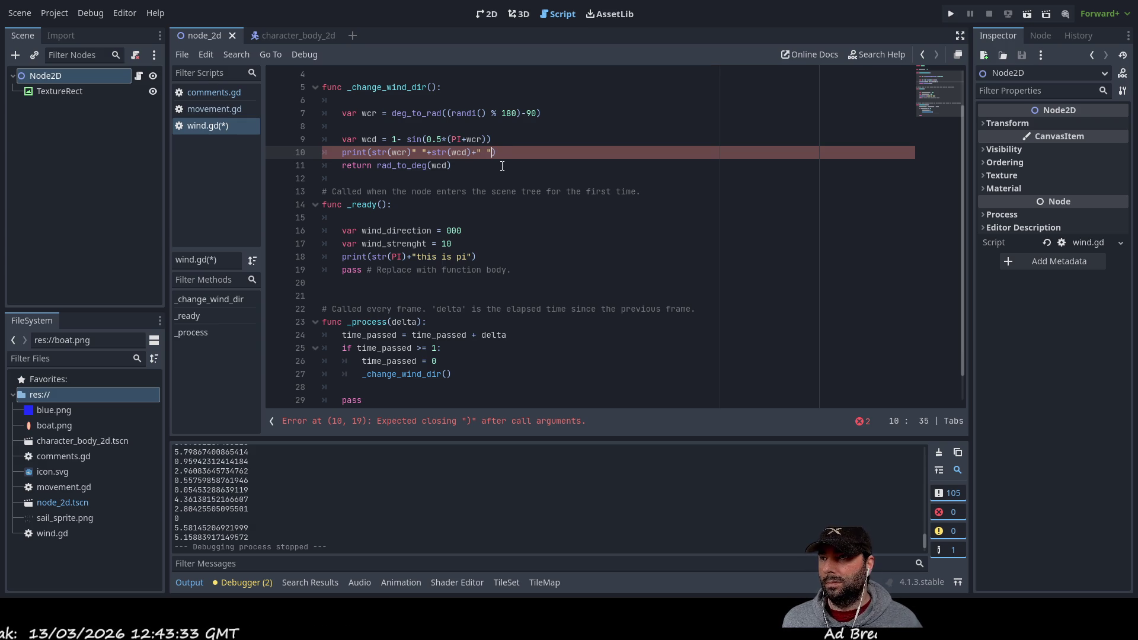
{"action": "key", "text": "Left"}
{"action": "key", "text": "Left"}
{"action": "key", "text": "Left"}
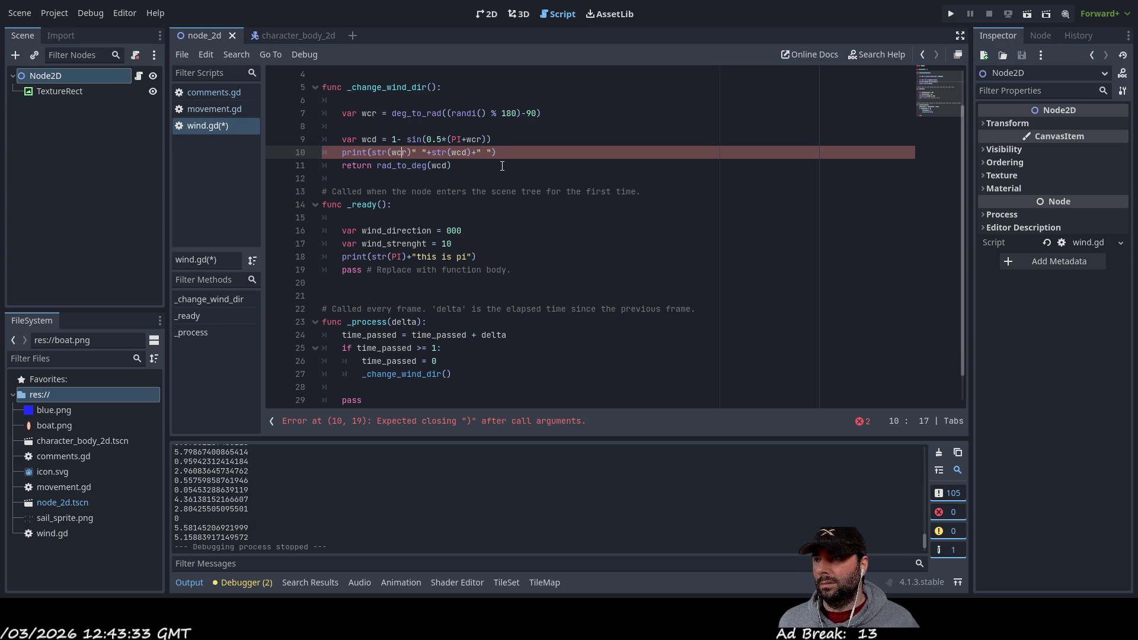
Copy rad_to_deg(wcd) from the return line and append it with + to the print call
{"action": "key", "text": "Down"}
{"action": "key", "text": "Down"}
{"action": "key", "text": "Down"}
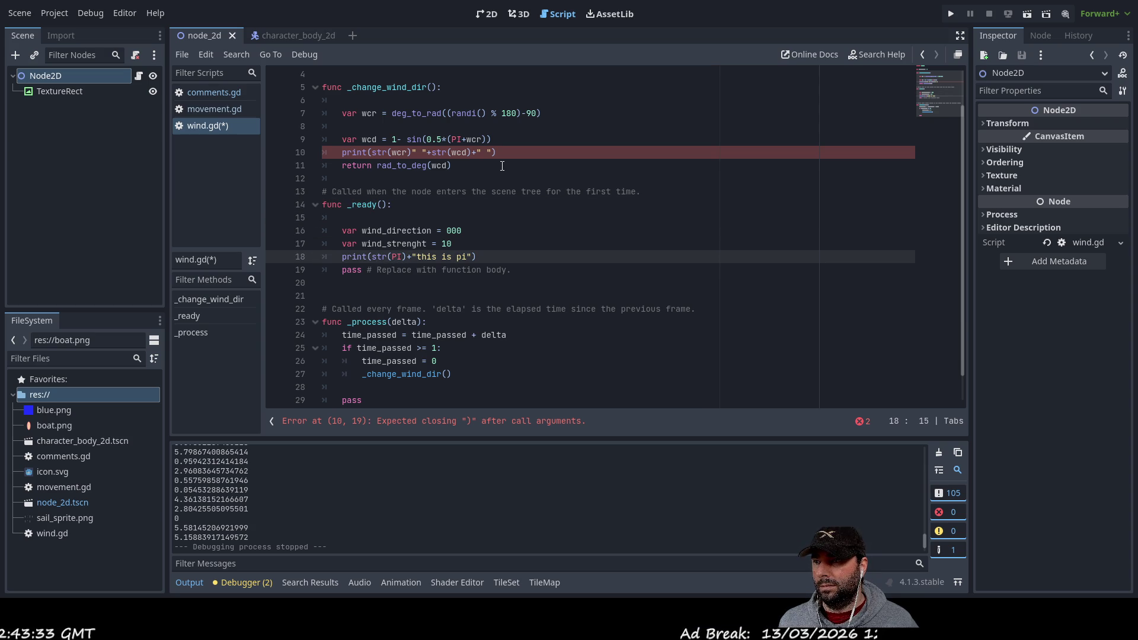
{"action": "key", "text": "Down"}
{"action": "key", "text": "Down"}
{"action": "key", "text": "Down"}
{"action": "key", "text": "Up"}
{"action": "key", "text": "Up"}
{"action": "key", "text": "Up"}
{"action": "key", "text": "Down"}
{"action": "key", "text": "Up"}
{"action": "key", "text": "Down"}
{"action": "key", "text": "Left"}
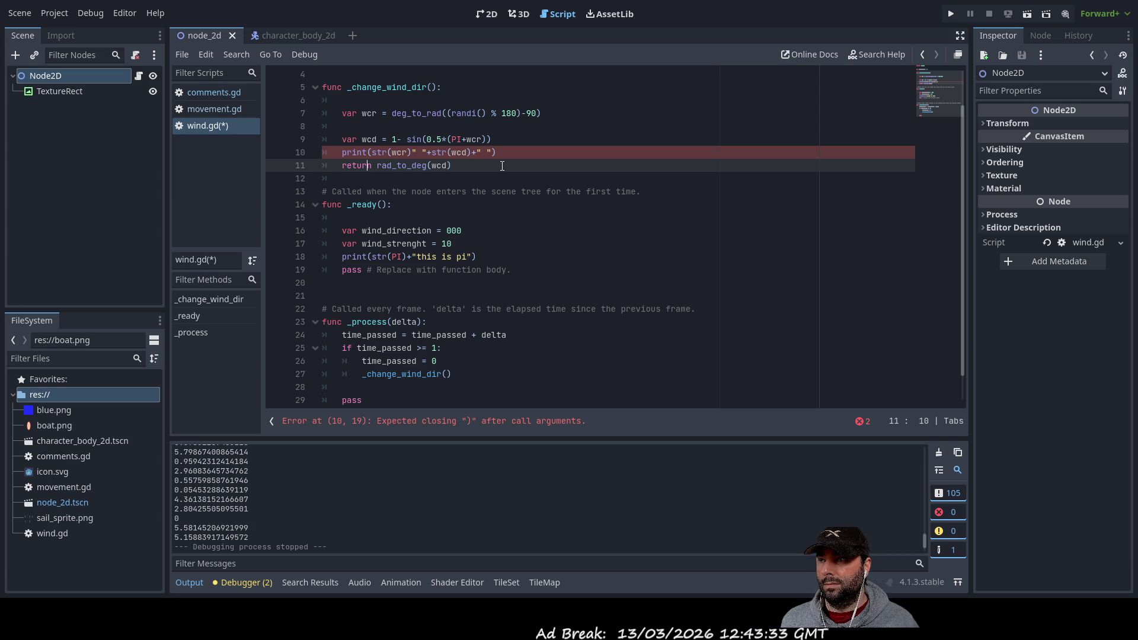
{"action": "key", "text": "shift+End"}
{"action": "key", "text": "ctrl+c"}
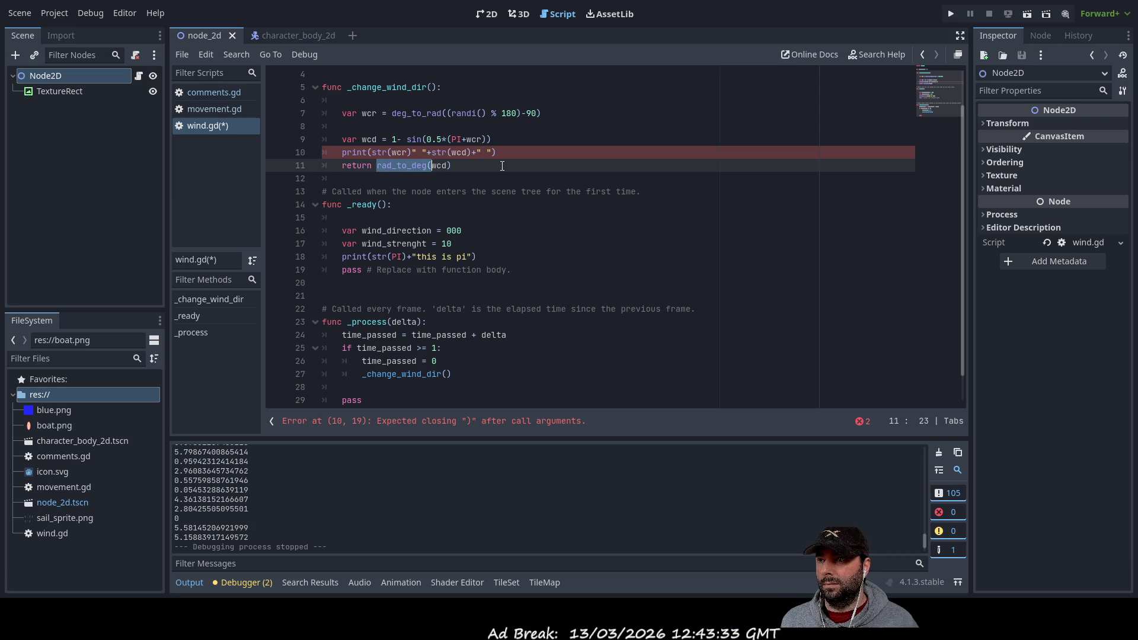
{"action": "key", "text": "Up"}
{"action": "key", "text": "End"}
{"action": "key", "text": "Left"}
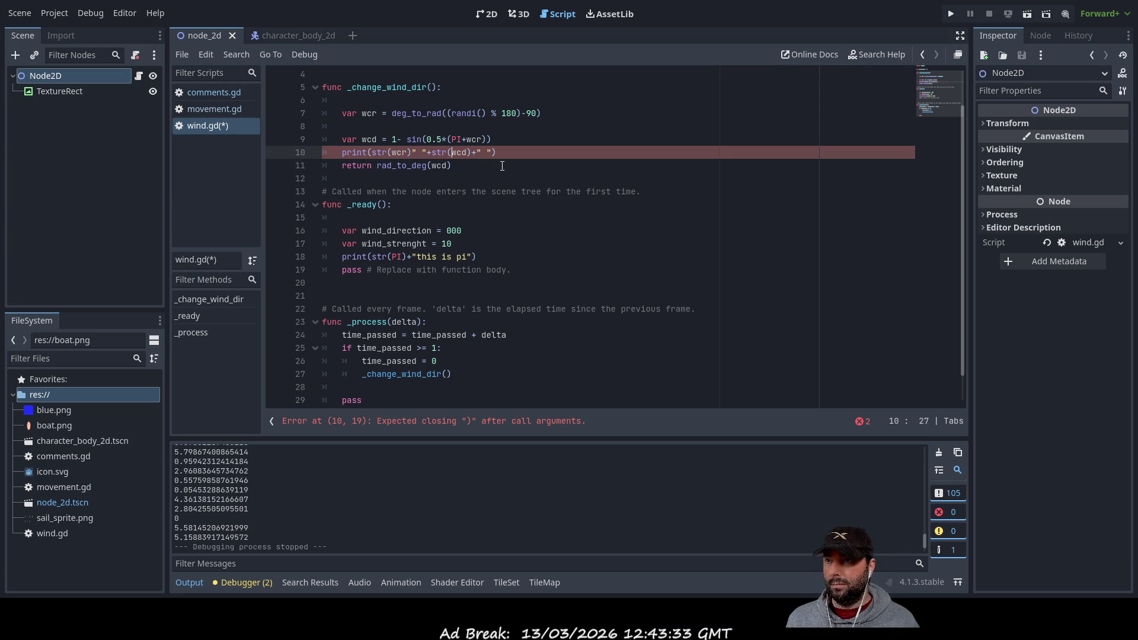
{"action": "type", "text": "+"}
{"action": "key", "text": "ctrl+v"}
Wrap the pasted rad_to_deg(wcd) in str() and save wind.gd
{"action": "key", "text": "Left"}
{"action": "key", "text": "Left"}
{"action": "key", "text": "Left"}
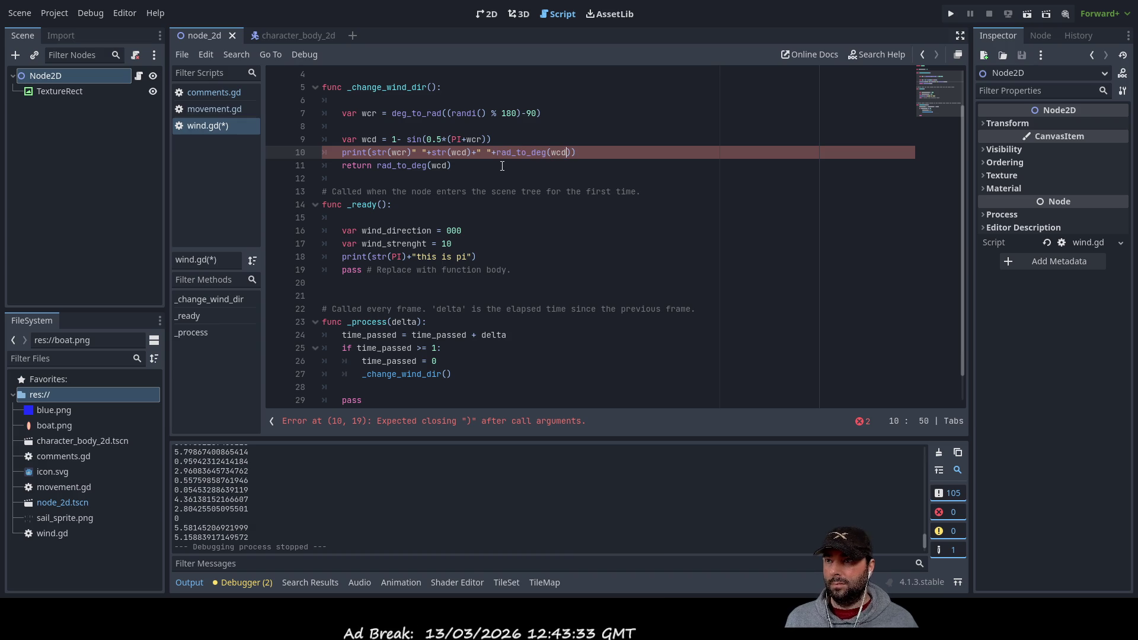
{"action": "key", "text": "Left"}
{"action": "type", "text": "str("}
{"action": "key", "text": "Right"}
{"action": "key", "text": "Right"}
{"action": "key", "text": "Right"}
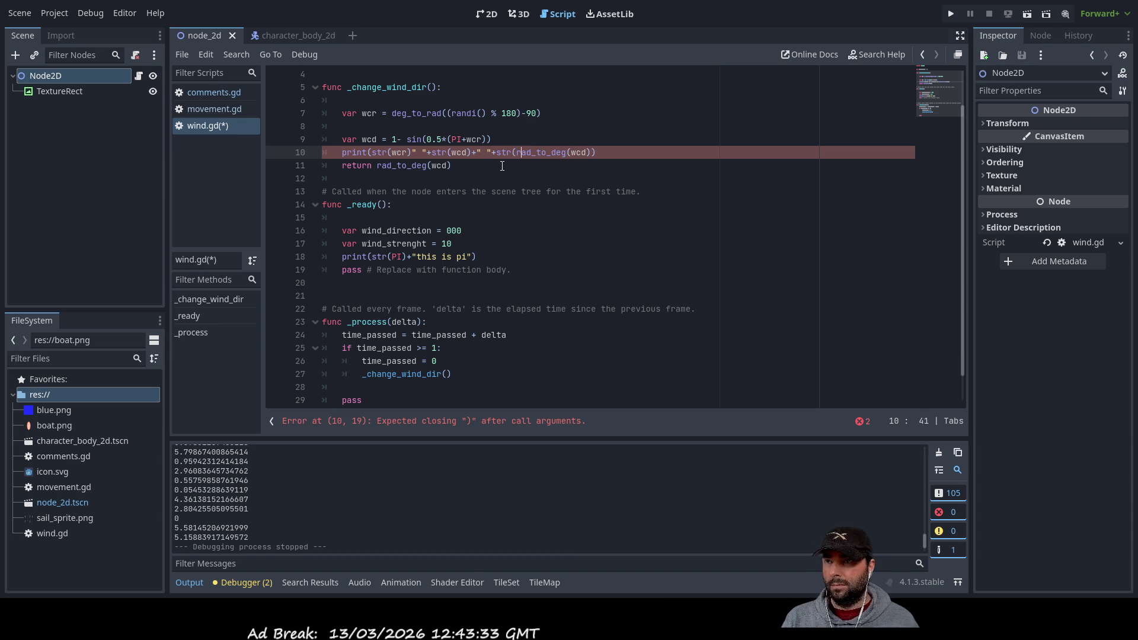
{"action": "key", "text": "Right"}
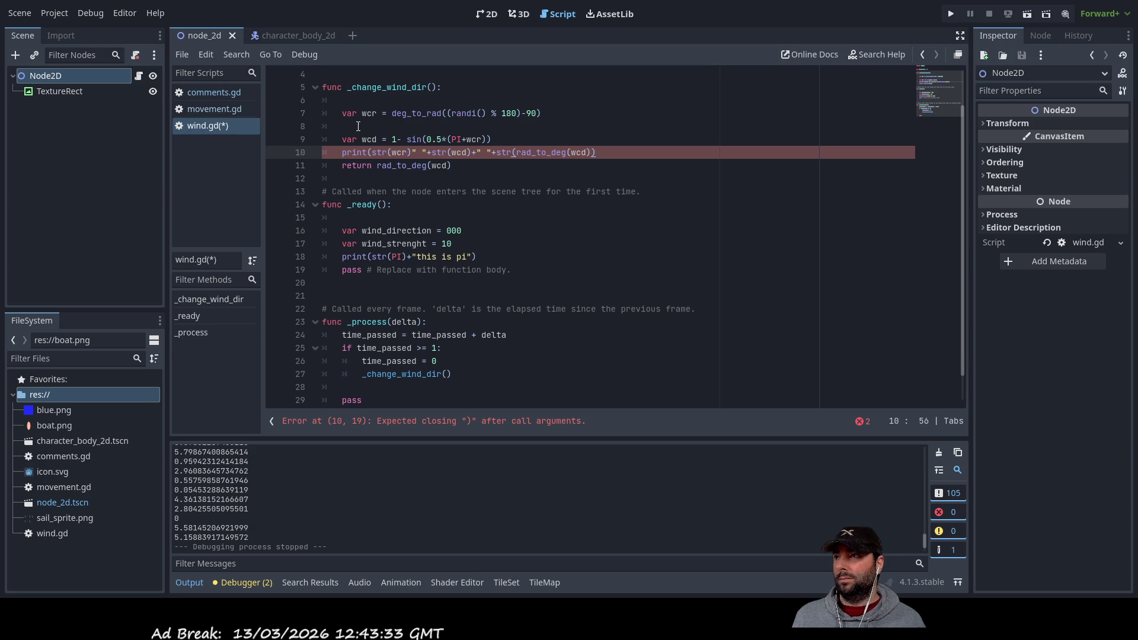
{"action": "key", "text": "ctrl+s"}
Run the current scene to test wind.gd, then stop it
{"action": "left_click", "coordinate": [1030, 15]}
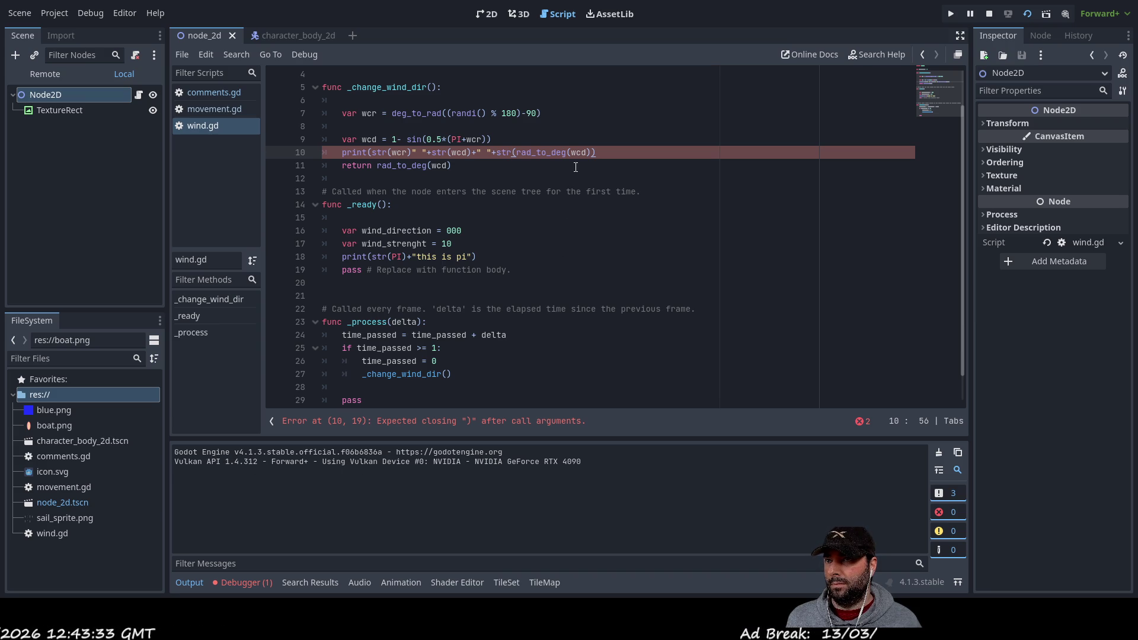
{"action": "left_click", "coordinate": [990, 17]}
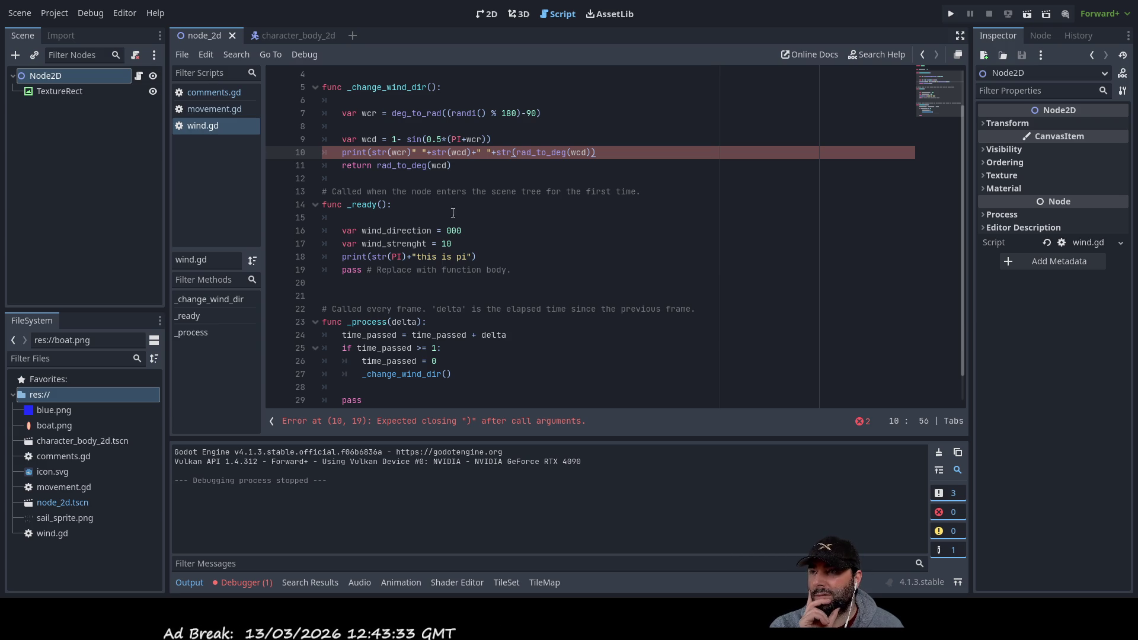
{"action": "left_click", "coordinate": [364, 177]}
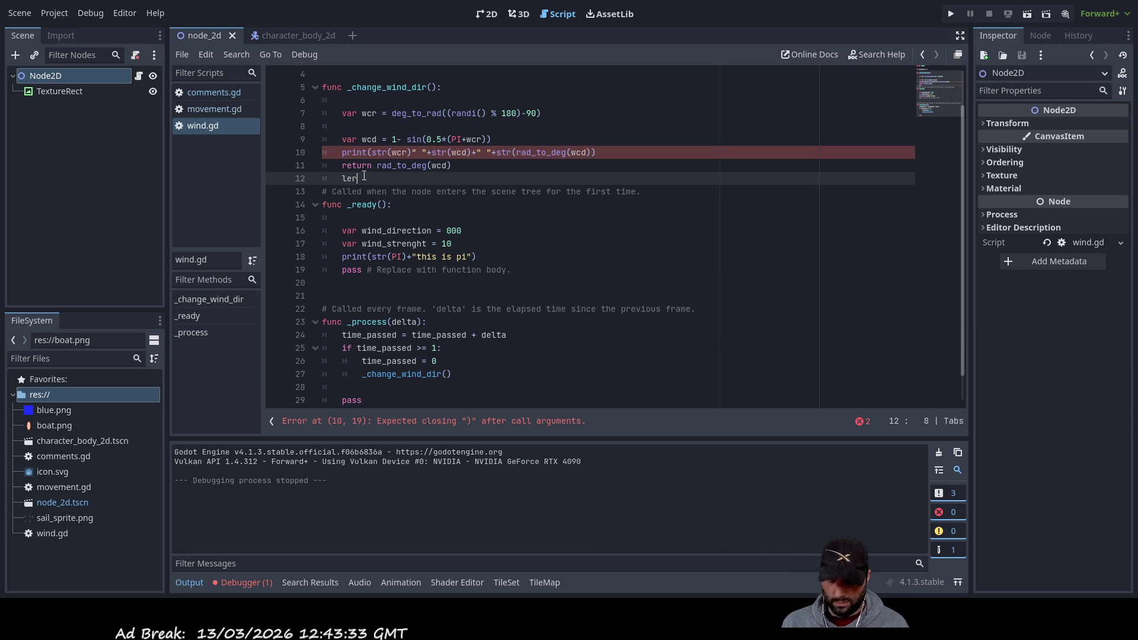
Type lerp on the line below return, then delete it along with the empty line
{"action": "type", "text": "lerp"}
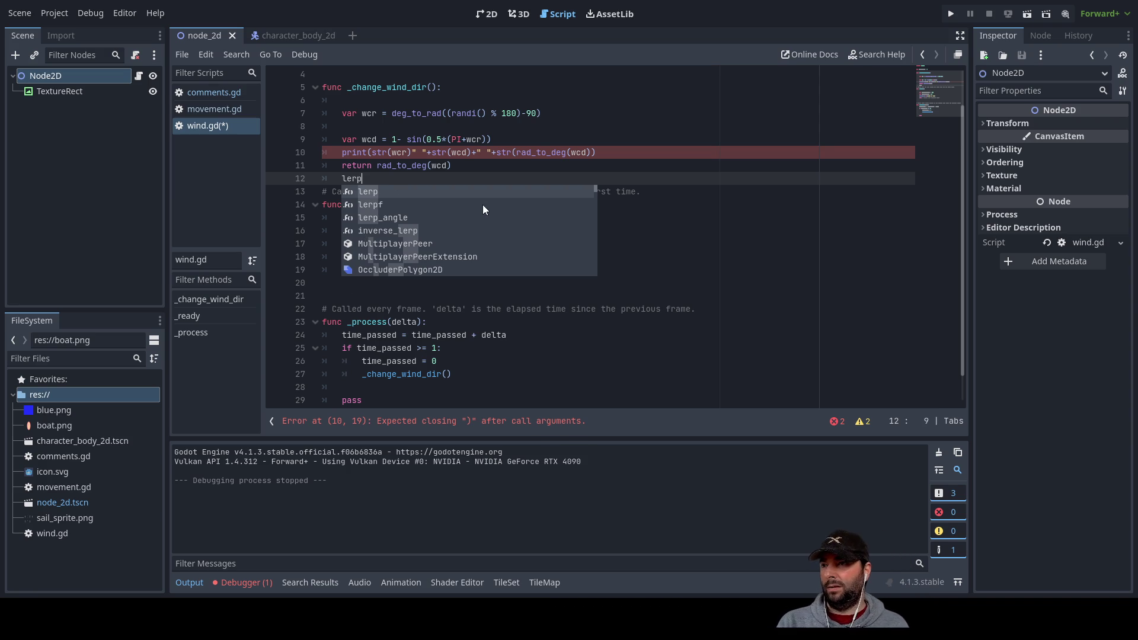
{"action": "key", "text": "BackSpace"}
{"action": "key", "text": "BackSpace"}
{"action": "key", "text": "BackSpace"}
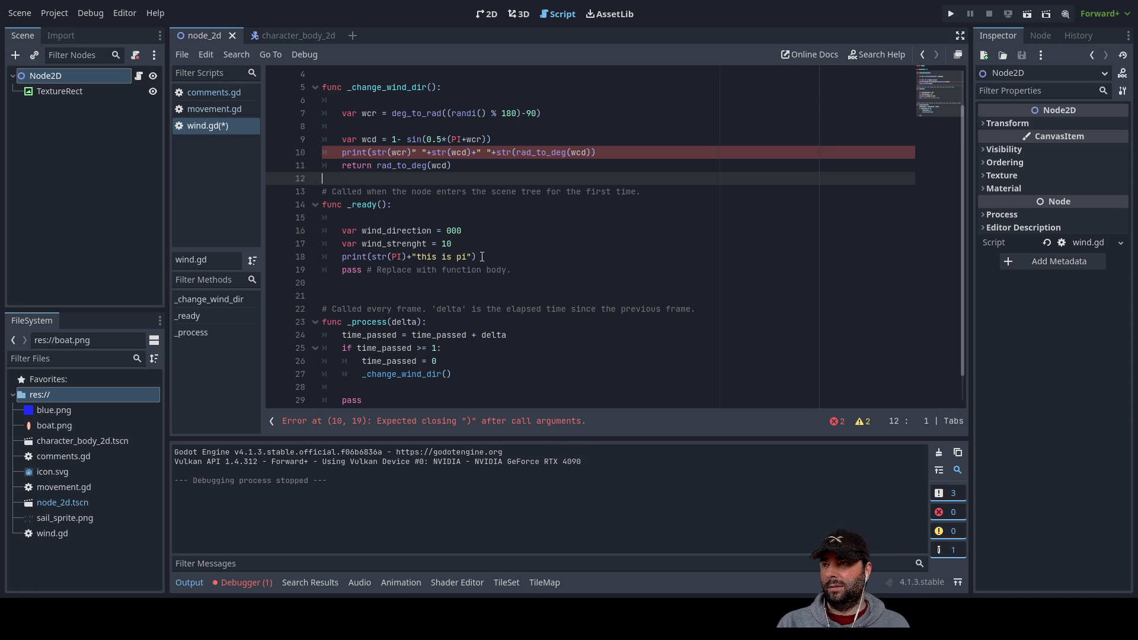
{"action": "key", "text": "BackSpace"}
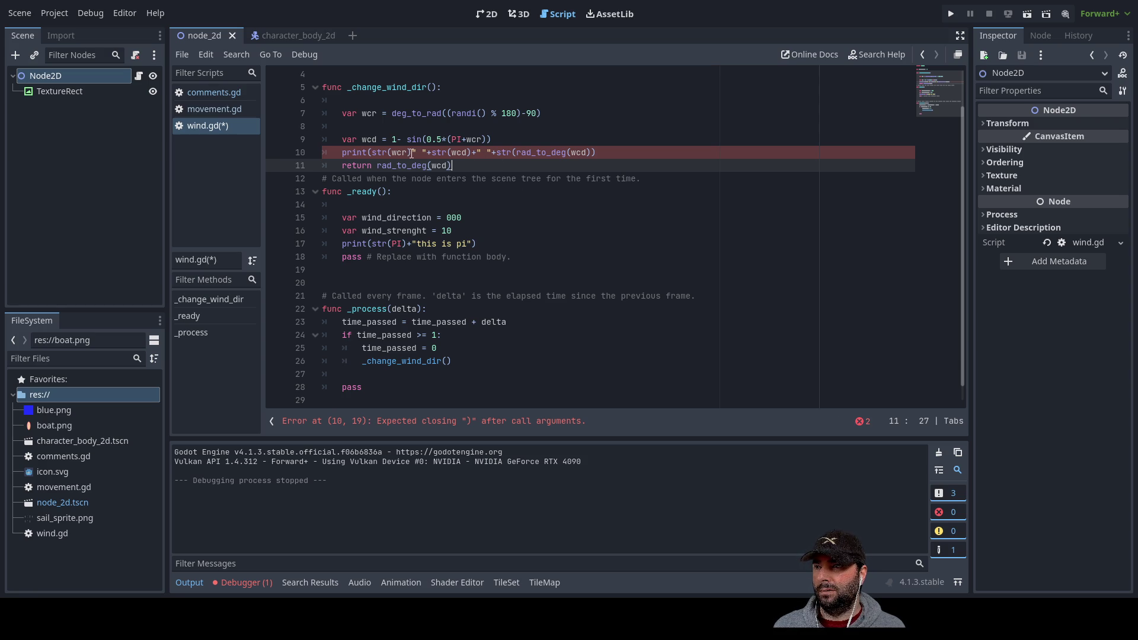
Add the missing closing parenthesis to line 10's print call and run the scene
{"action": "left_click", "coordinate": [412, 153]}
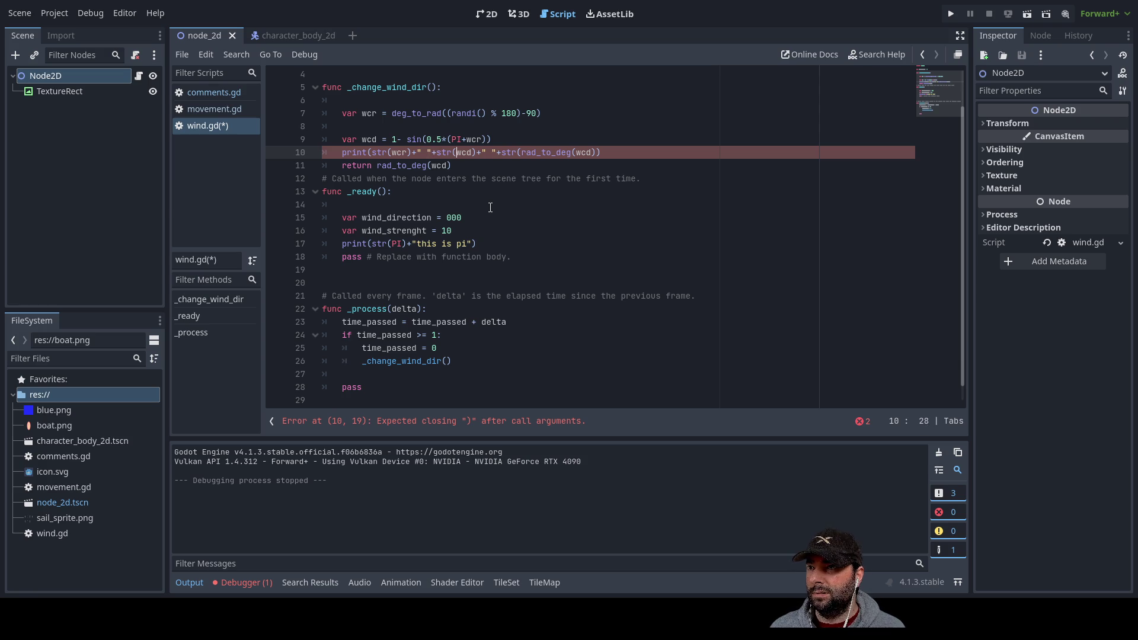
{"action": "key", "text": "Right"}
{"action": "key", "text": "Right"}
{"action": "key", "text": "Right"}
{"action": "key", "text": "Down"}
{"action": "key", "text": "Up"}
{"action": "key", "text": "Down"}
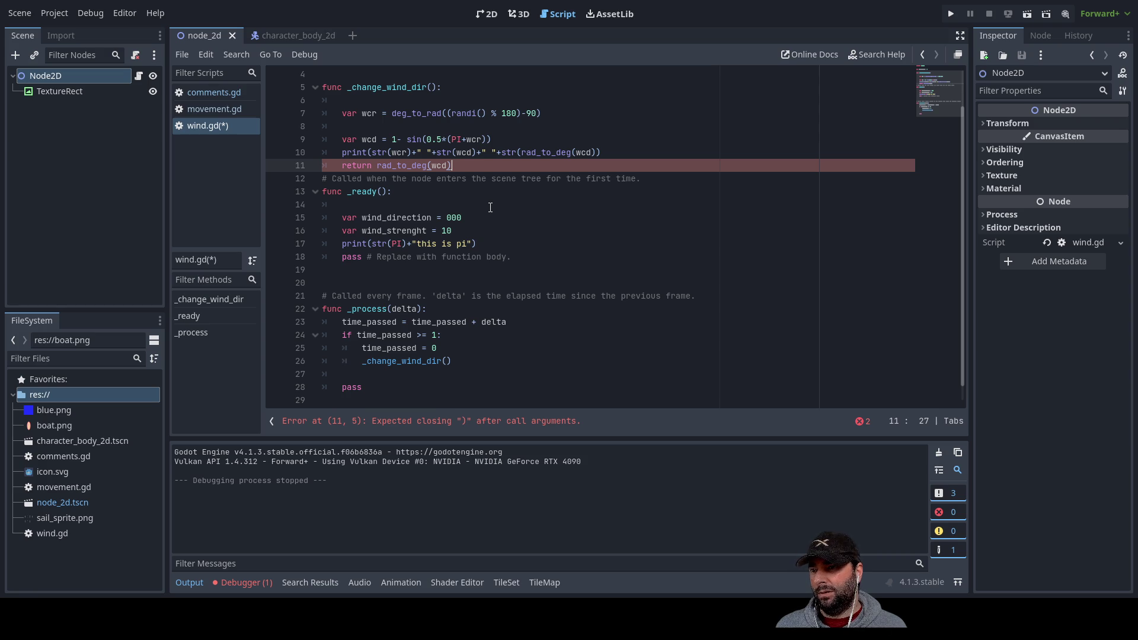
{"action": "left_click", "coordinate": [369, 152]}
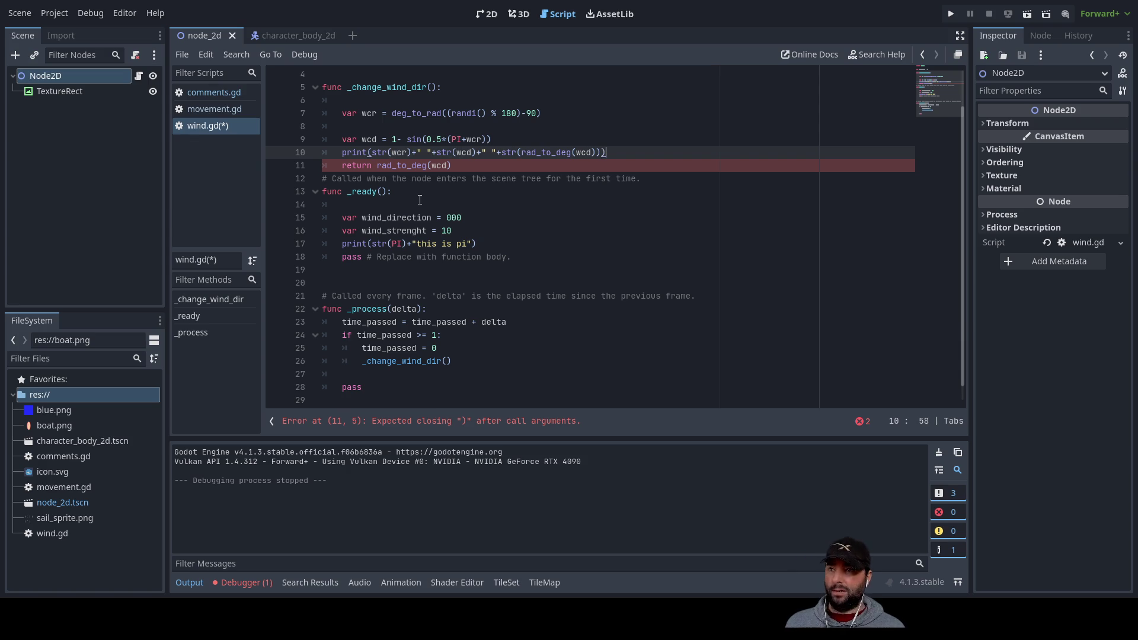
{"action": "type", "text": ")"}
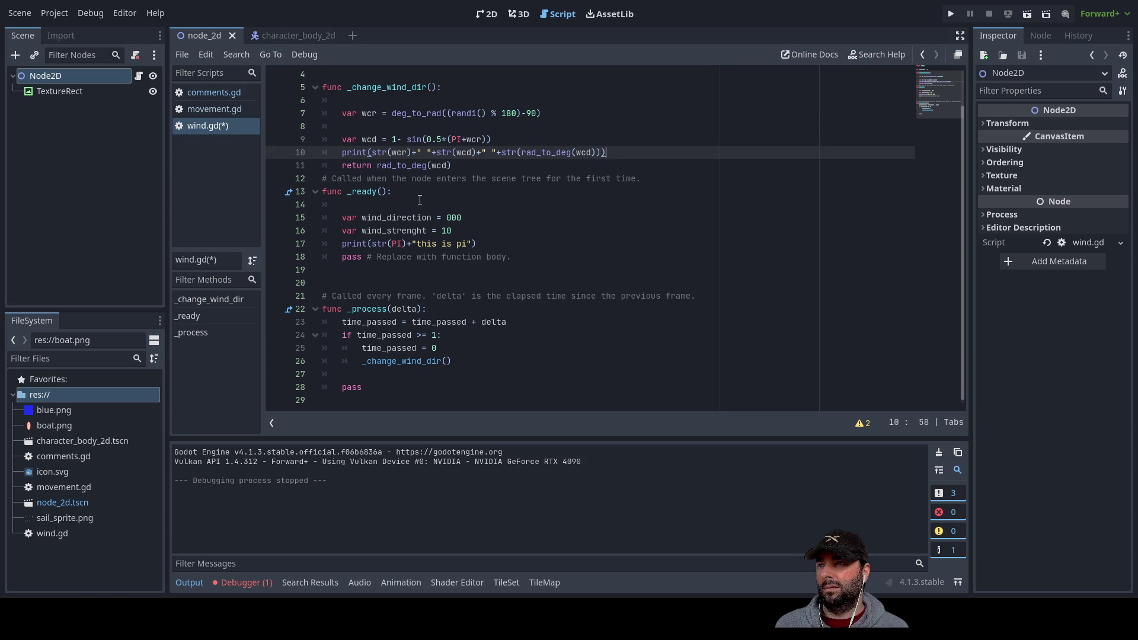
{"action": "key", "text": "Down"}
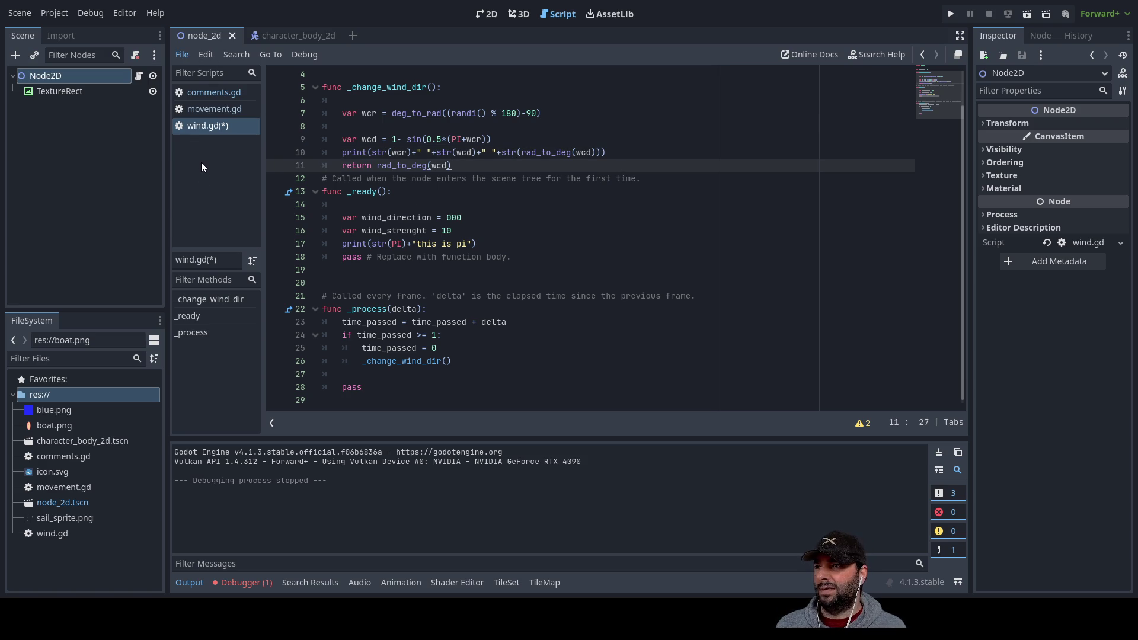
{"action": "left_click", "coordinate": [1027, 15]}
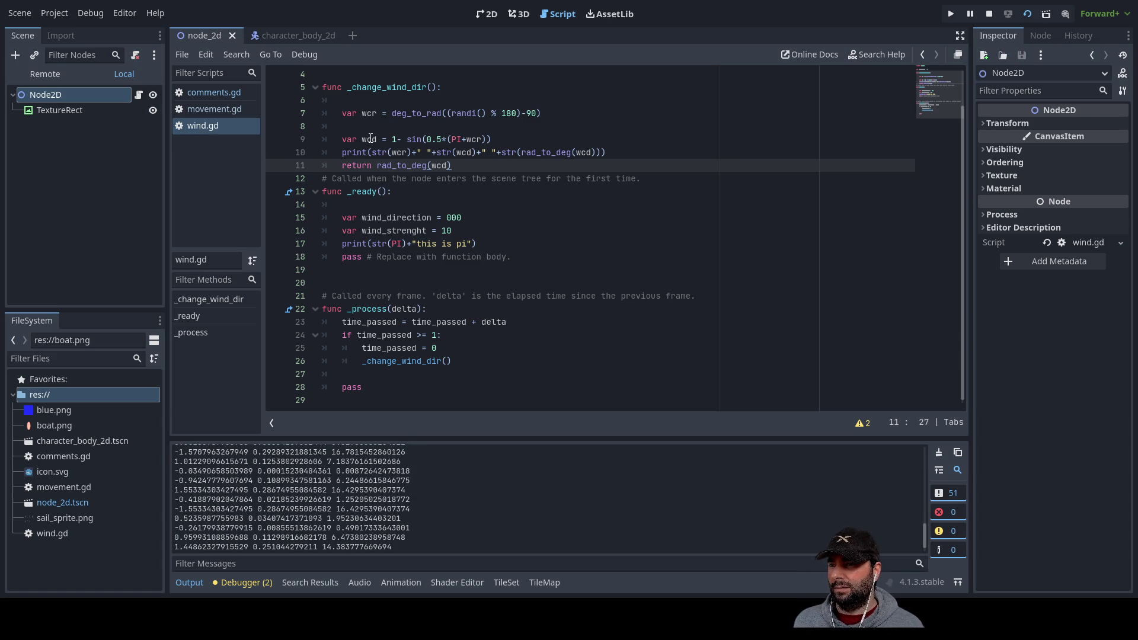
Delete '1-' from line 9 so it reads var wcd = sin(0.5*(PI+wcr))
{"action": "key", "text": "Left"}
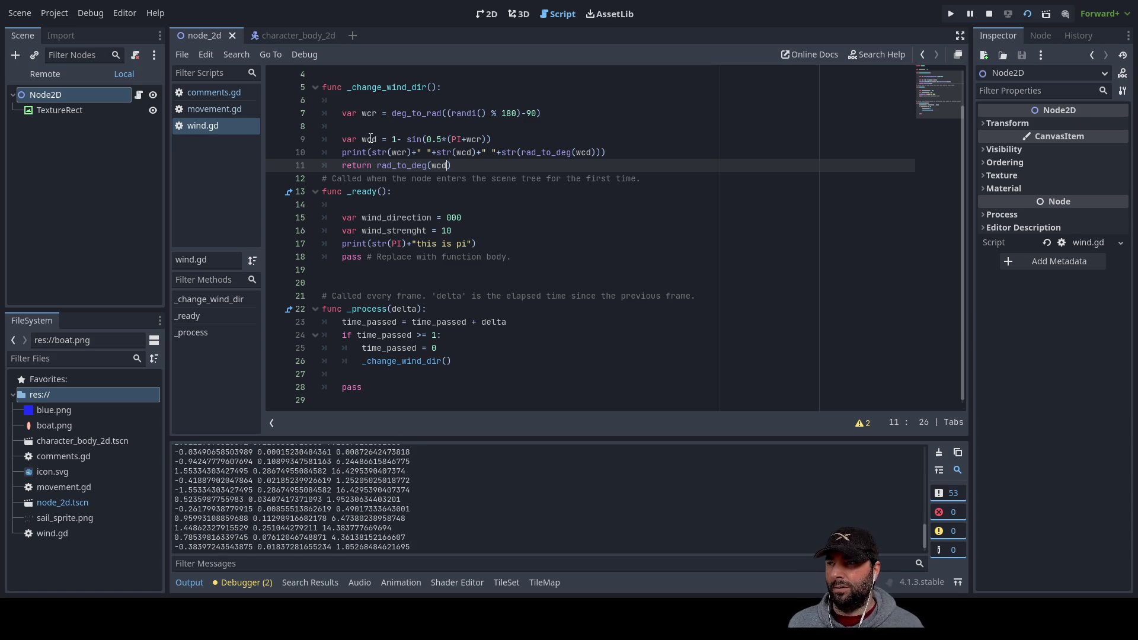
{"action": "left_click", "coordinate": [394, 141]}
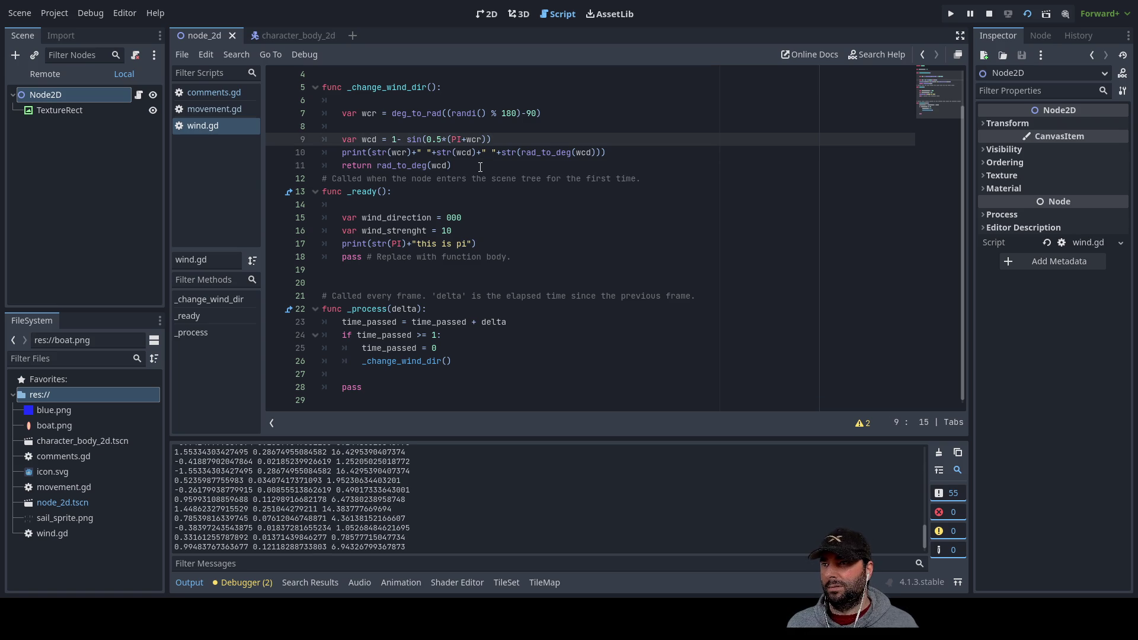
{"action": "key", "text": "Delete"}
{"action": "key", "text": "Delete"}
{"action": "key", "text": "Delete"}
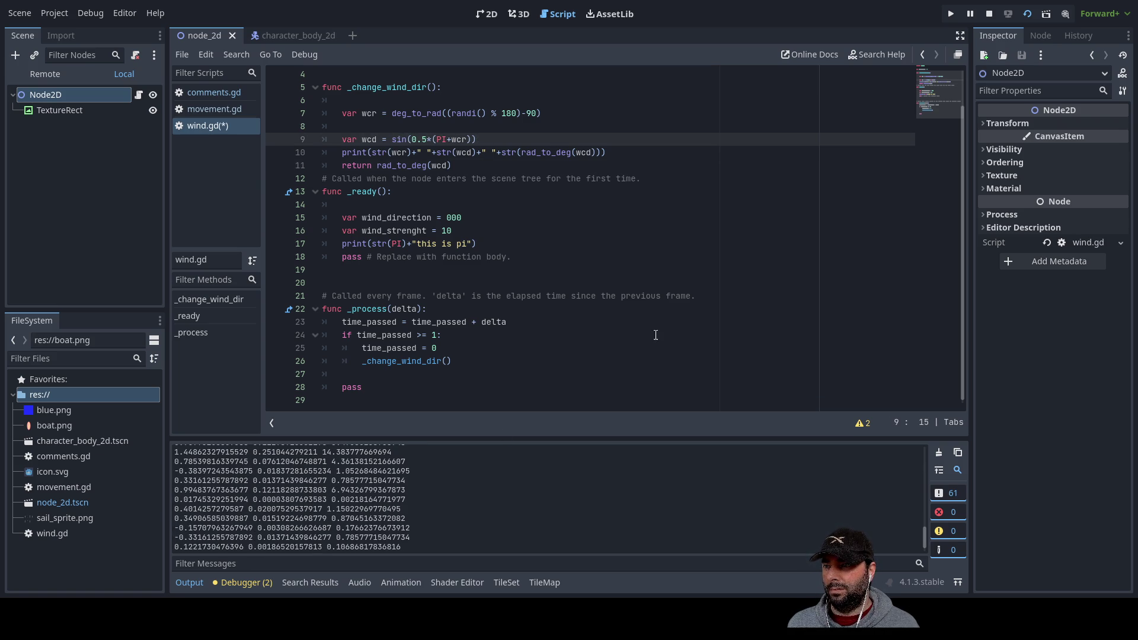
Stop the scene, then save wind.gd and rerun the current scene with F6
{"action": "left_click", "coordinate": [988, 14]}
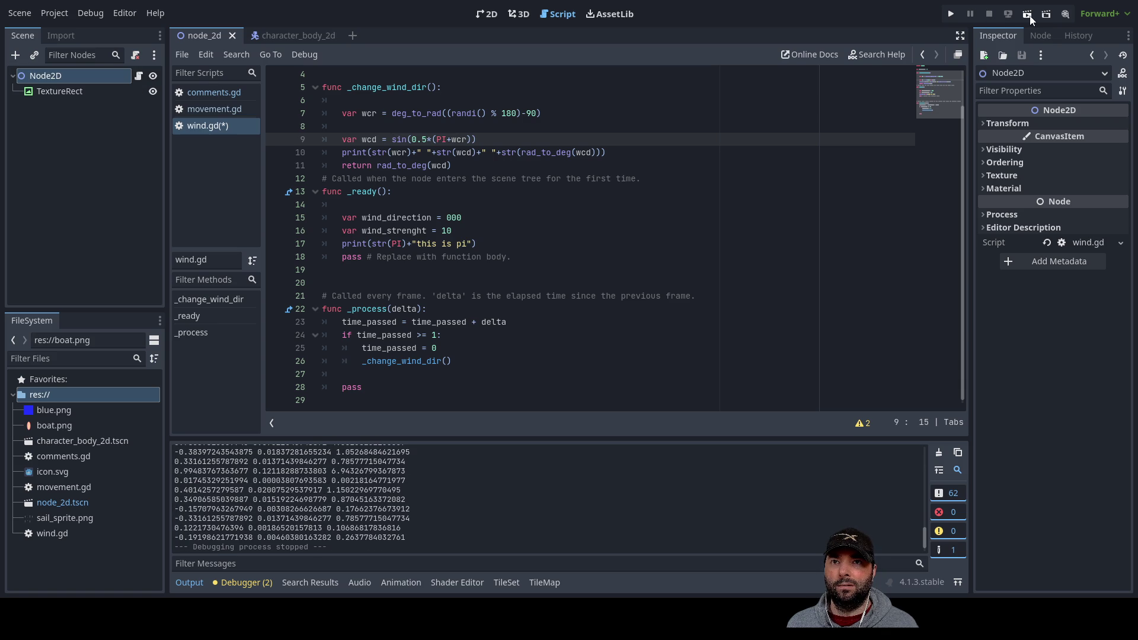
{"action": "key", "text": "F6"}
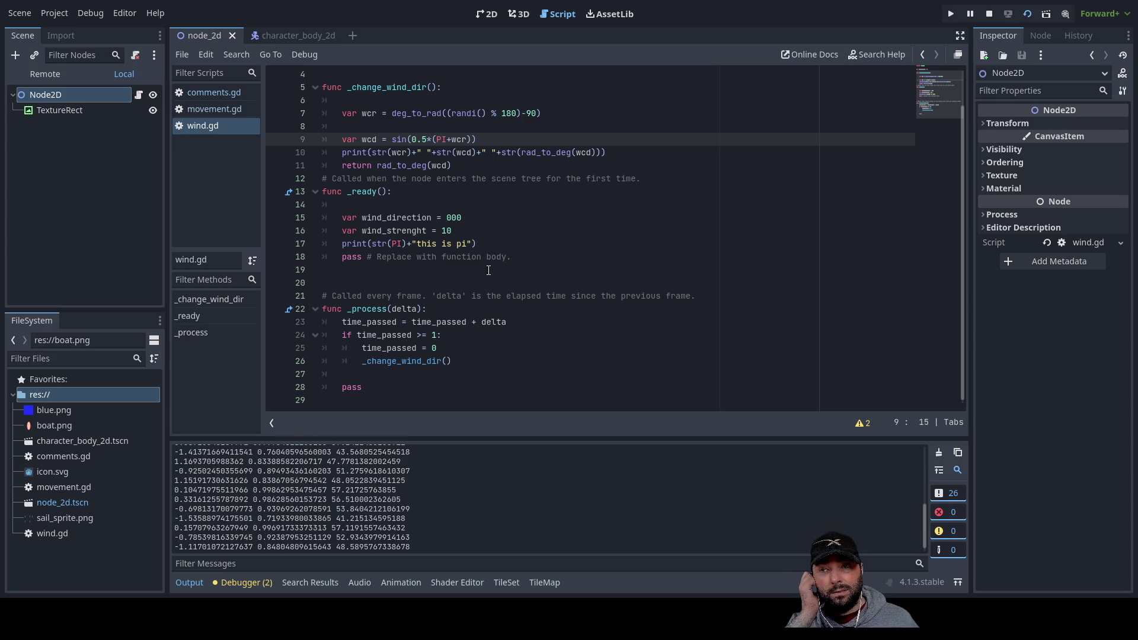
Stop the running scene, then return to the sin call on line 9
{"action": "left_click", "coordinate": [990, 14]}
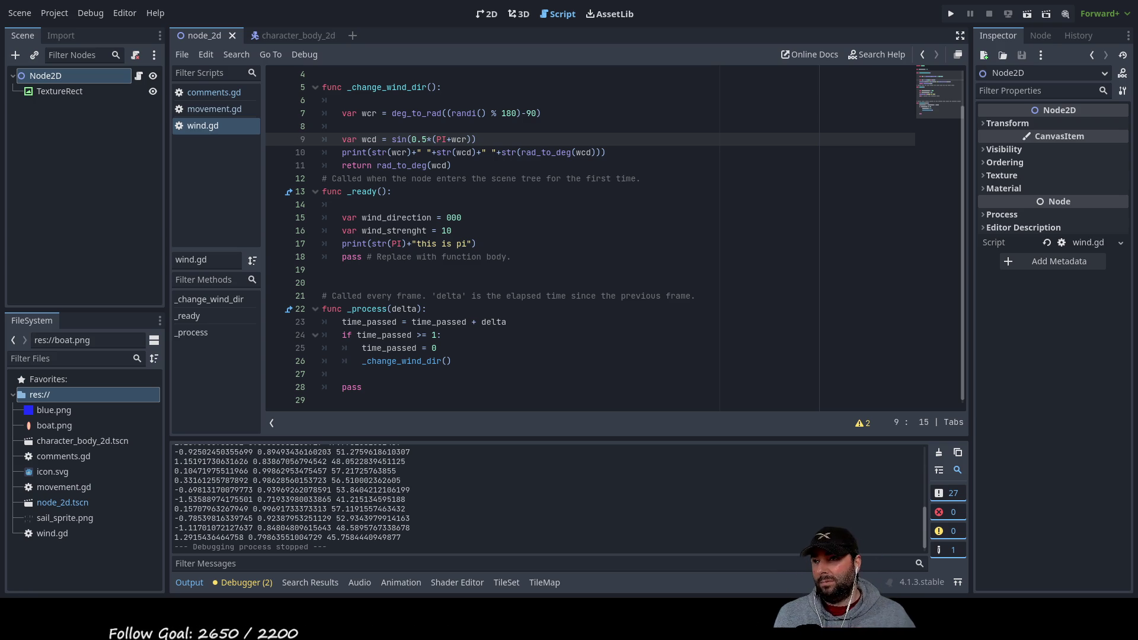
{"action": "left_click", "coordinate": [396, 140]}
{"action": "key", "text": "Right"}
{"action": "key", "text": "Right"}
{"action": "key", "text": "Right"}
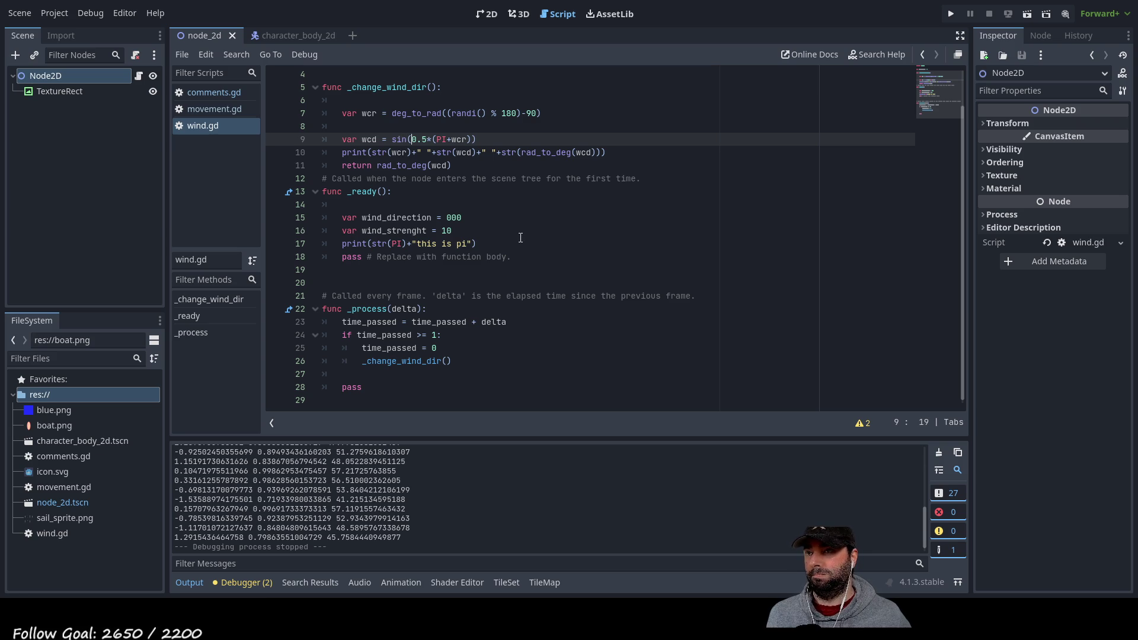
{"action": "key", "text": "Left"}
{"action": "key", "text": "Left"}
{"action": "key", "text": "Left"}
{"action": "type", "text": "1-"}
{"action": "key", "text": "Left"}
{"action": "key", "text": "Left"}
{"action": "key", "text": "Left"}
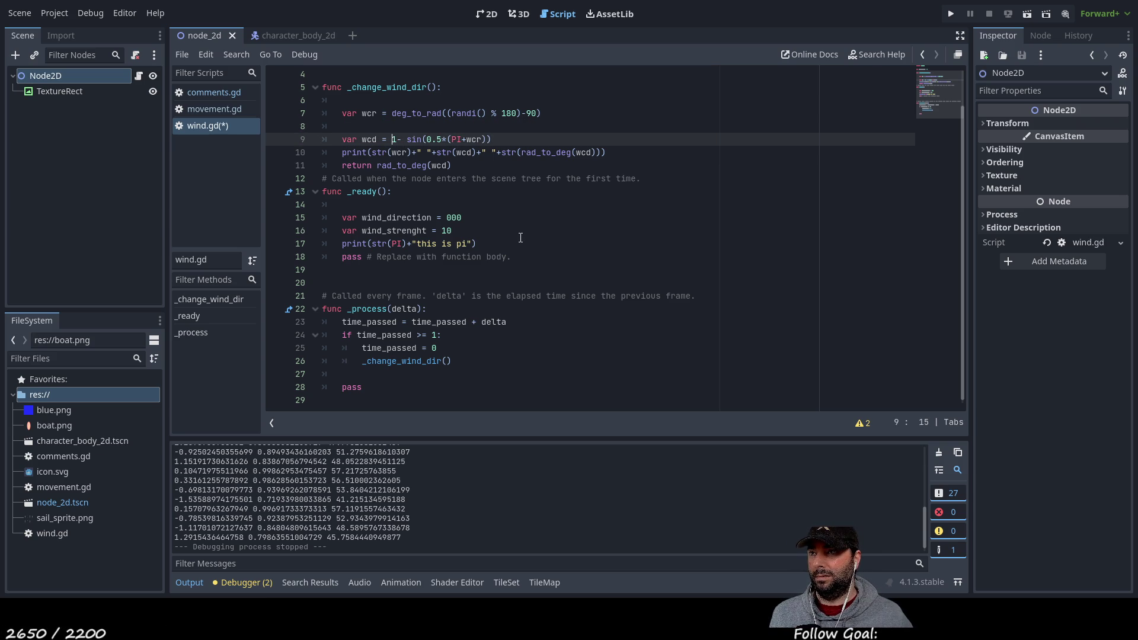
{"action": "key", "text": "Up"}
{"action": "key", "text": "Down"}
{"action": "key", "text": "Up"}
{"action": "key", "text": "Down"}
{"action": "key", "text": "Up"}
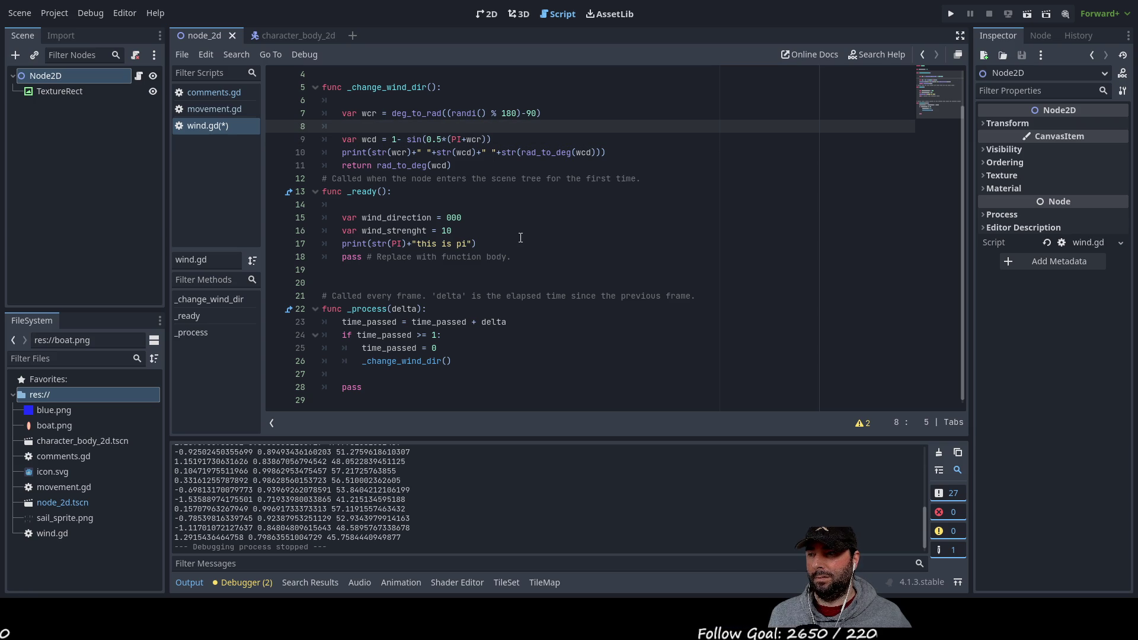
{"action": "key", "text": "Down"}
{"action": "key", "text": "Up"}
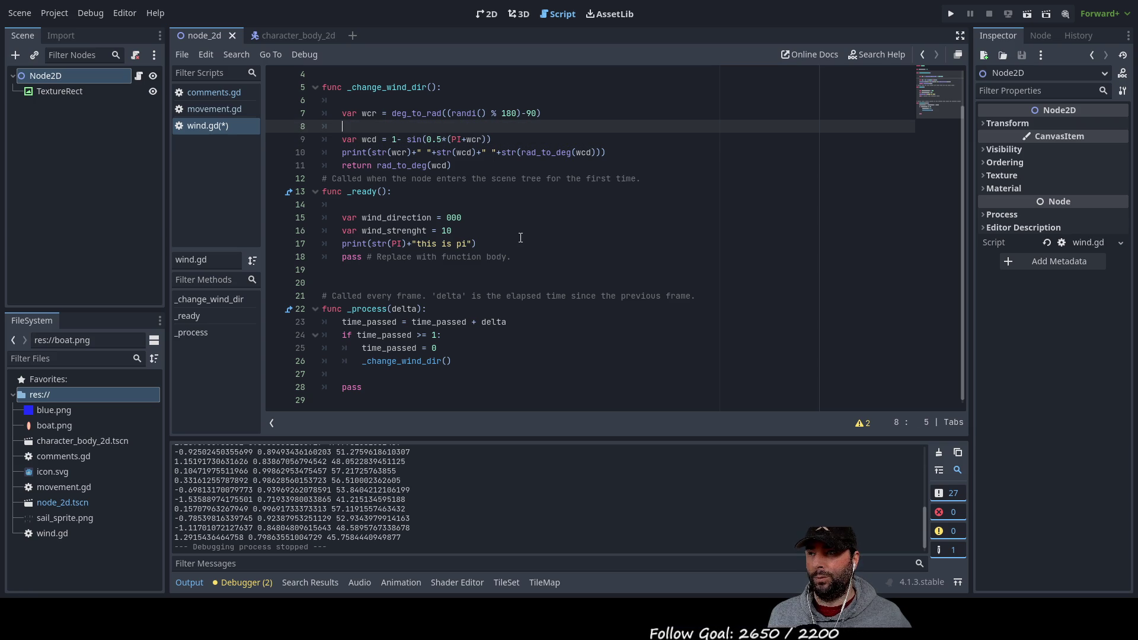
{"action": "key", "text": "Down"}
{"action": "key", "text": "Down"}
{"action": "key", "text": "Up"}
{"action": "key", "text": "Up"}
{"action": "key", "text": "Down"}
{"action": "key", "text": "Up"}
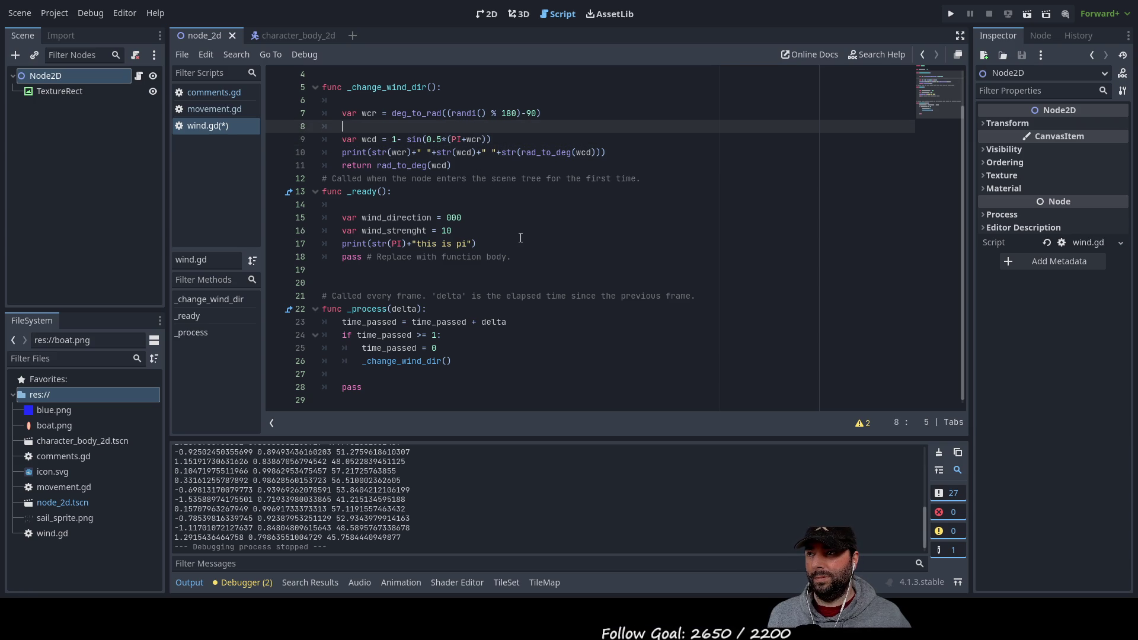
{"action": "key", "text": "F6"}
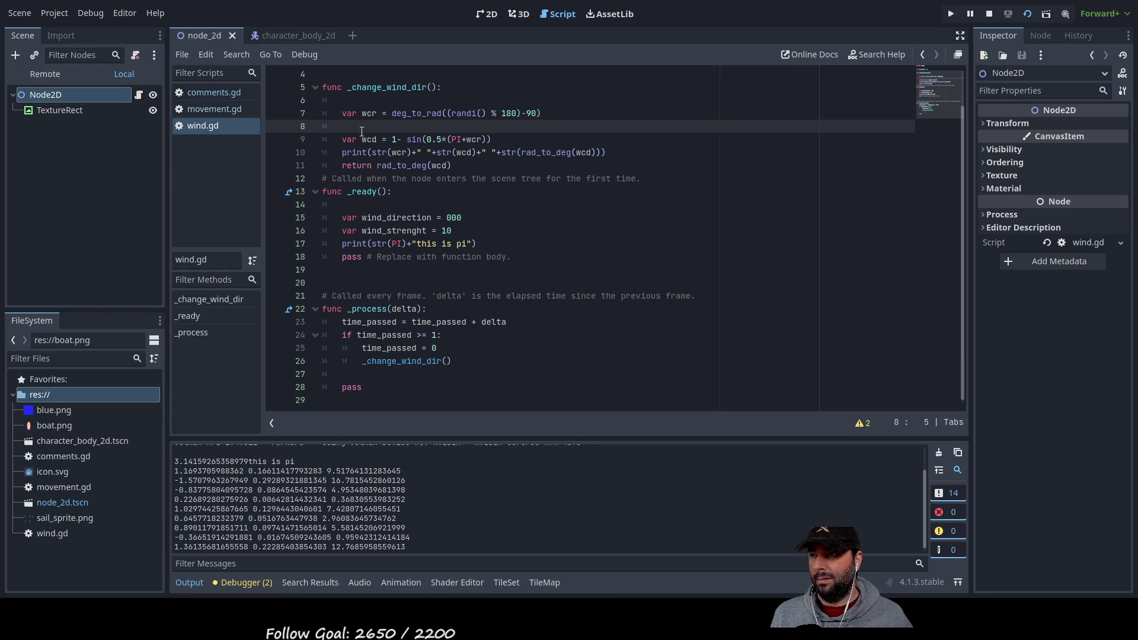
Start a new var declaration on the empty line 6
{"action": "key", "text": "Up"}
{"action": "key", "text": "Up"}
{"action": "type", "text": "var"}
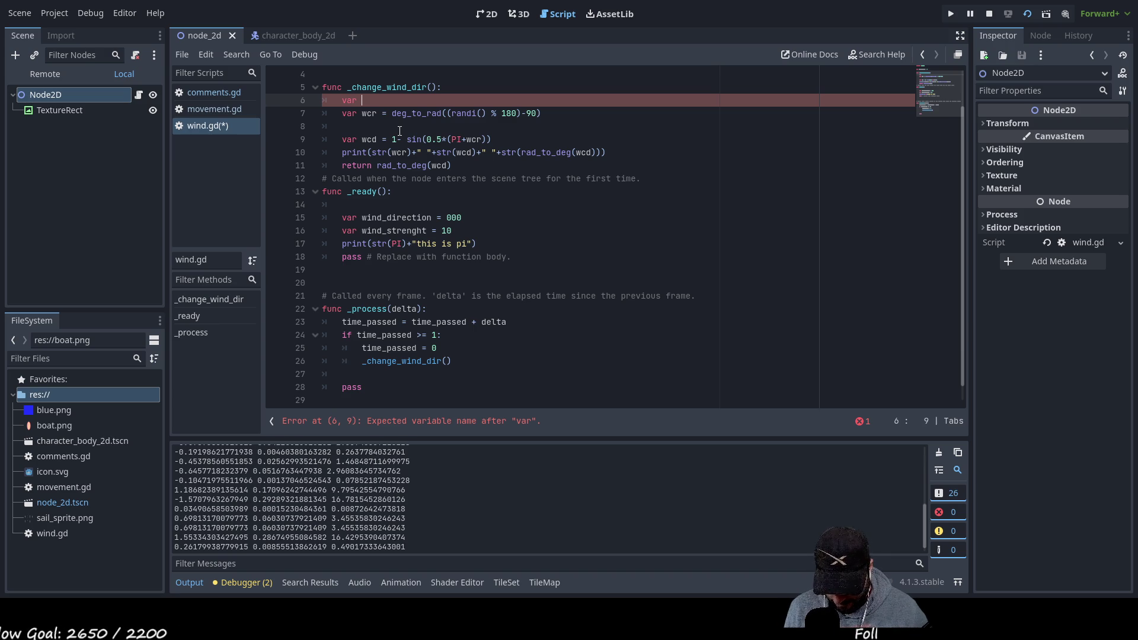
Declare var degc = (randi() % 180)-90 on line 6, moving the expression out of line 7
{"action": "type", "text": "degc"}
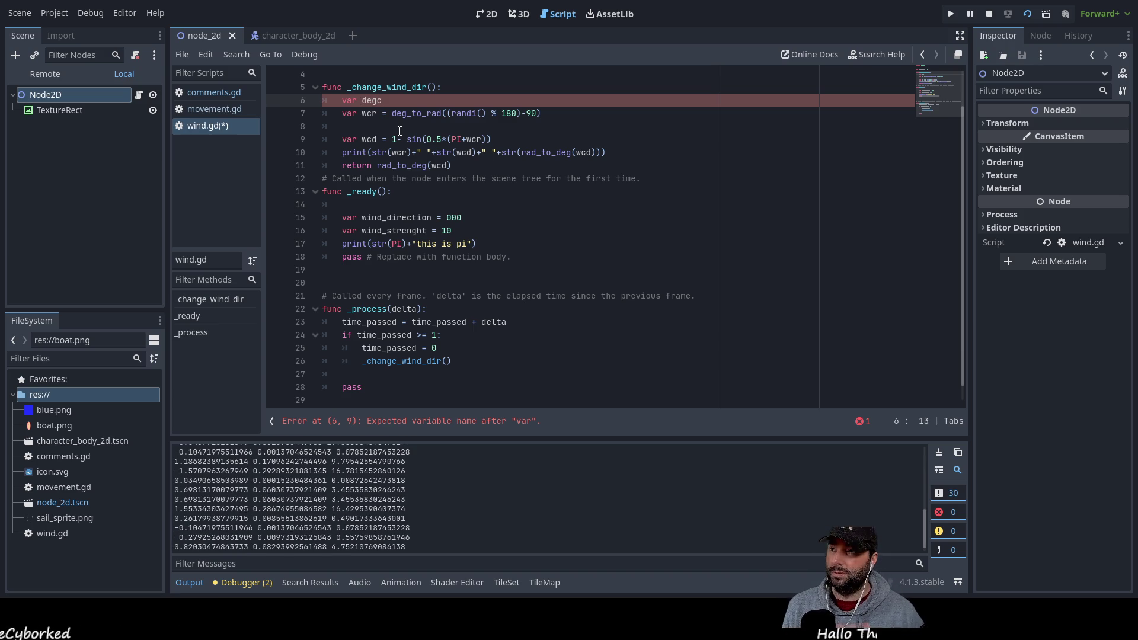
{"action": "type", "text": " ="}
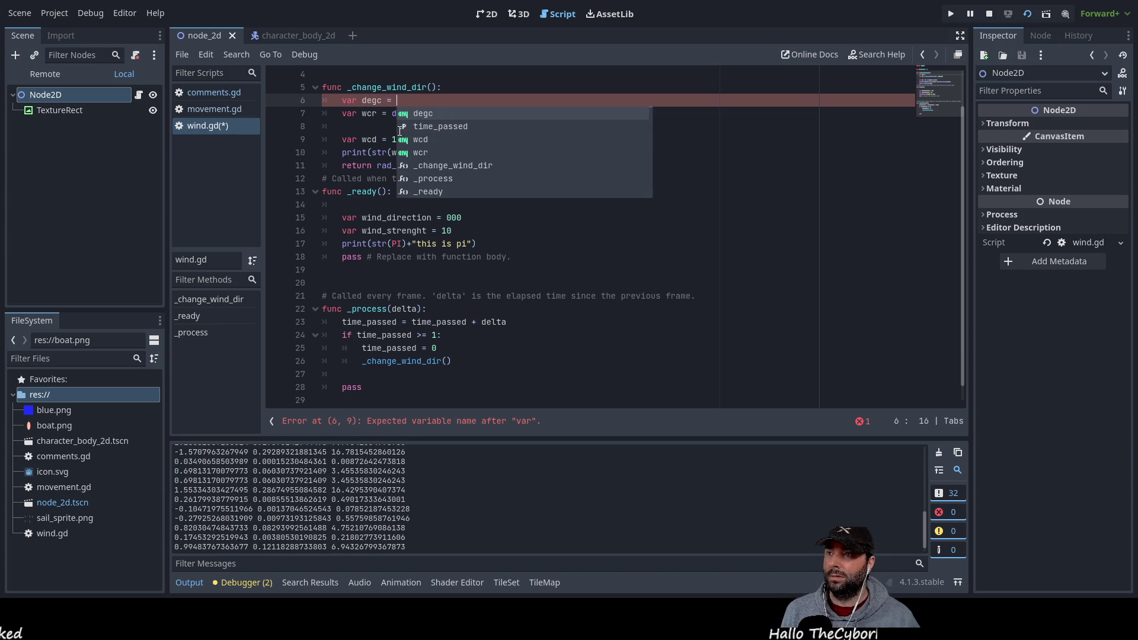
{"action": "key", "text": "Escape"}
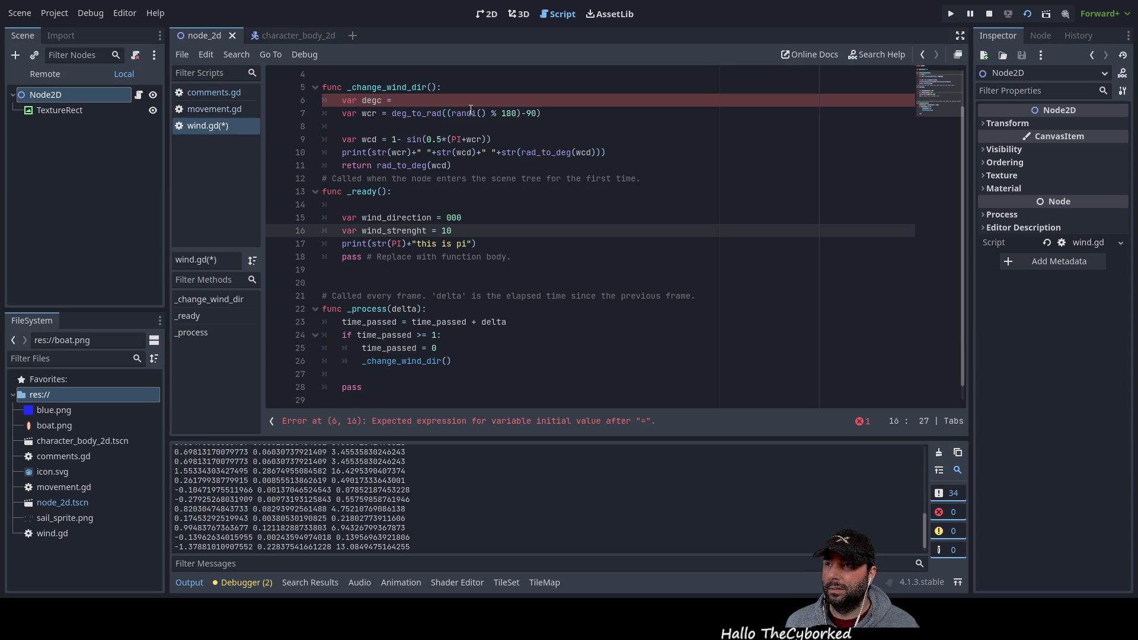
{"action": "left_click", "coordinate": [448, 114]}
{"action": "left_click_drag", "start_coordinate": [448, 113], "coordinate": [538, 113]}
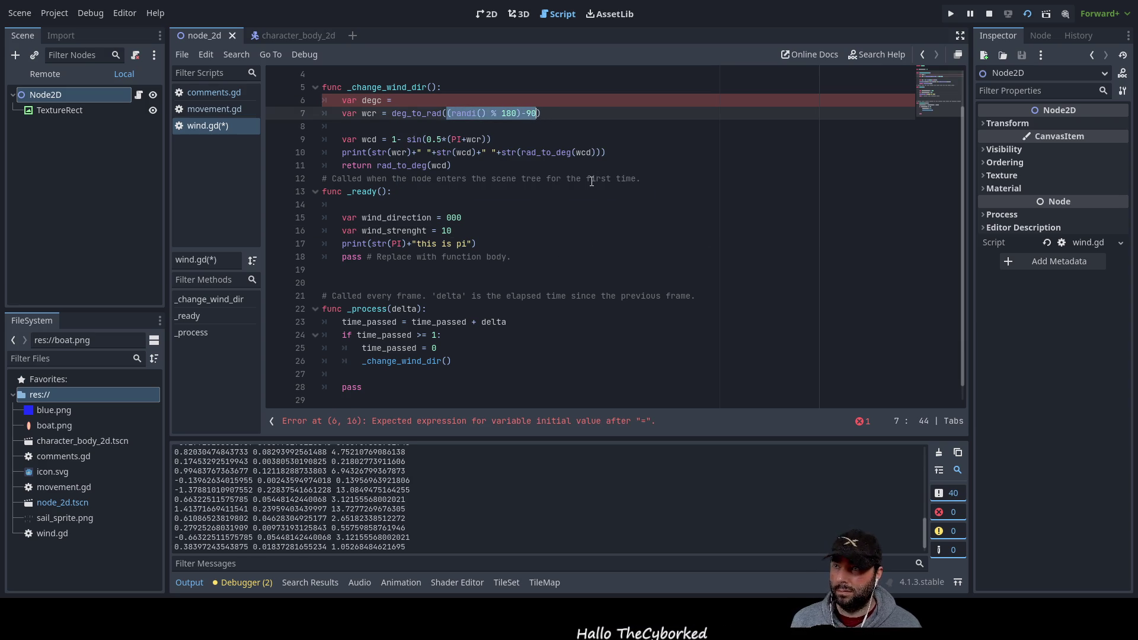
{"action": "key", "text": "ctrl+x"}
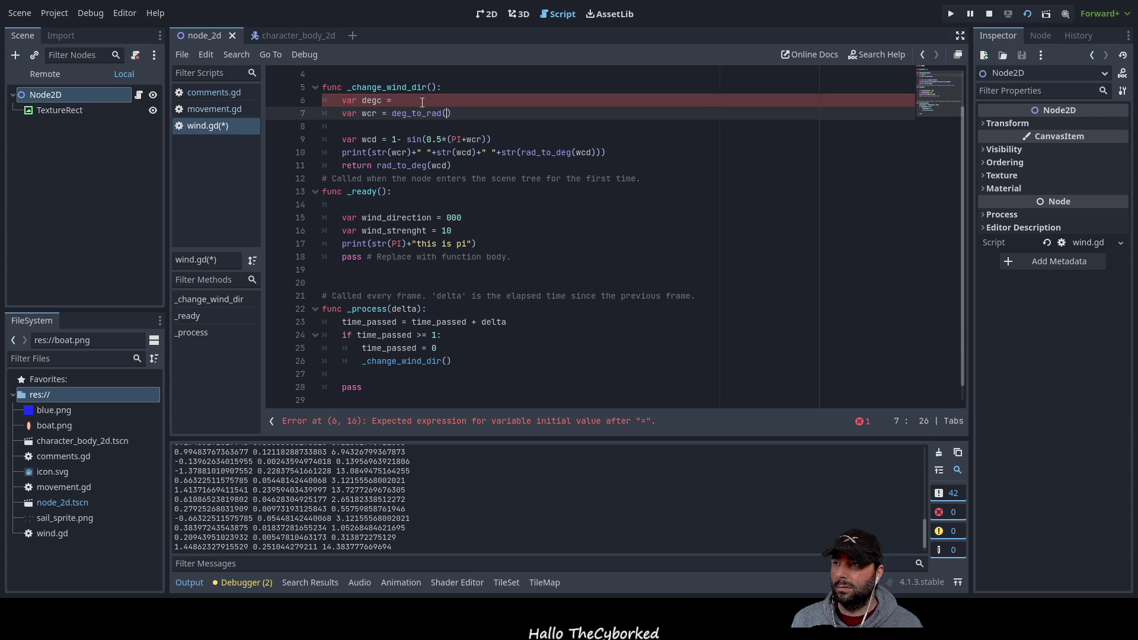
{"action": "left_click", "coordinate": [445, 98]}
{"action": "type", "text": "(randi() % 180)-90"}
Pass degc into the empty deg_to_rad() call on line 7
{"action": "left_click", "coordinate": [383, 101]}
{"action": "key", "text": "ctrl+c"}
{"action": "key", "text": "Down"}
{"action": "key", "text": "End"}
{"action": "key", "text": "Left"}
{"action": "key", "text": "ctrl+v"}
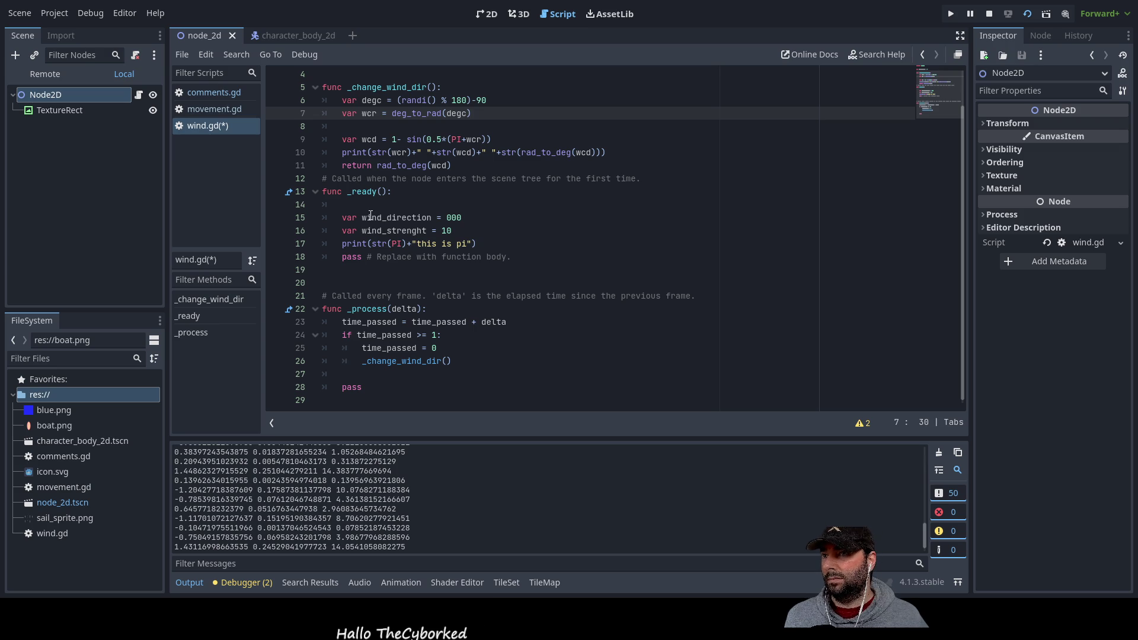
Insert a new str()+" "+ right after print( on line 10
{"action": "left_click", "coordinate": [368, 153]}
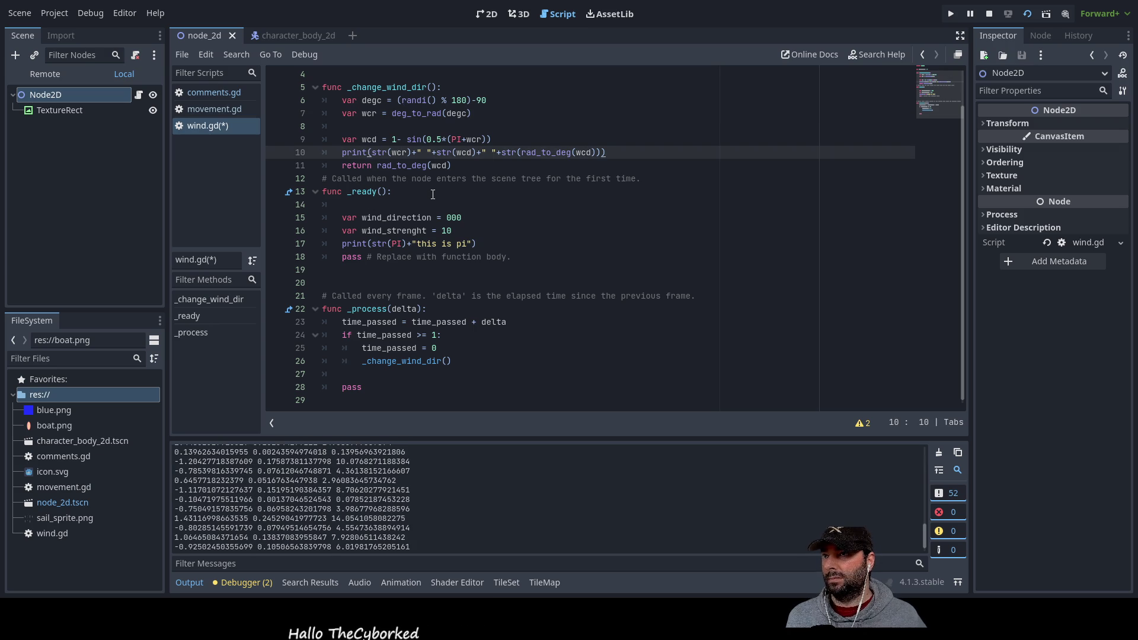
{"action": "key", "text": "Right"}
{"action": "key", "text": "shift+Right"}
{"action": "key", "text": "shift+Right"}
{"action": "key", "text": "shift+Right"}
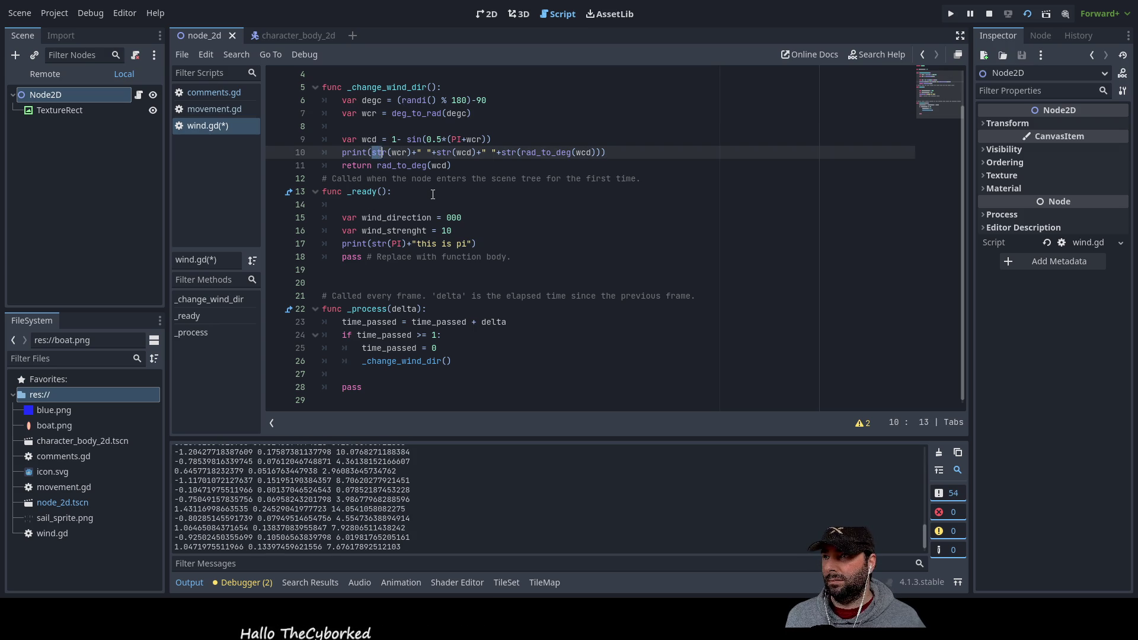
{"action": "key", "text": "ctrl+c"}
{"action": "key", "text": "Left"}
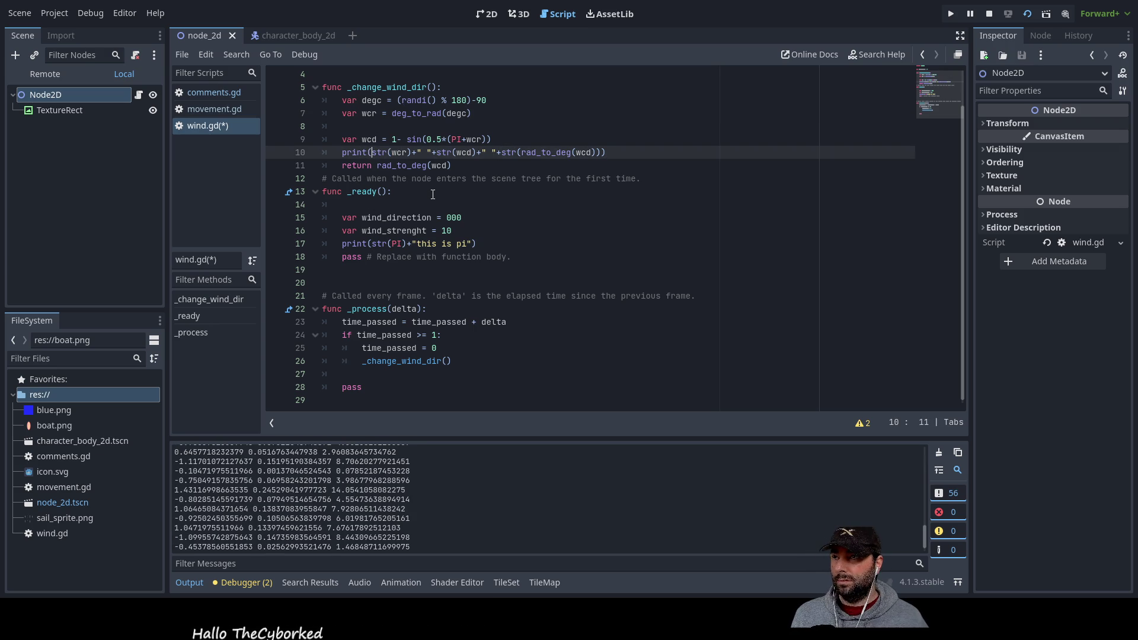
{"action": "key", "text": "ctrl+v"}
{"action": "type", "text": ")+"}
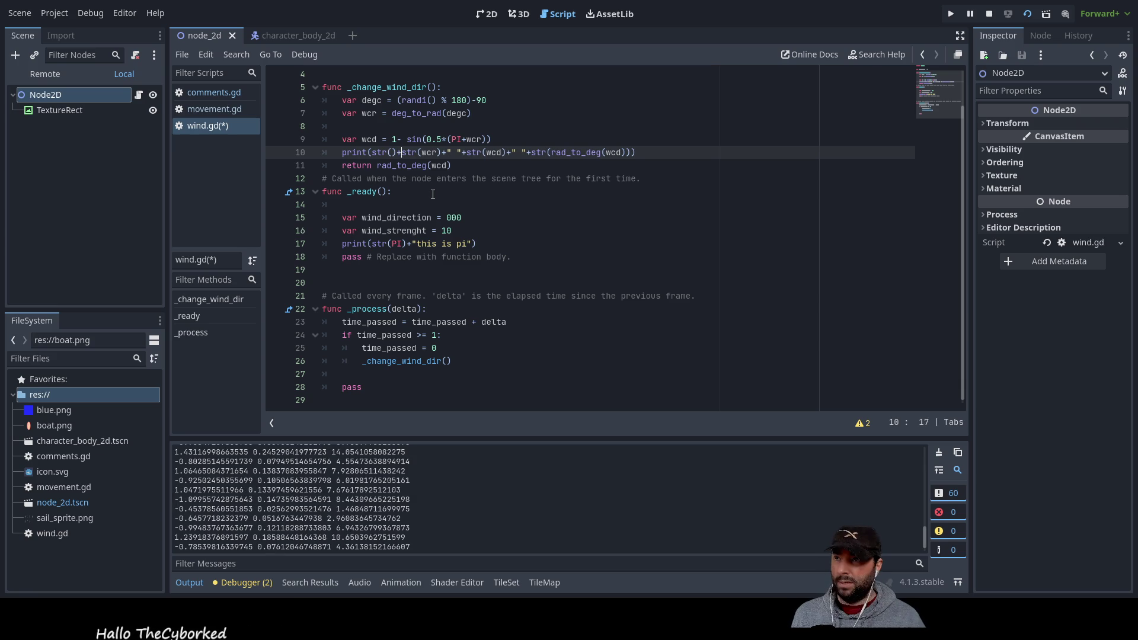
{"action": "type", "text": "\" \""}
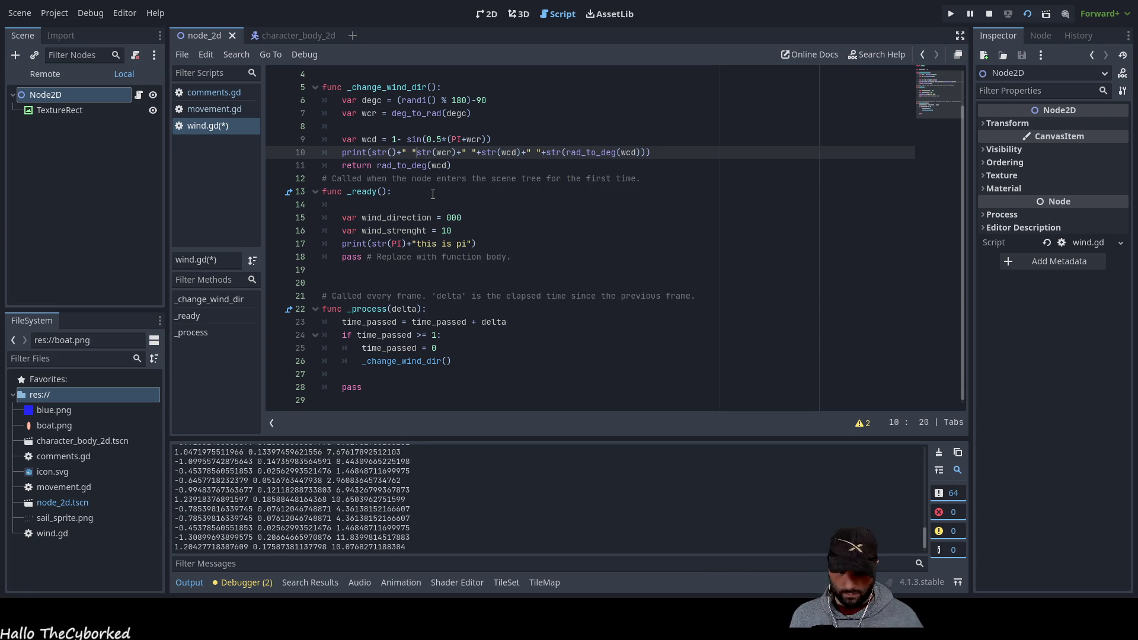
{"action": "type", "text": "+"}
Fill the new str() with degc so the print line starts with str(degc)
{"action": "key", "text": "Up"}
{"action": "key", "text": "Up"}
{"action": "key", "text": "Up"}
{"action": "key", "text": "Left"}
{"action": "key", "text": "Left"}
{"action": "key", "text": "Left"}
{"action": "key", "text": "shift+Left"}
{"action": "key", "text": "shift+Left"}
{"action": "key", "text": "shift+Left"}
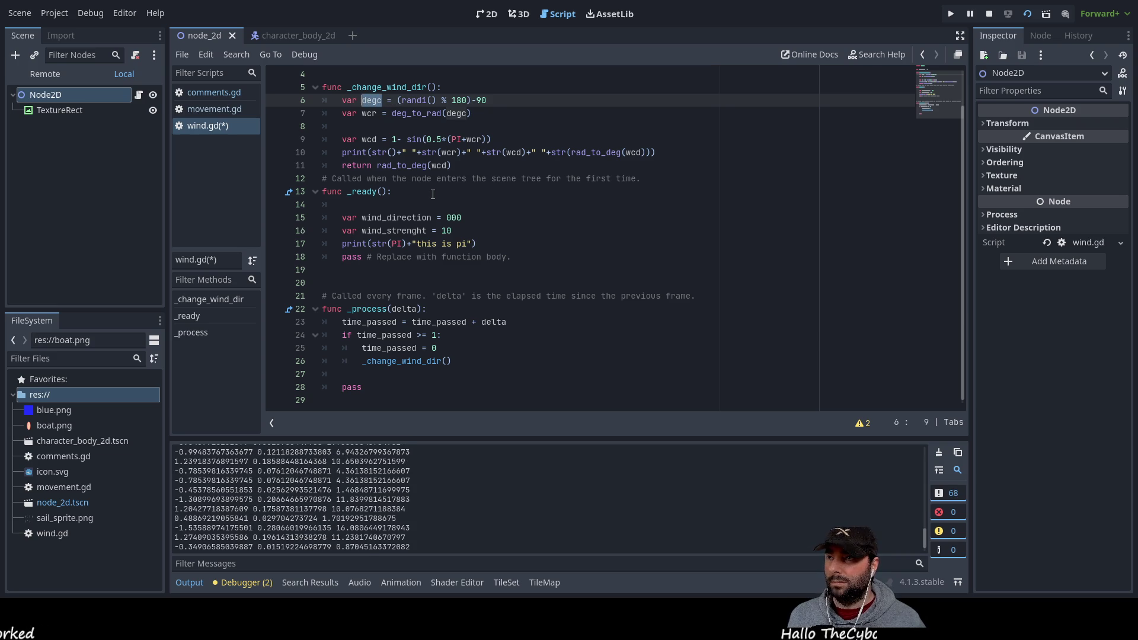
{"action": "key", "text": "Down"}
{"action": "key", "text": "Down"}
{"action": "key", "text": "Down"}
{"action": "key", "text": "Right"}
{"action": "key", "text": "Right"}
{"action": "key", "text": "Right"}
{"action": "type", "text": "degc"}
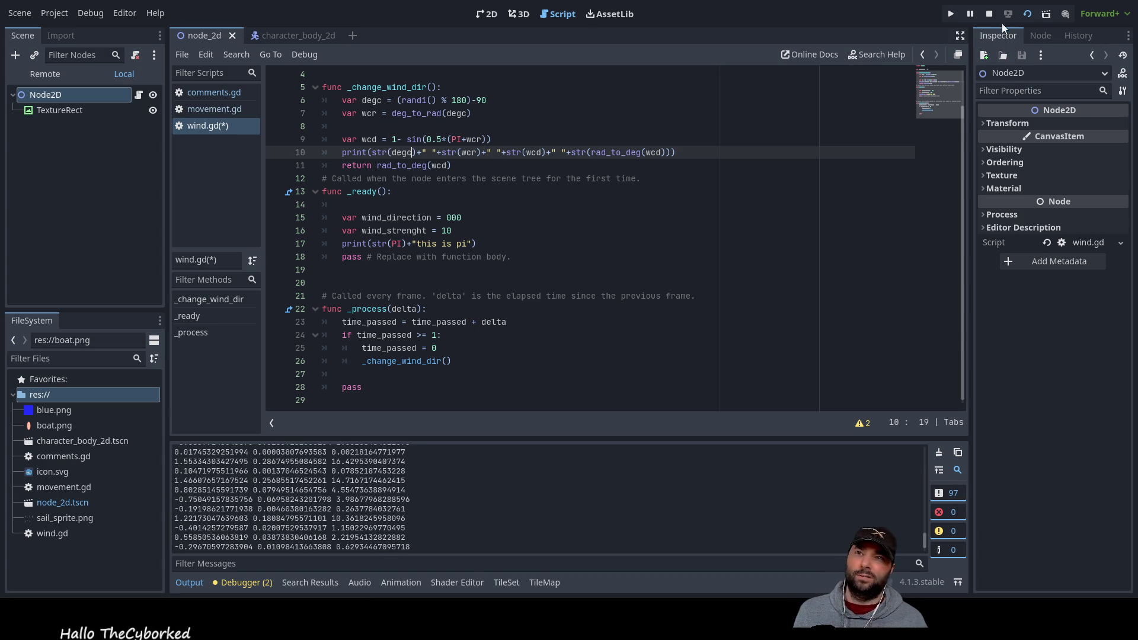
Stop the scene and rerun it to check the whole-number degree output
{"action": "left_click", "coordinate": [989, 14]}
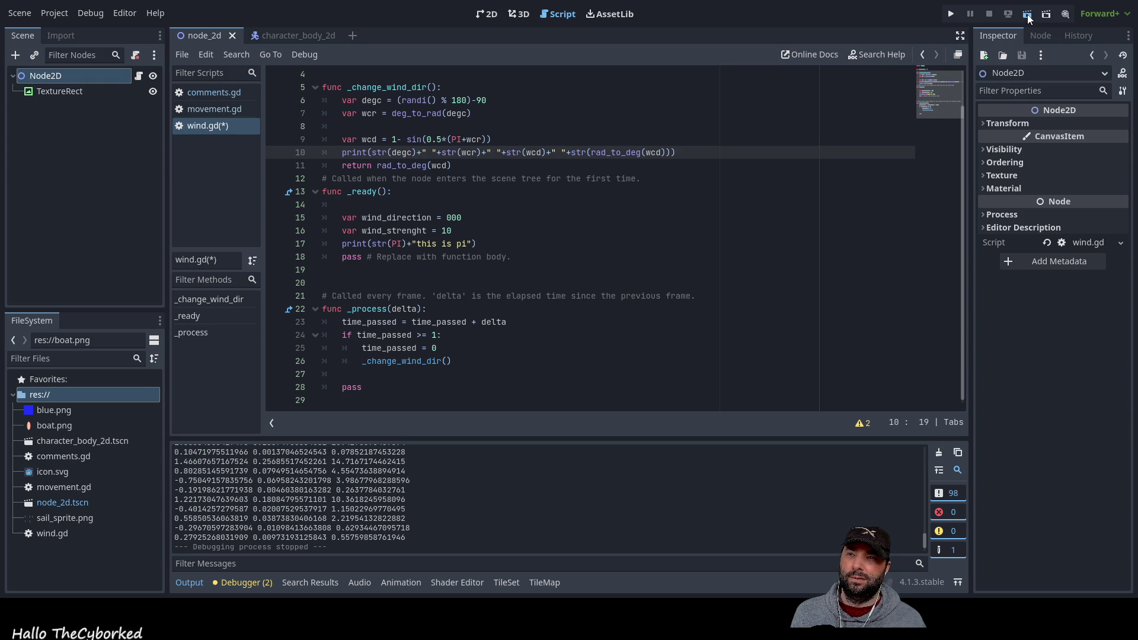
{"action": "left_click", "coordinate": [1027, 13]}
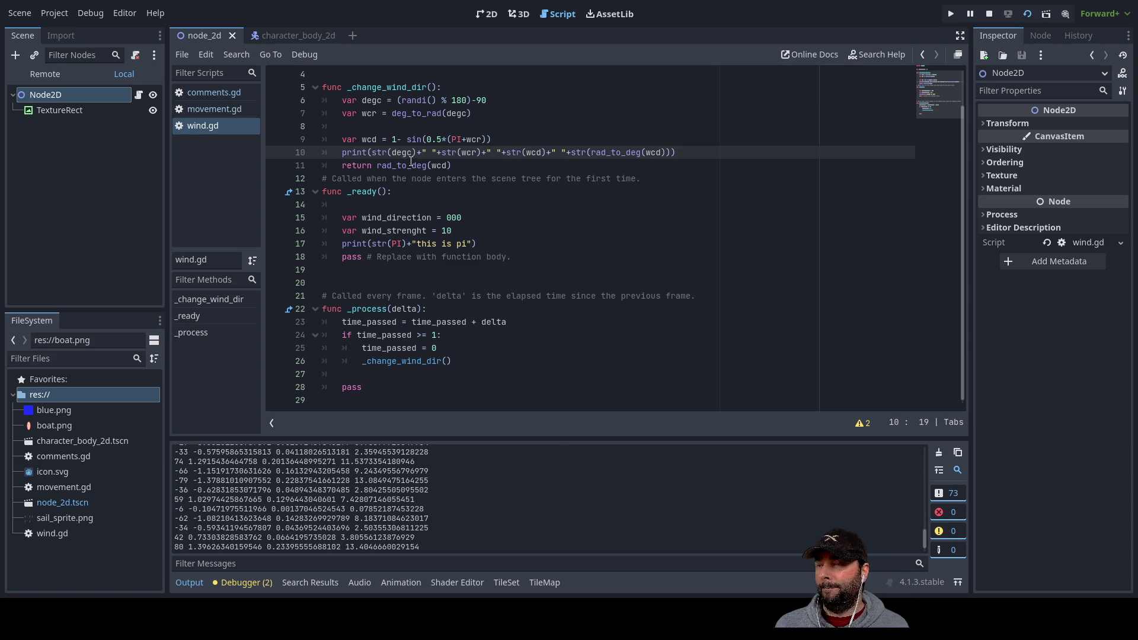
Move the blank line from above the wcd declaration to below it, restoring 'var'
{"action": "left_click", "coordinate": [360, 125]}
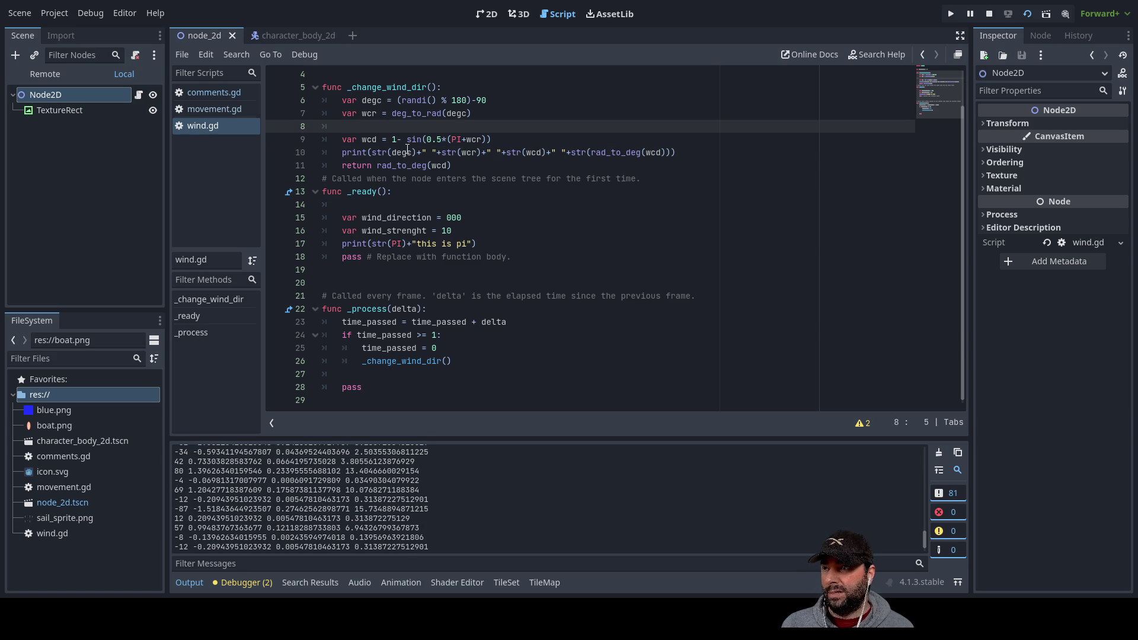
{"action": "key", "text": "ctrl+shift+k"}
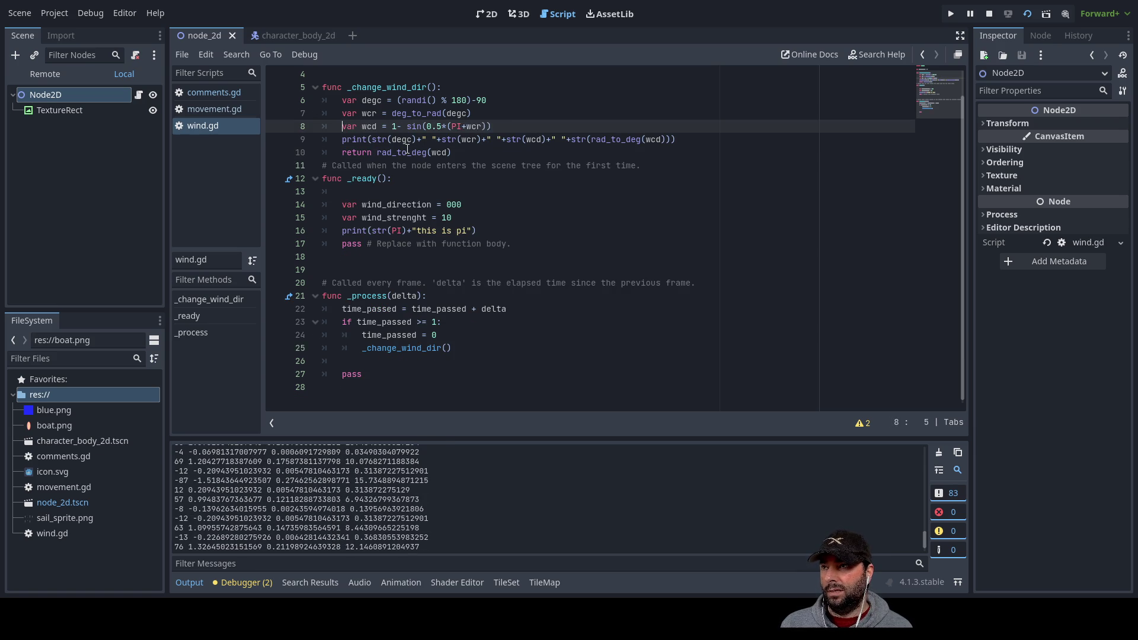
{"action": "type", "text": "v"}
{"action": "key", "text": "Down"}
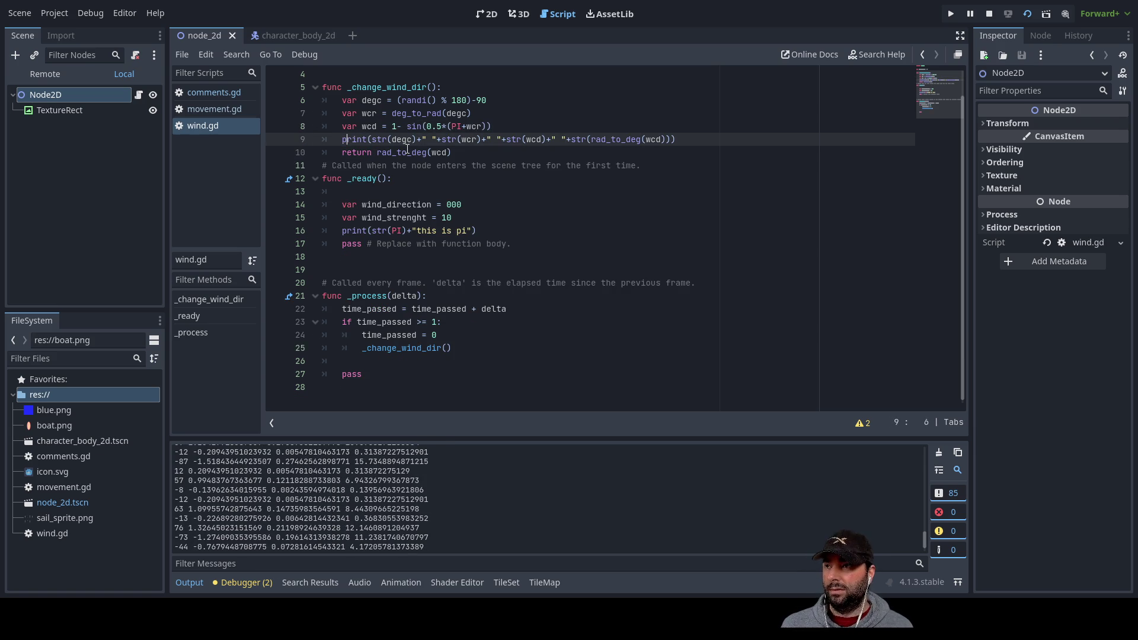
{"action": "key", "text": "Return"}
{"action": "key", "text": "Up"}
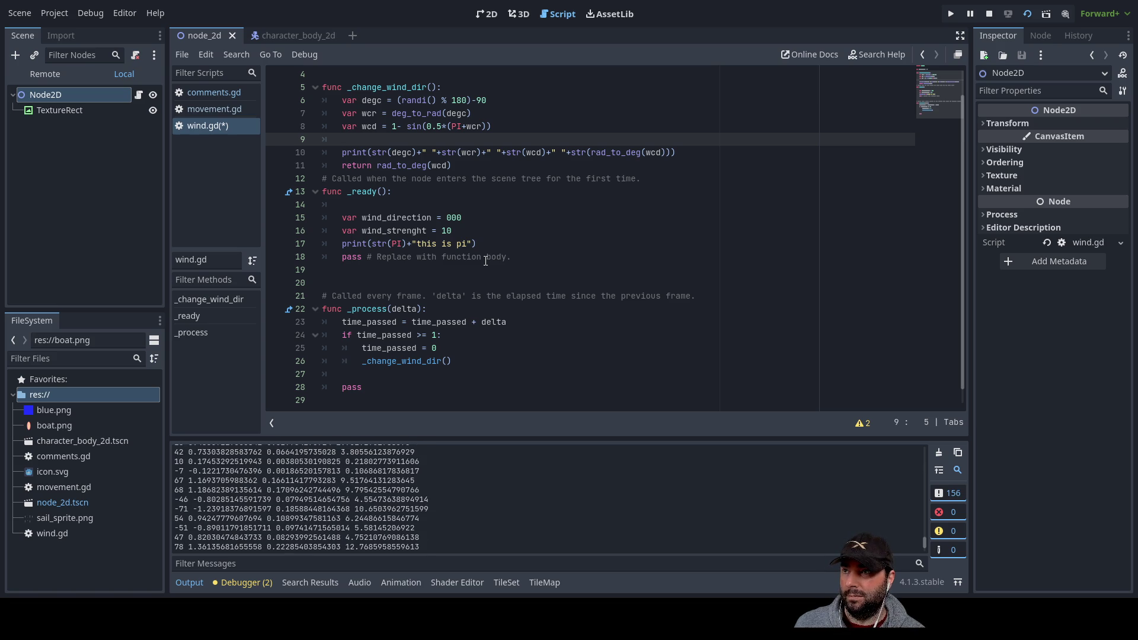
Position the cursor before '1-' on line 8, clearing the leftover partial 'ro'
{"action": "key", "text": "Down"}
{"action": "key", "text": "Down"}
{"action": "key", "text": "Up"}
{"action": "key", "text": "Up"}
{"action": "key", "text": "Up"}
{"action": "key", "text": "Up"}
{"action": "key", "text": "Down"}
{"action": "key", "text": "Left"}
{"action": "key", "text": "Left"}
{"action": "key", "text": "Left"}
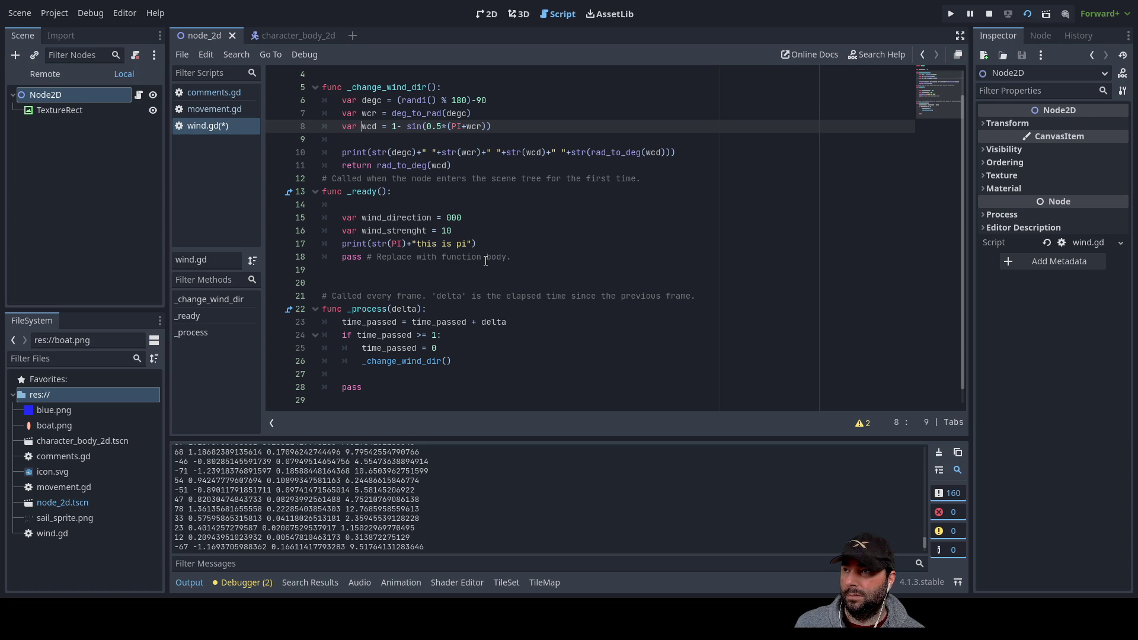
{"action": "key", "text": "Right"}
{"action": "key", "text": "Right"}
{"action": "key", "text": "Right"}
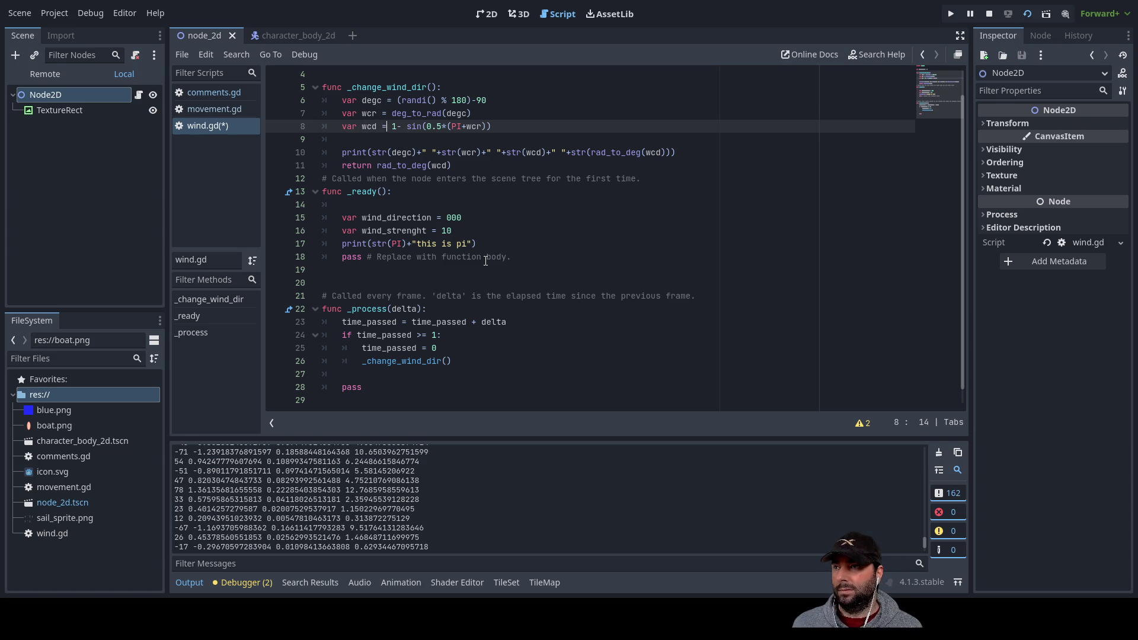
{"action": "key", "text": "Right"}
{"action": "key", "text": "Right"}
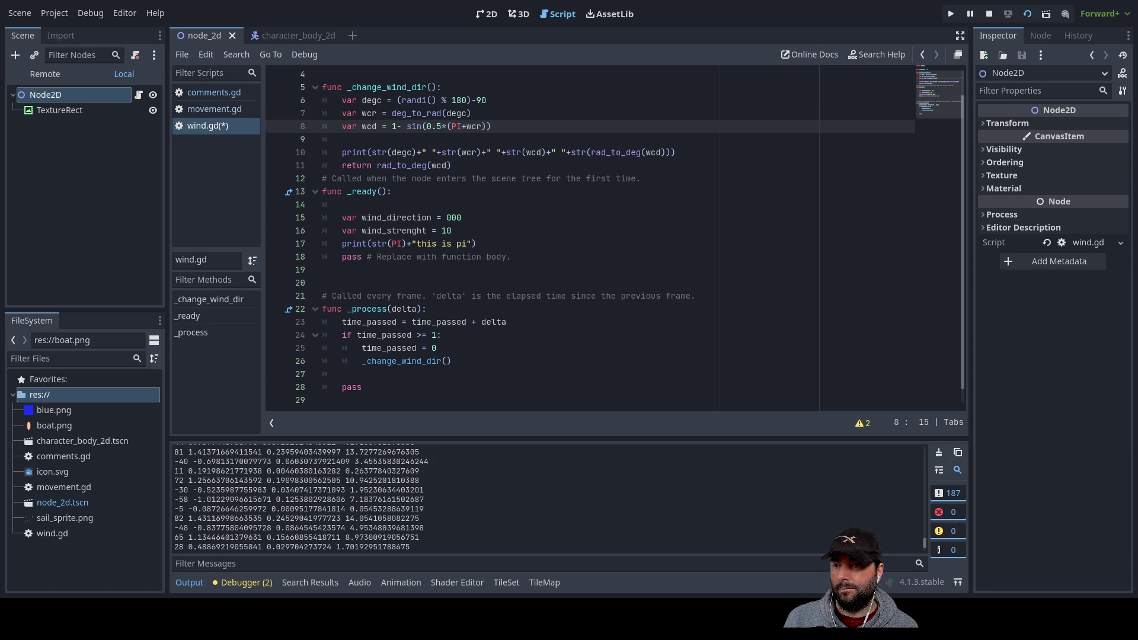
{"action": "key", "text": "Left"}
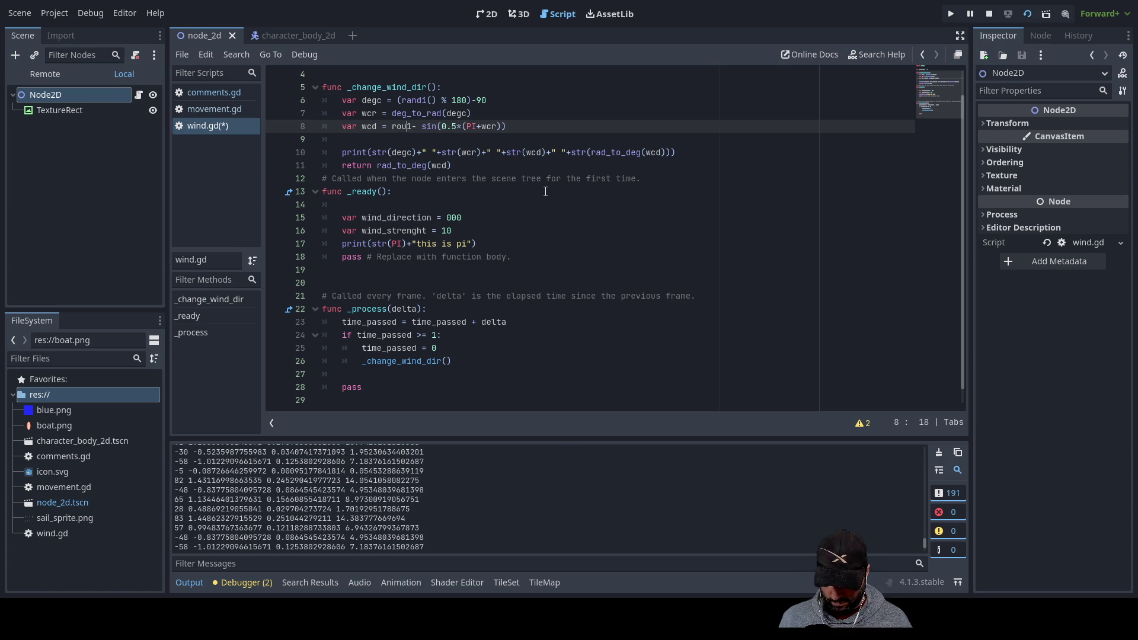
{"action": "key", "text": "BackSpace"}
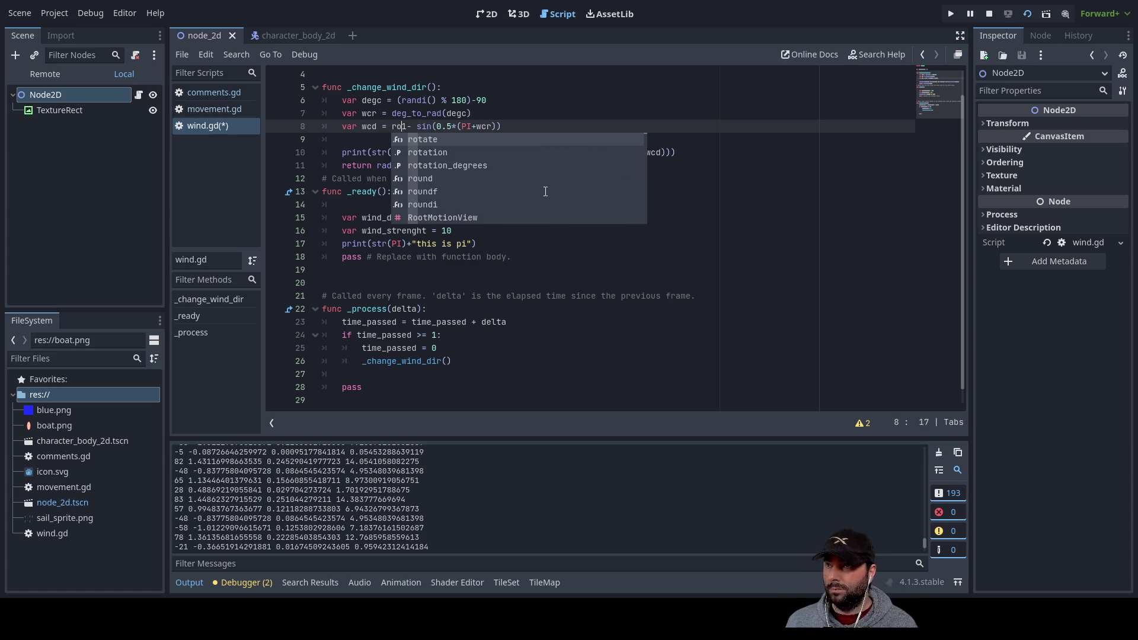
{"action": "key", "text": "BackSpace"}
{"action": "key", "text": "BackSpace"}
Wrap the wcd formula in round(...) using autocomplete and a final closing parenthesis
{"action": "type", "text": "rou"}
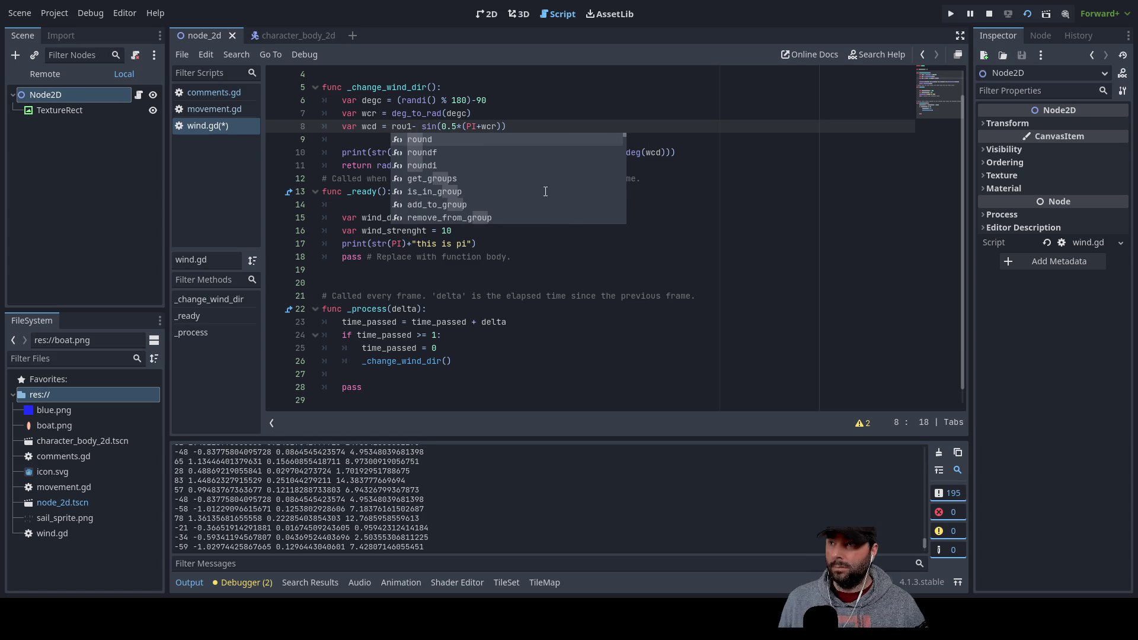
{"action": "key", "text": "Return"}
{"action": "key", "text": "Delete"}
{"action": "key", "text": "End"}
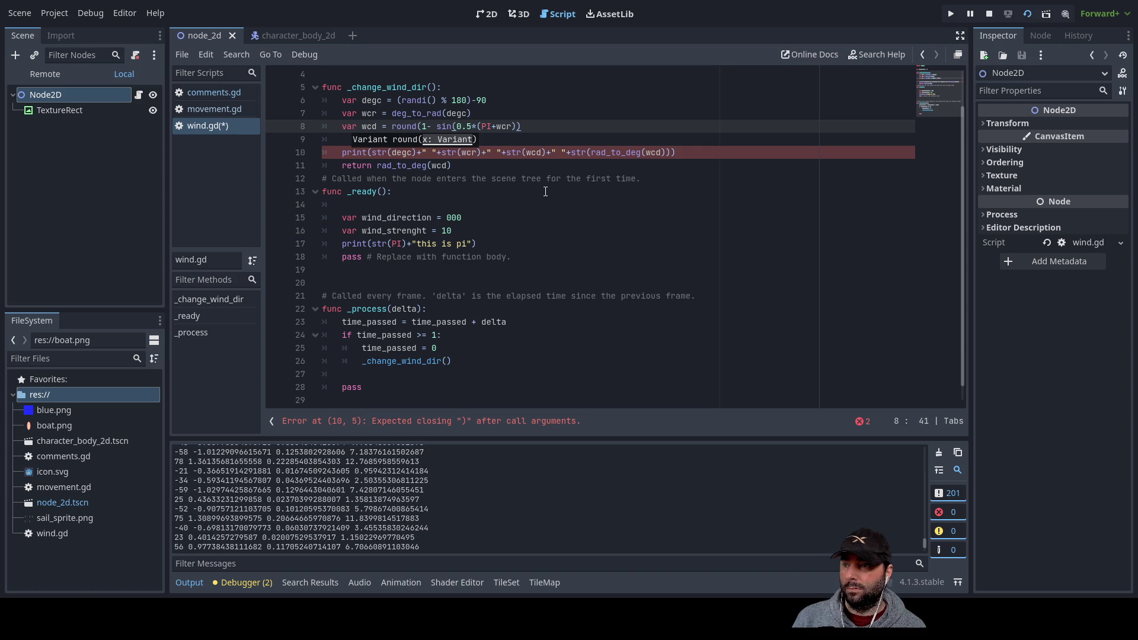
{"action": "type", "text": ")"}
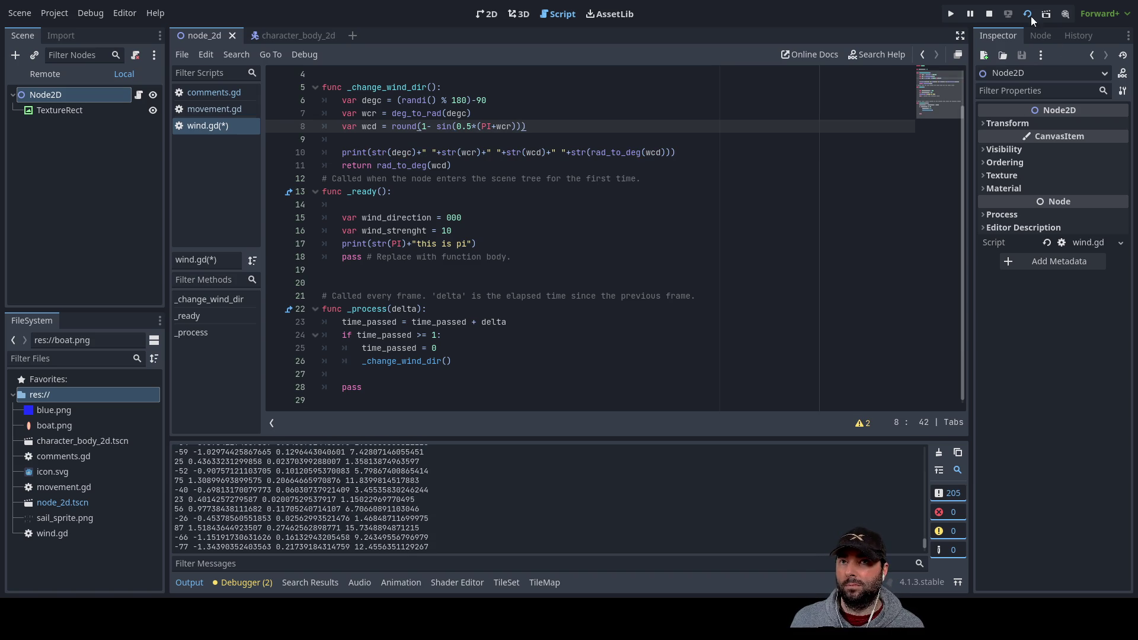
Save and rerun the scene, then start deleting the round wrapper on line 8
{"action": "left_click", "coordinate": [989, 14]}
{"action": "key", "text": "F5"}
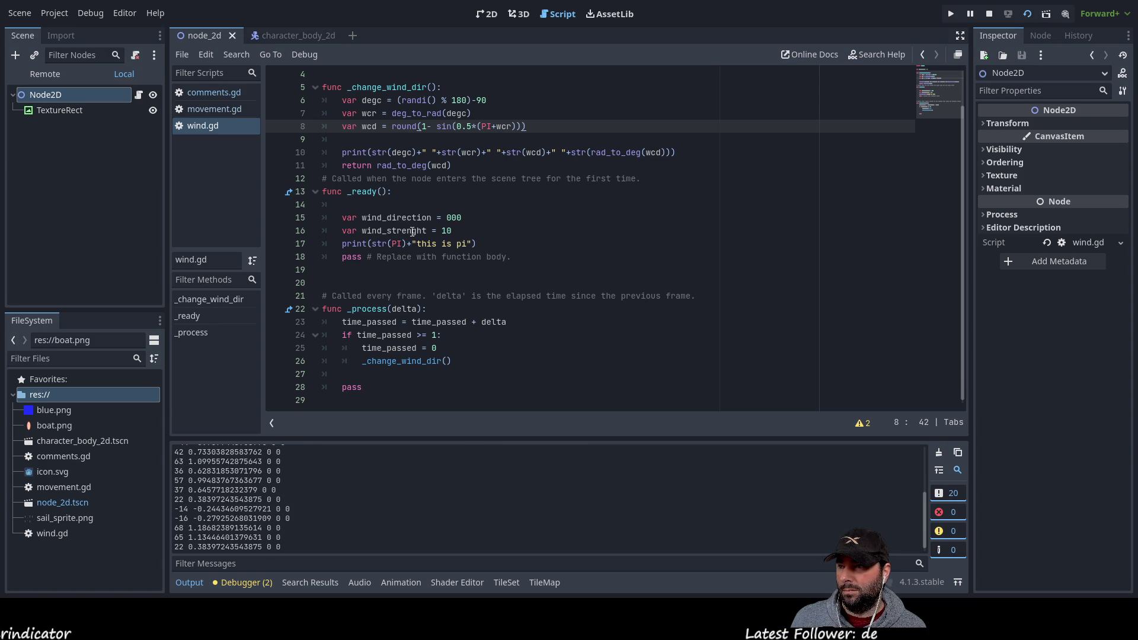
{"action": "left_click", "coordinate": [394, 127]}
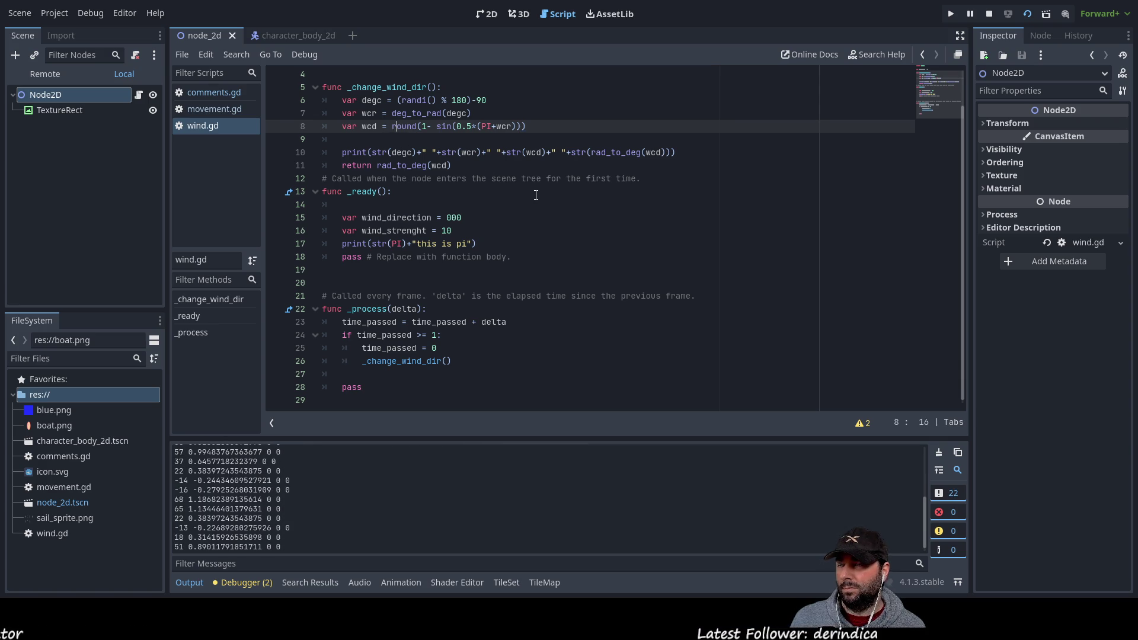
{"action": "key", "text": "Left"}
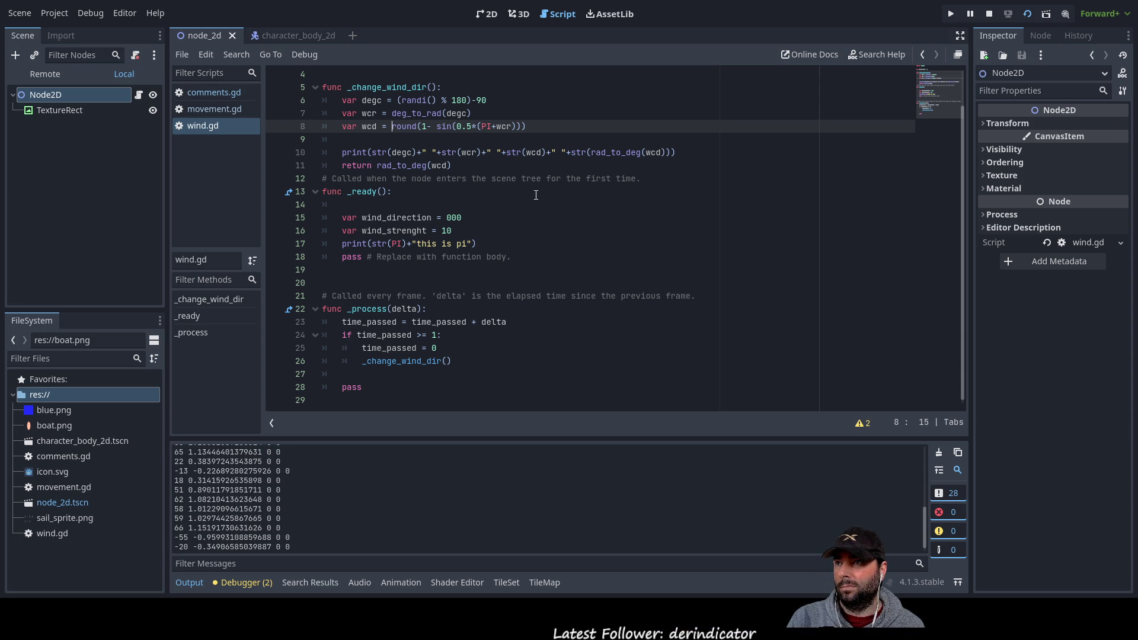
{"action": "key", "text": "Delete"}
{"action": "key", "text": "Delete"}
{"action": "key", "text": "Delete"}
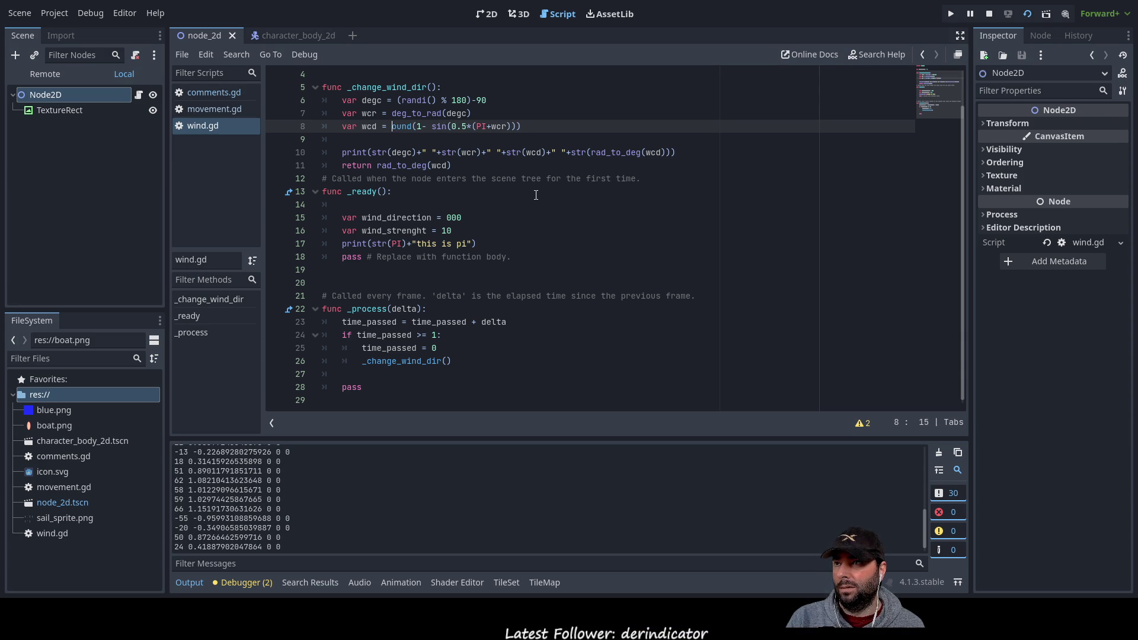
Remove round( and its closing parenthesis from line 8, plus the stray half-typed line 9
{"action": "key", "text": "Right"}
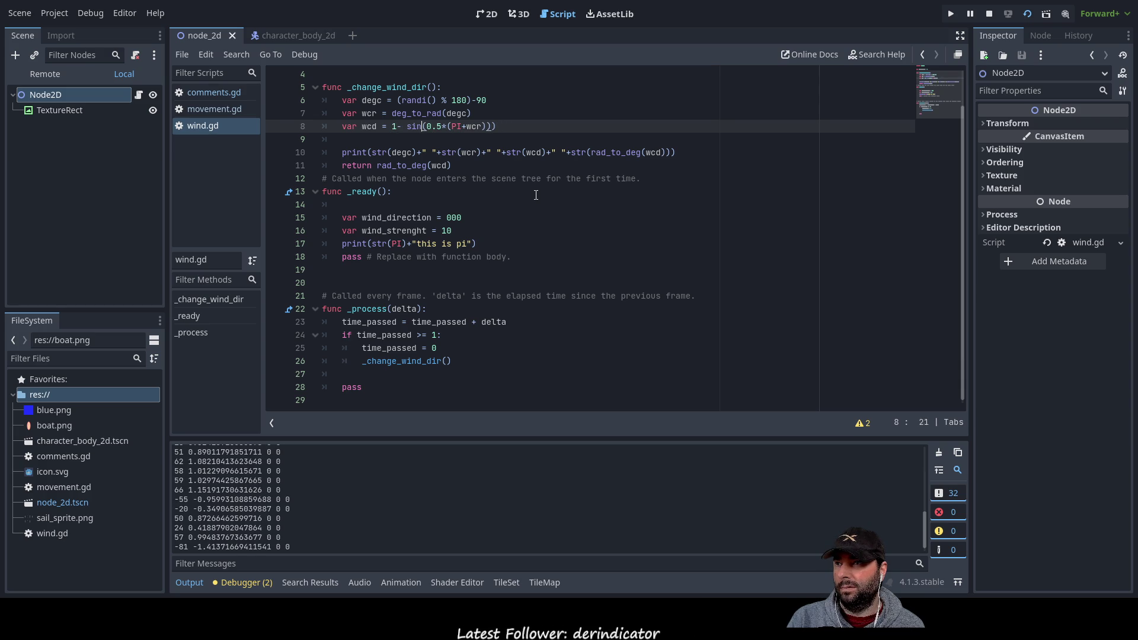
{"action": "key", "text": "End"}
{"action": "key", "text": "BackSpace"}
{"action": "key", "text": "Down"}
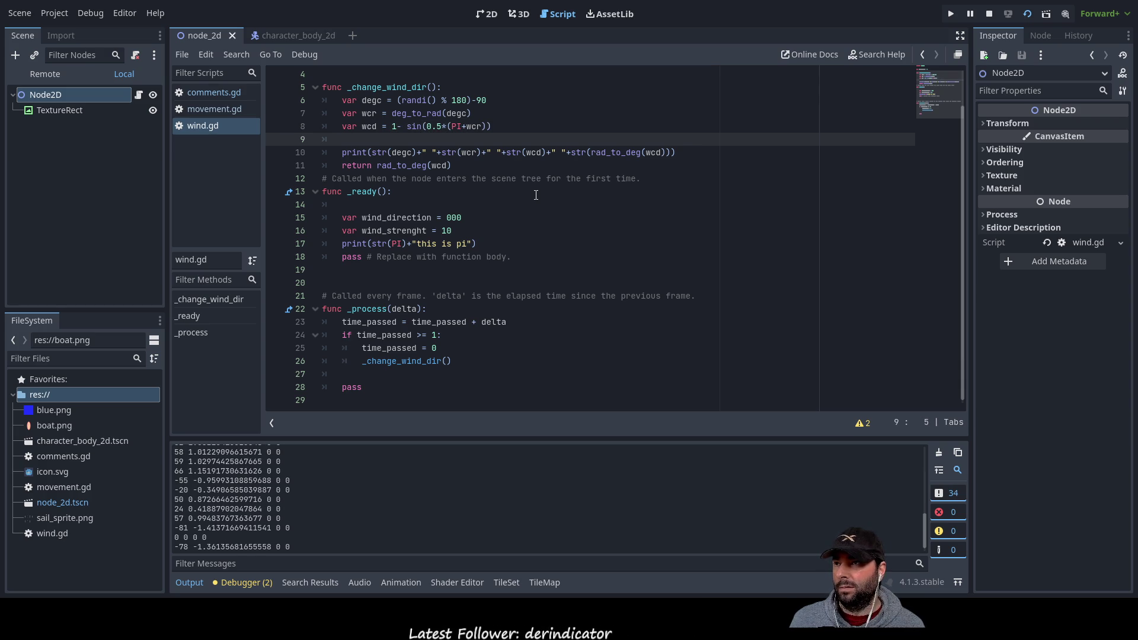
{"action": "type", "text": "var "}
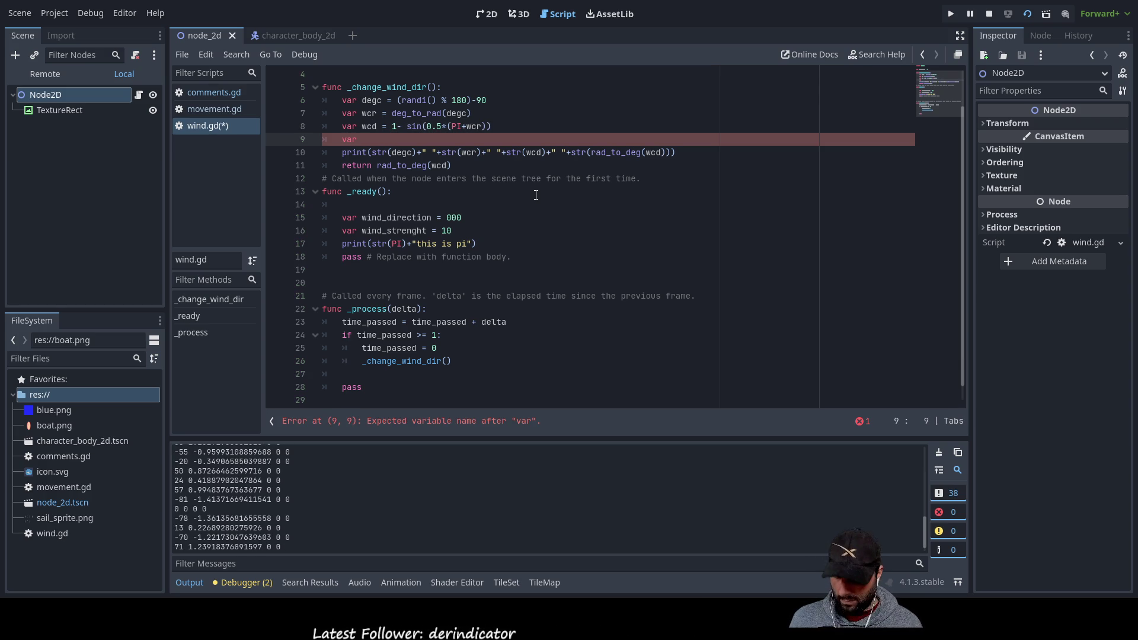
{"action": "type", "text": "w"}
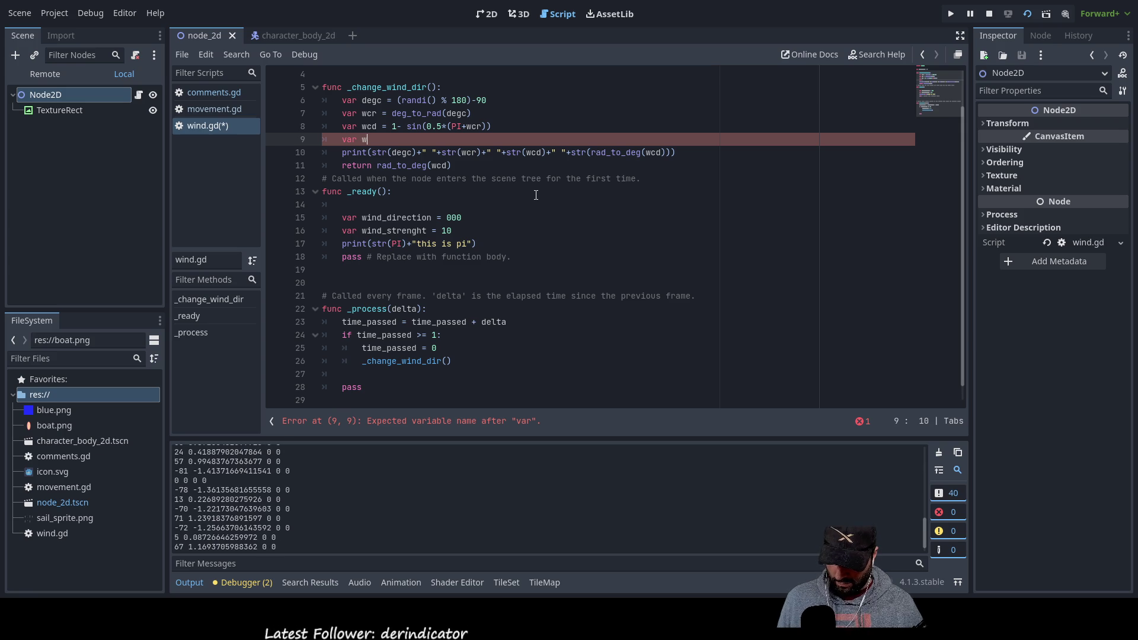
{"action": "type", "text": "c"}
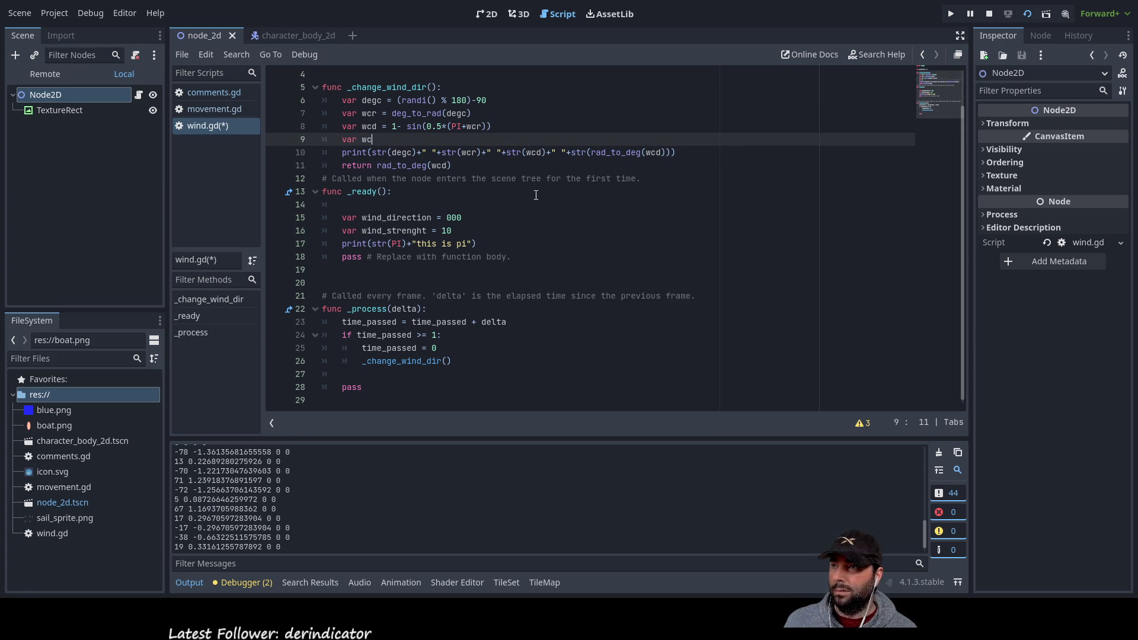
{"action": "key", "text": "Up"}
{"action": "key", "text": "Down"}
{"action": "key", "text": "BackSpace"}
{"action": "key", "text": "BackSpace"}
{"action": "key", "text": "BackSpace"}
{"action": "key", "text": "BackSpace"}
{"action": "key", "text": "BackSpace"}
{"action": "key", "text": "BackSpace"}
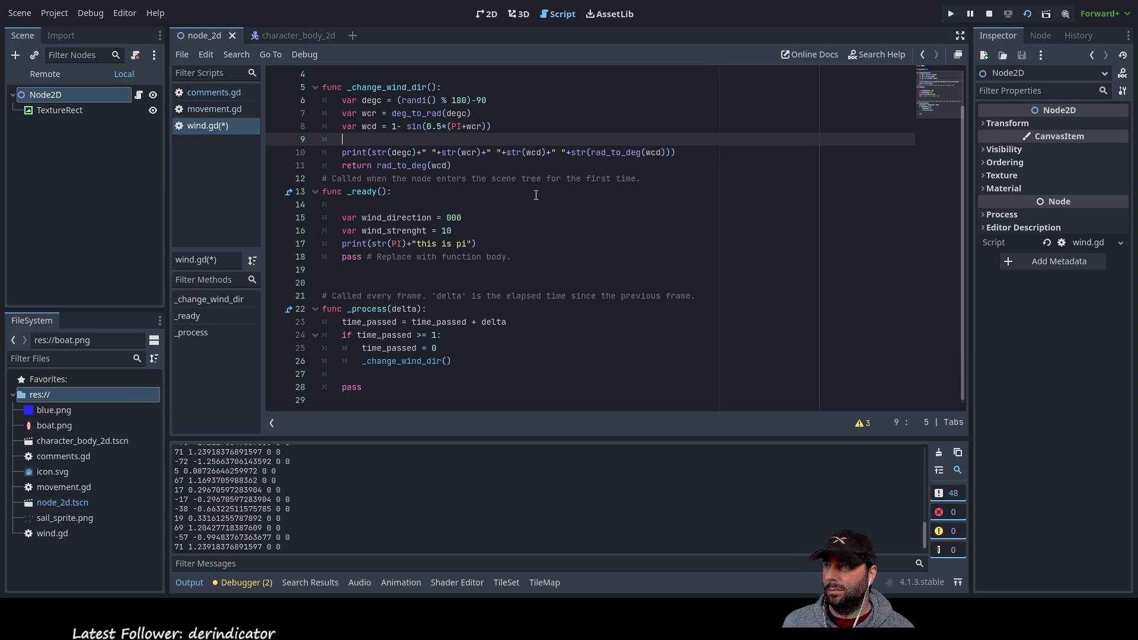
{"action": "key", "text": "Down"}
Delete rad_to_deg( from the print line so its last value is str(wcd)
{"action": "key", "text": "Right"}
{"action": "key", "text": "Right"}
{"action": "key", "text": "Right"}
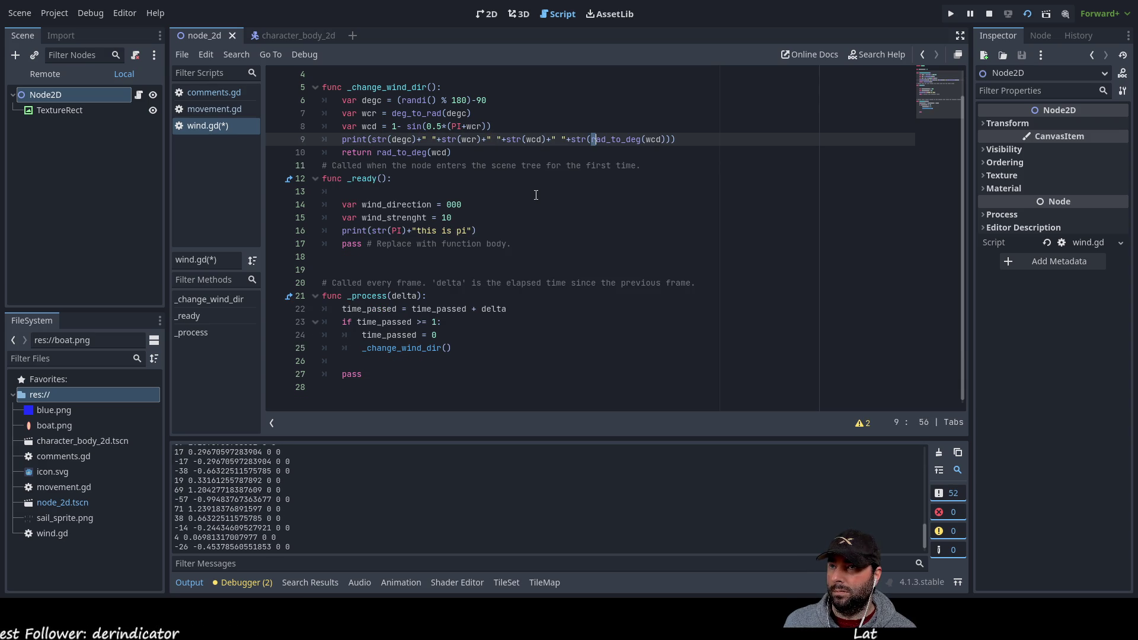
{"action": "key", "text": "ctrl+shift+Right"}
{"action": "key", "text": "shift+Right"}
{"action": "key", "text": "ctrl+c"}
{"action": "key", "text": "Delete"}
{"action": "key", "text": "BackSpace"}
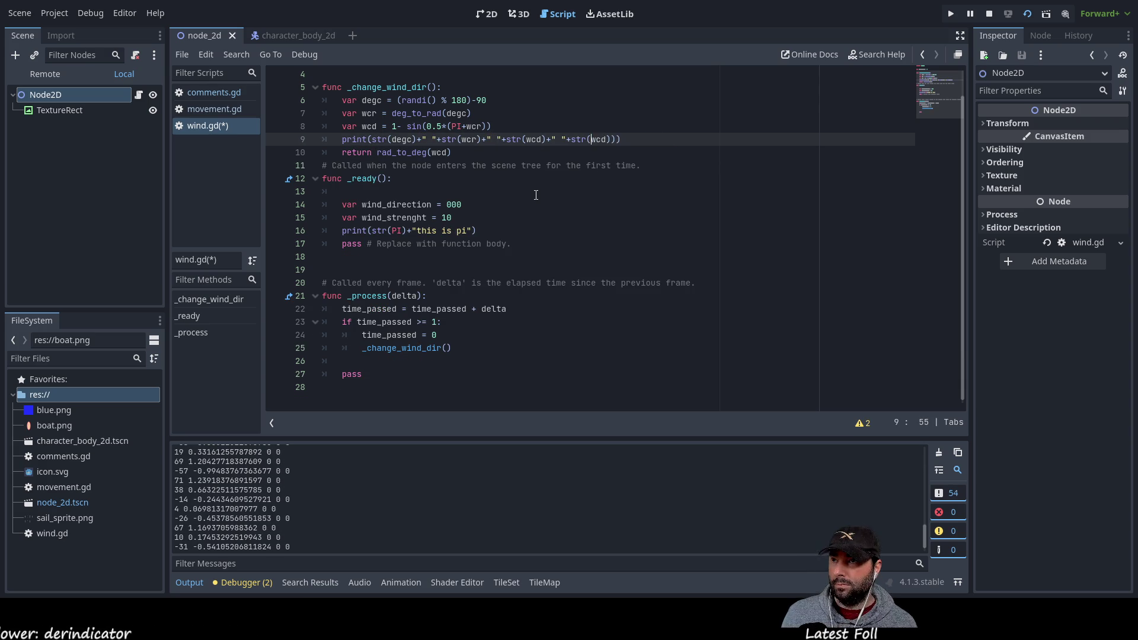
{"action": "key", "text": "Up"}
{"action": "key", "text": "Left"}
{"action": "key", "text": "Left"}
{"action": "key", "text": "Left"}
{"action": "key", "text": "Left"}
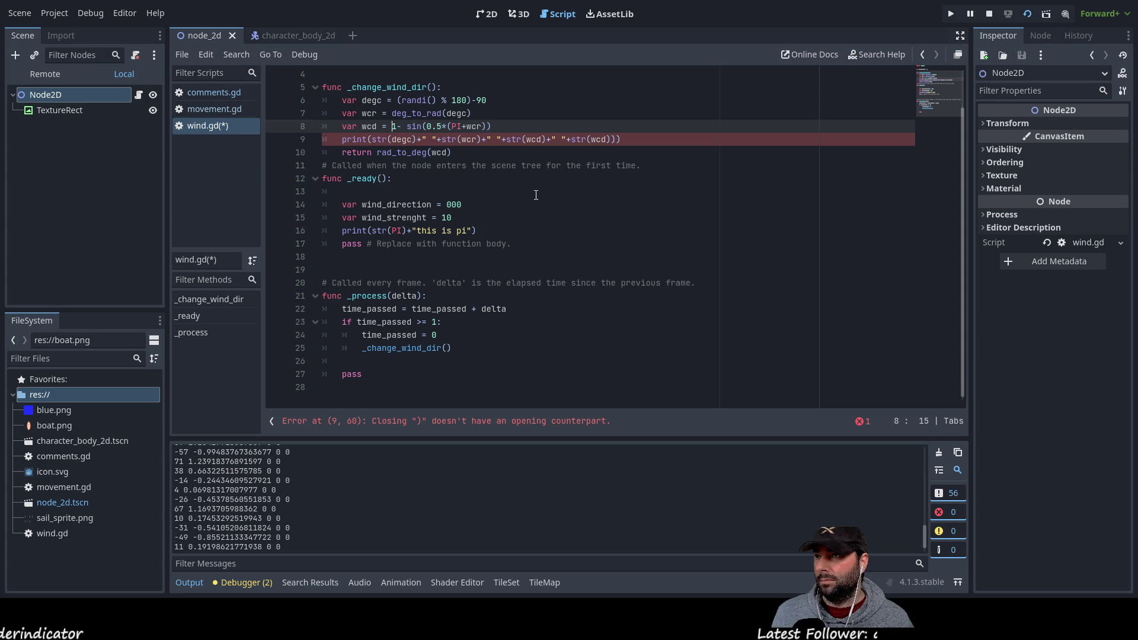
Wrap line 8's wcd expression in rad_to_deg( with an extra grouping parenthesis
{"action": "key", "text": "ctrl+v"}
{"action": "type", "text": "("}
{"action": "key", "text": "Right"}
{"action": "key", "text": "Right"}
{"action": "key", "text": "Right"}
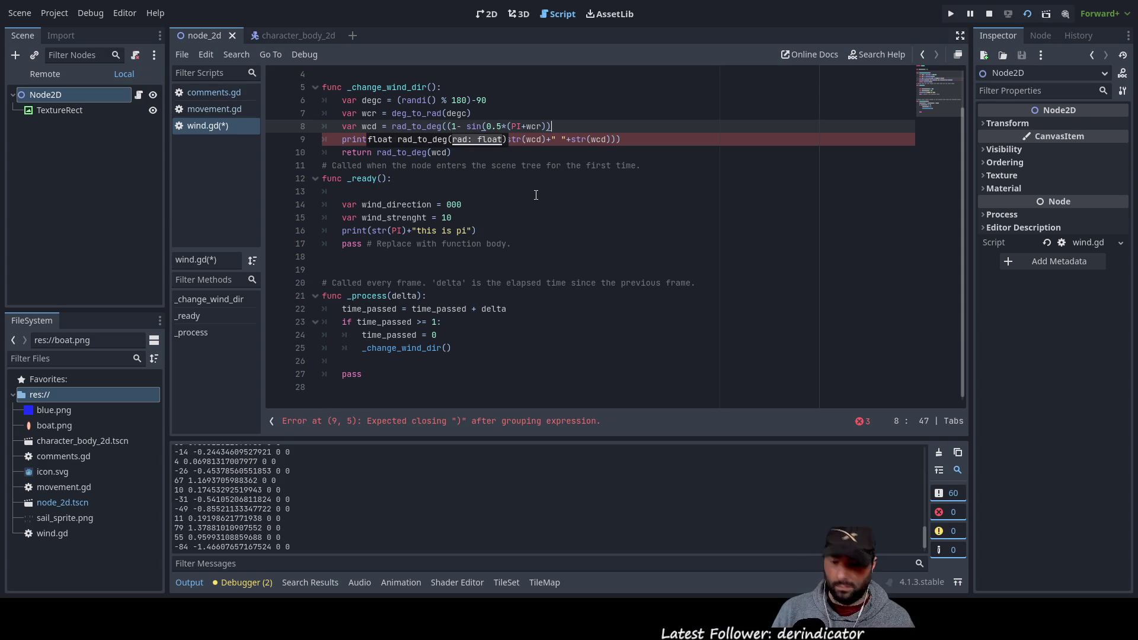
{"action": "type", "text": ")"}
Delete the extra closing parenthesis from the print line
{"action": "key", "text": "Down"}
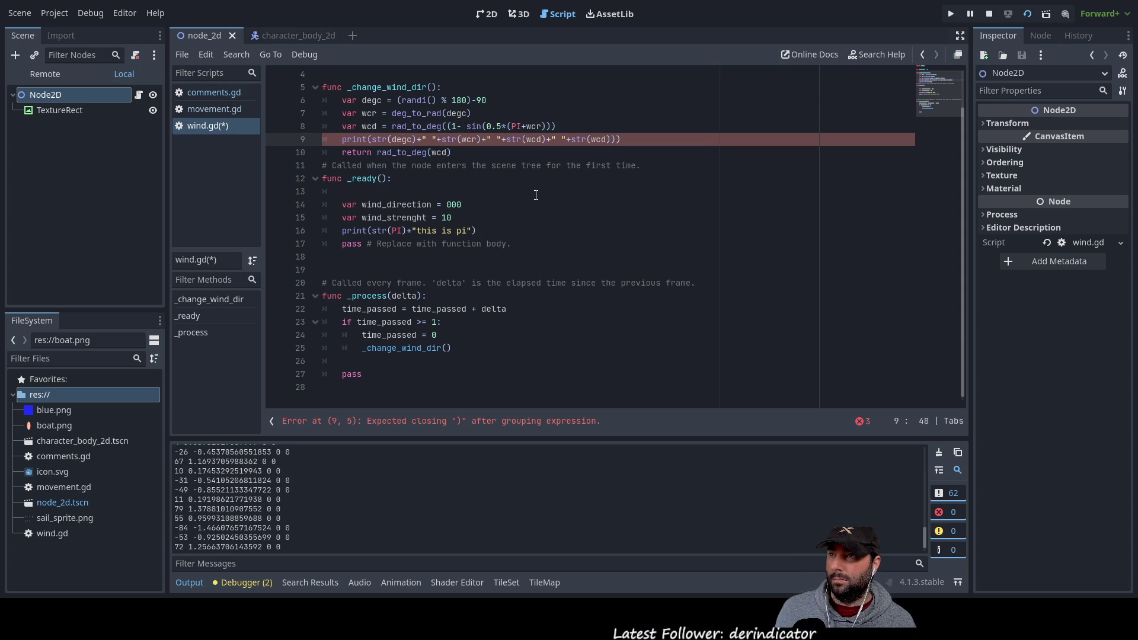
{"action": "key", "text": "Right"}
{"action": "key", "text": "Right"}
{"action": "key", "text": "Right"}
{"action": "key", "text": "Right"}
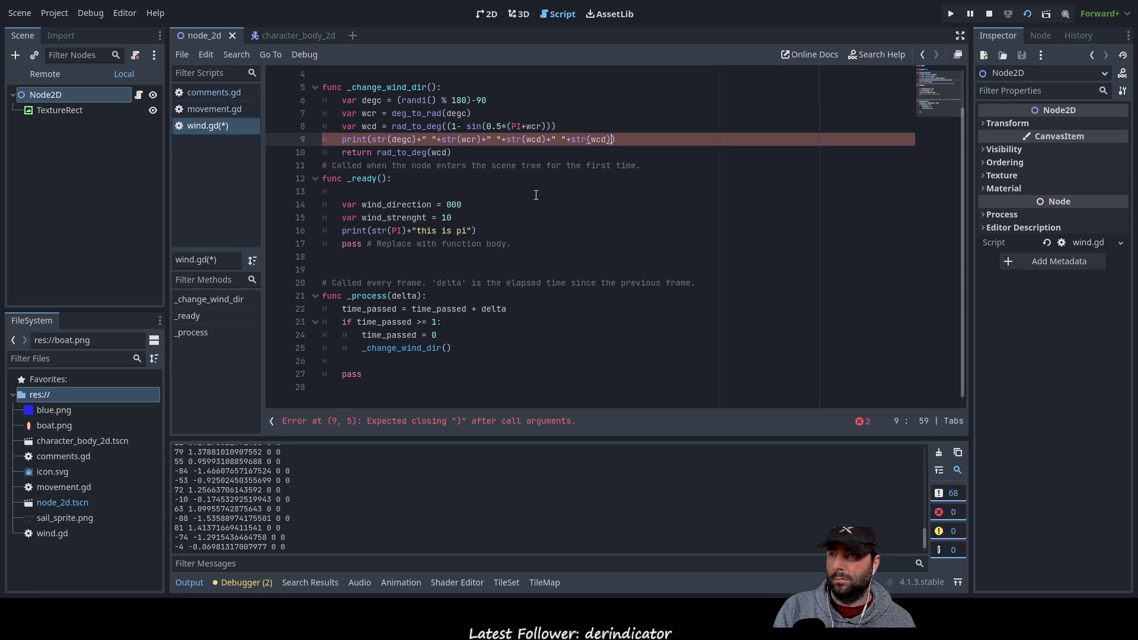
{"action": "key", "text": "Delete"}
{"action": "key", "text": "Up"}
{"action": "key", "text": "Down"}
{"action": "key", "text": "End"}
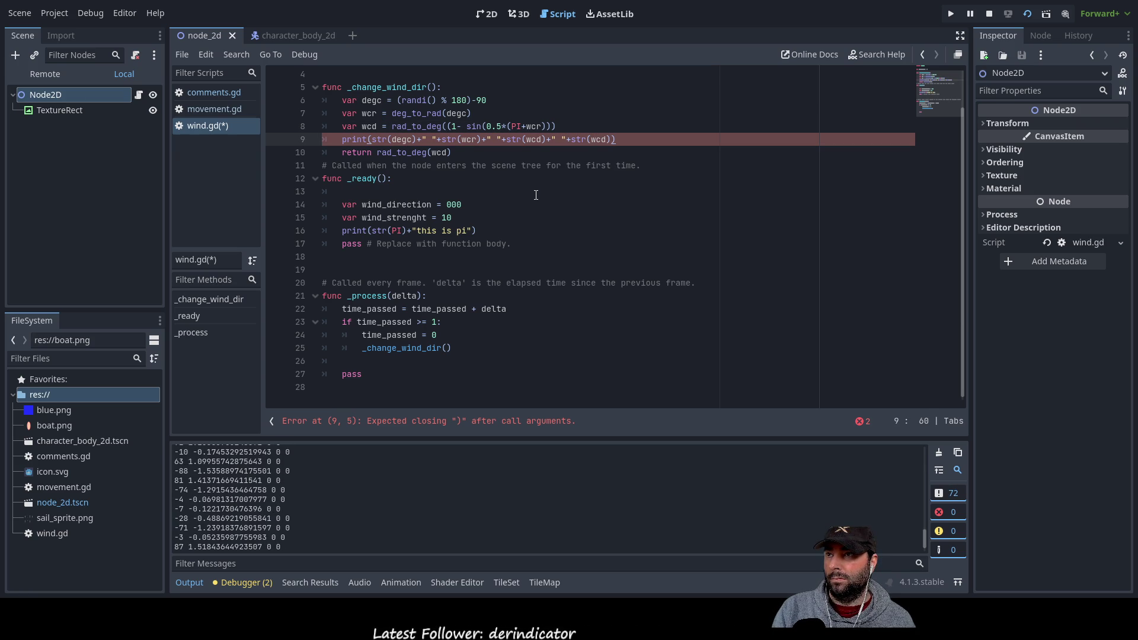
Close line 8's rad_to_deg call, then save and relaunch the scene
{"action": "key", "text": "Up"}
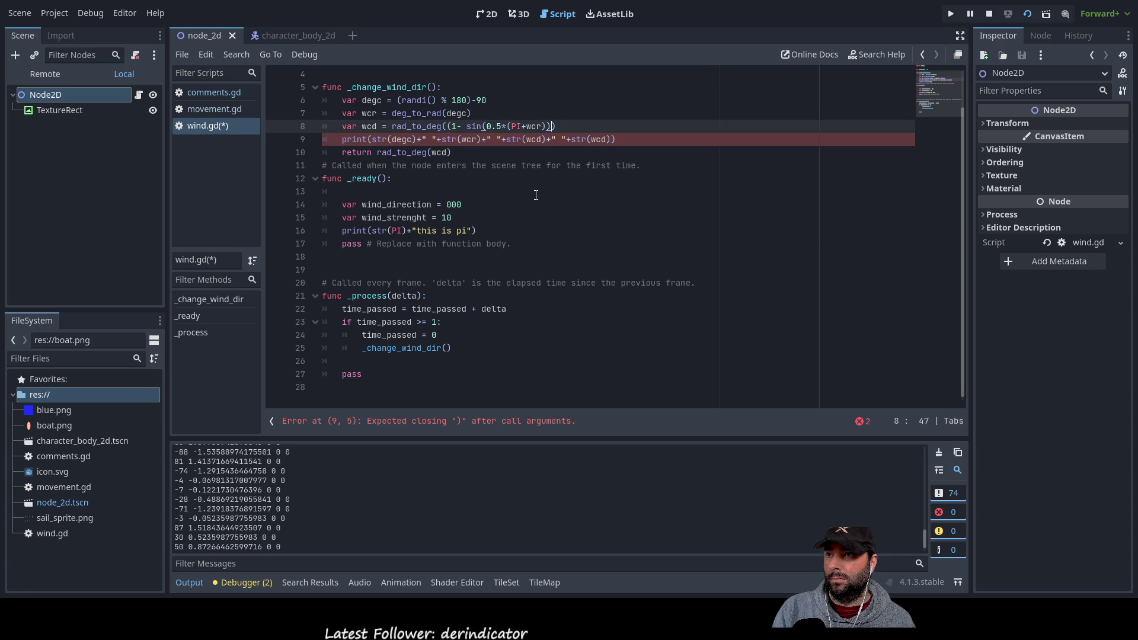
{"action": "type", "text": ")"}
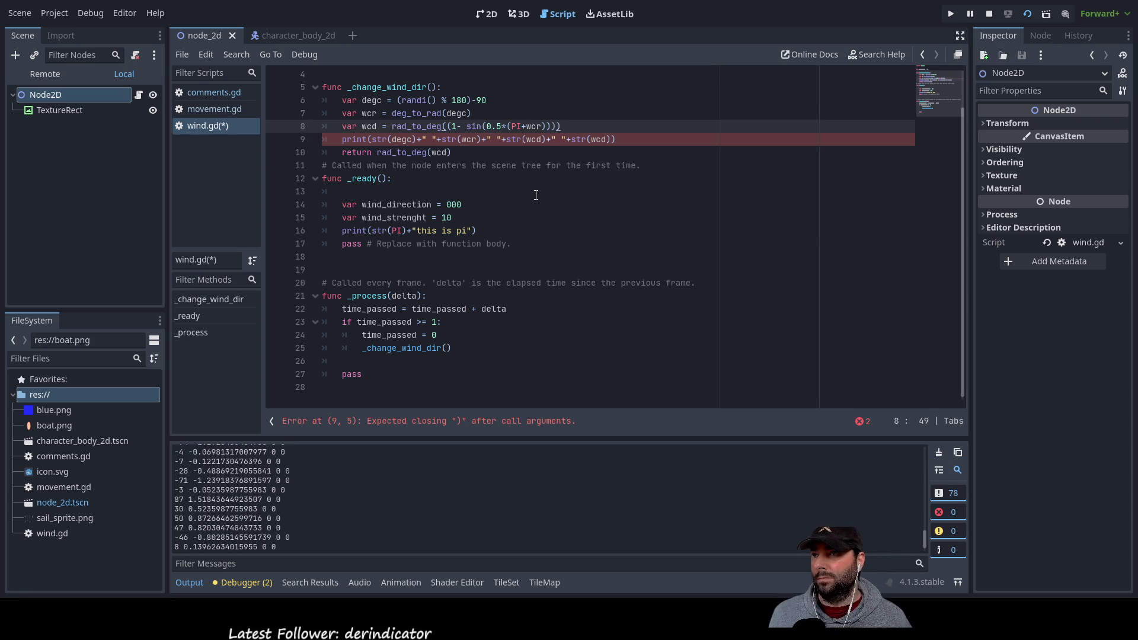
{"action": "scroll", "coordinate": [536, 195], "scroll_direction": "up", "scroll_amount": 1}
{"action": "key", "text": "Down"}
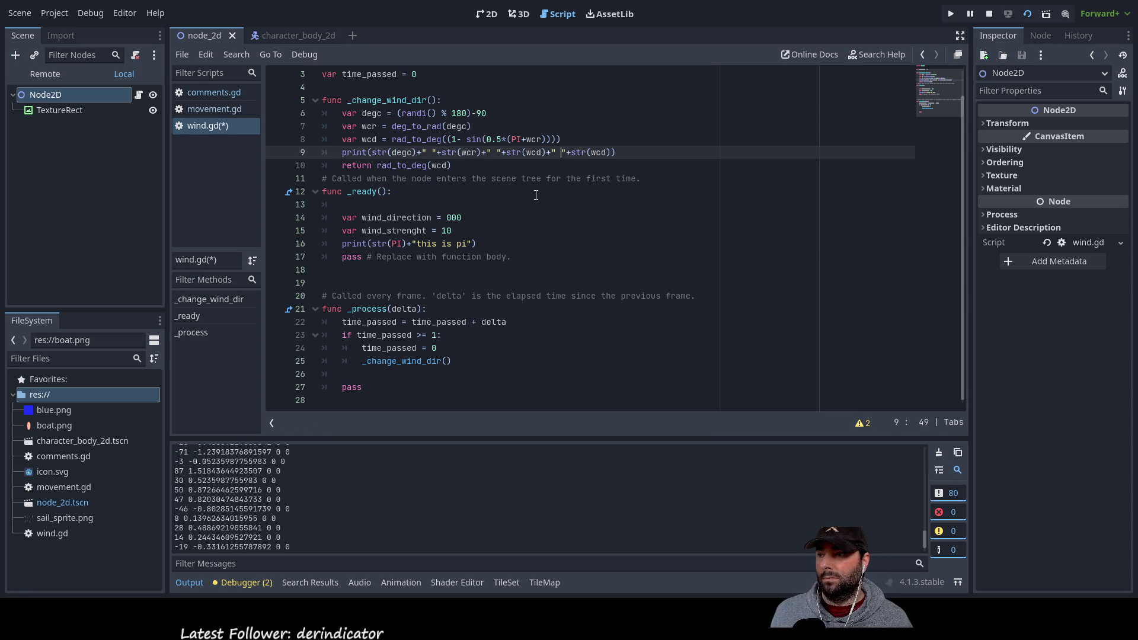
{"action": "left_click", "coordinate": [1028, 14]}
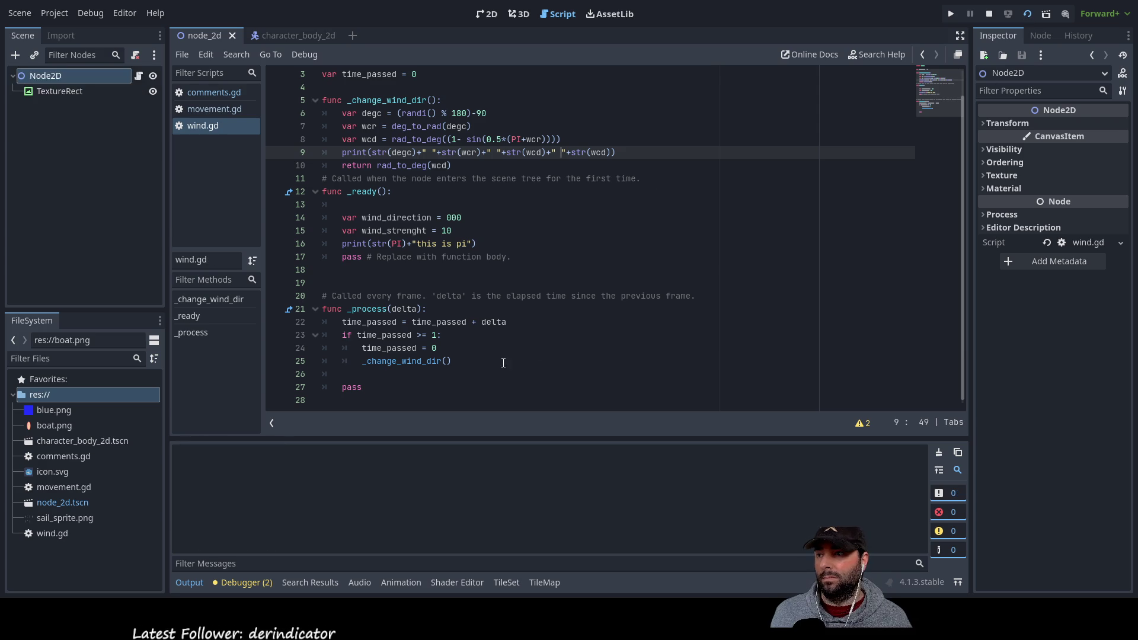
Wrap line 8 as round(rad_to_deg(...)) and rerun the scene for whole-number wcd values
{"action": "left_click", "coordinate": [460, 563]}
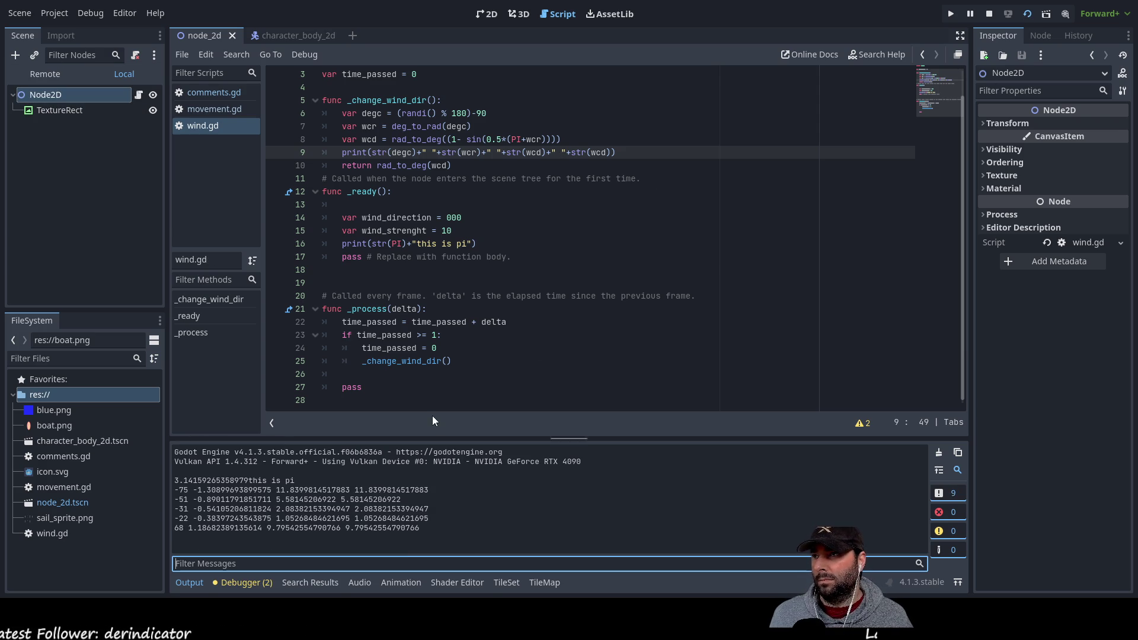
{"action": "left_click", "coordinate": [392, 140]}
{"action": "type", "text": "round("}
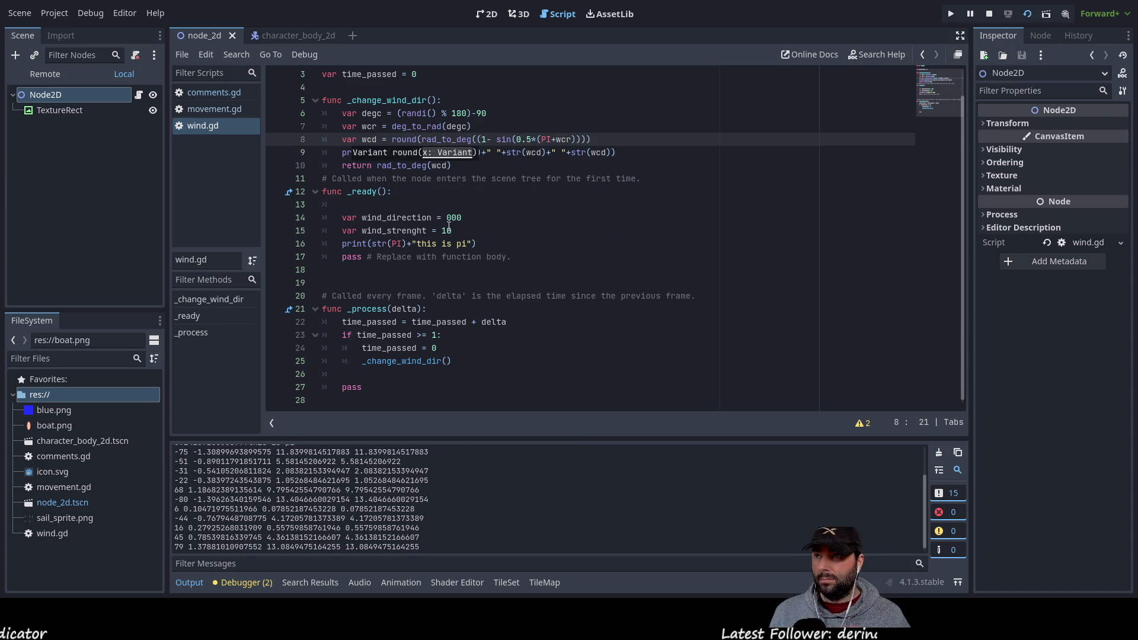
{"action": "key", "text": "ctrl+Right"}
{"action": "key", "text": "ctrl+Right"}
{"action": "key", "text": "Right"}
{"action": "key", "text": "Right"}
{"action": "key", "text": "Right"}
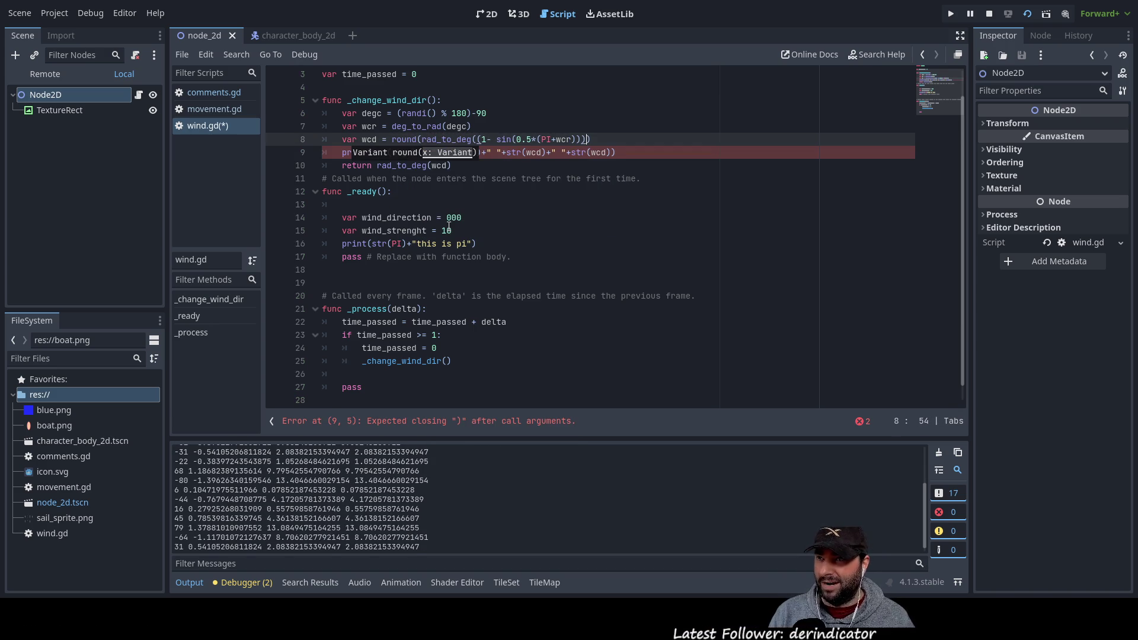
{"action": "type", "text": ")"}
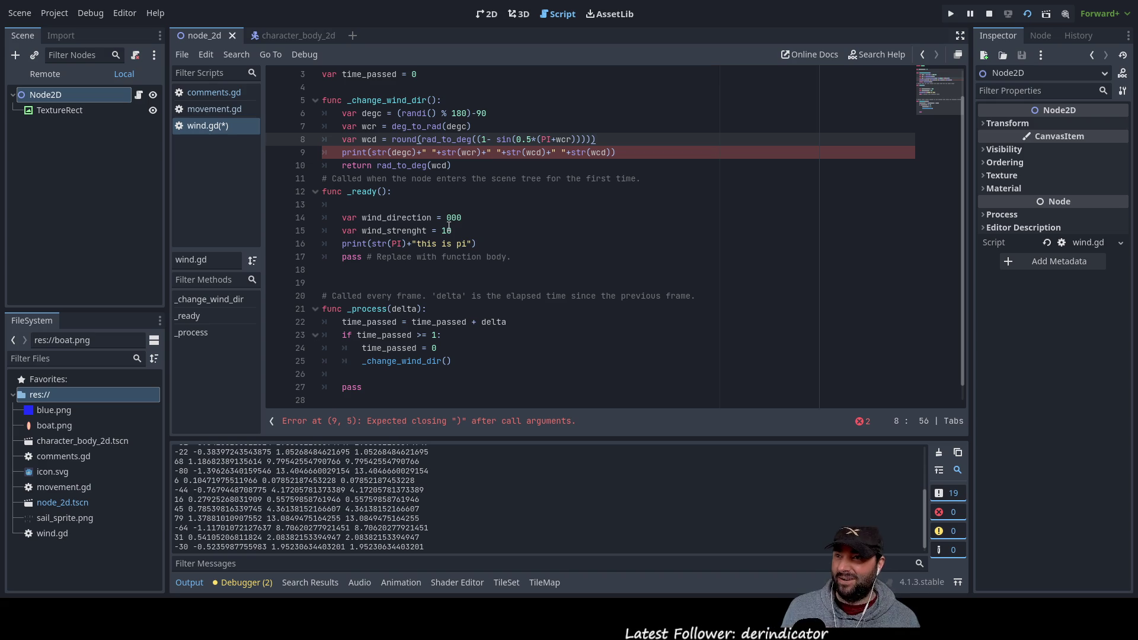
{"action": "left_click", "coordinate": [1029, 15]}
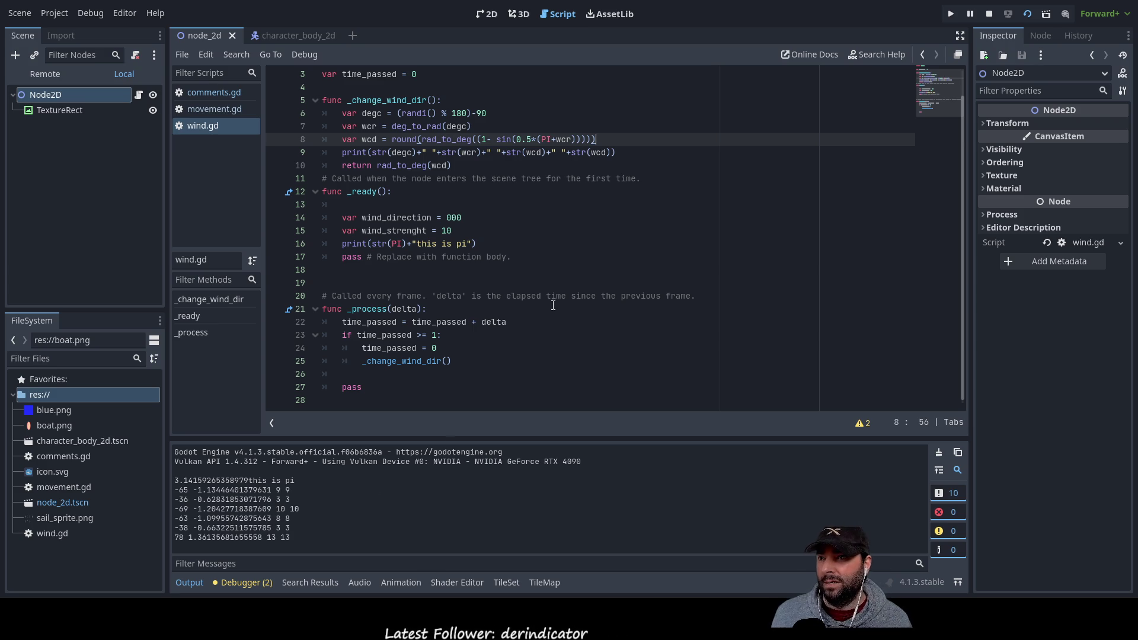
{"action": "left_click", "coordinate": [591, 154]}
Remove the duplicate +" "+str(wcd) from the print line and rerun the scene
{"action": "key", "text": "Left"}
{"action": "key", "text": "Left"}
{"action": "key", "text": "Left"}
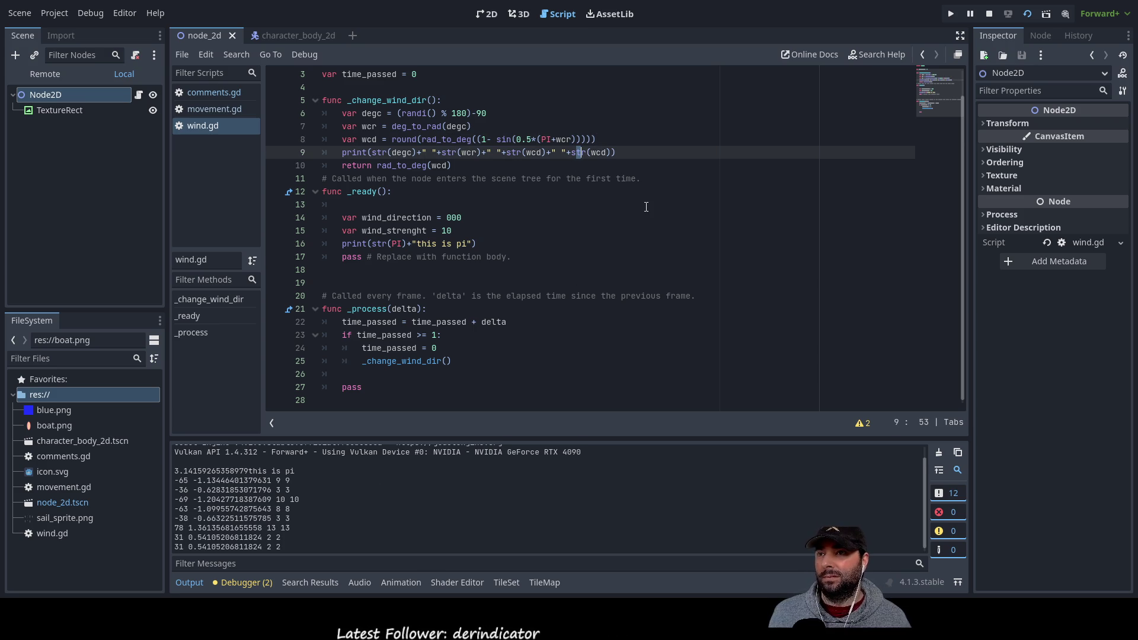
{"action": "key", "text": "shift+Right"}
{"action": "key", "text": "shift+Right"}
{"action": "key", "text": "shift+Right"}
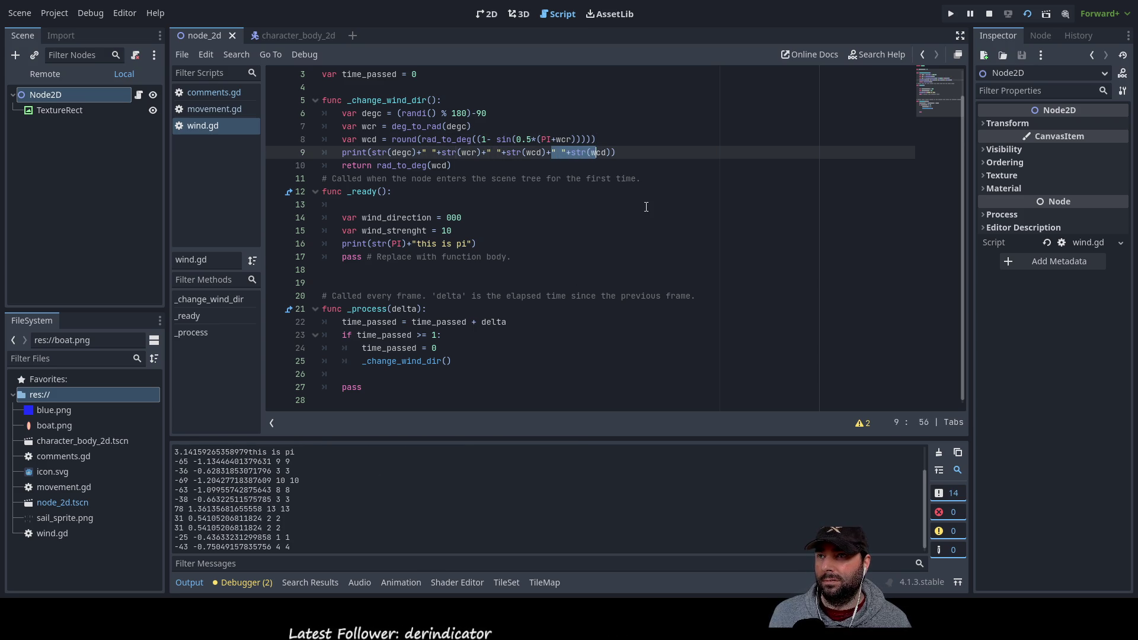
{"action": "key", "text": "BackSpace"}
{"action": "key", "text": "BackSpace"}
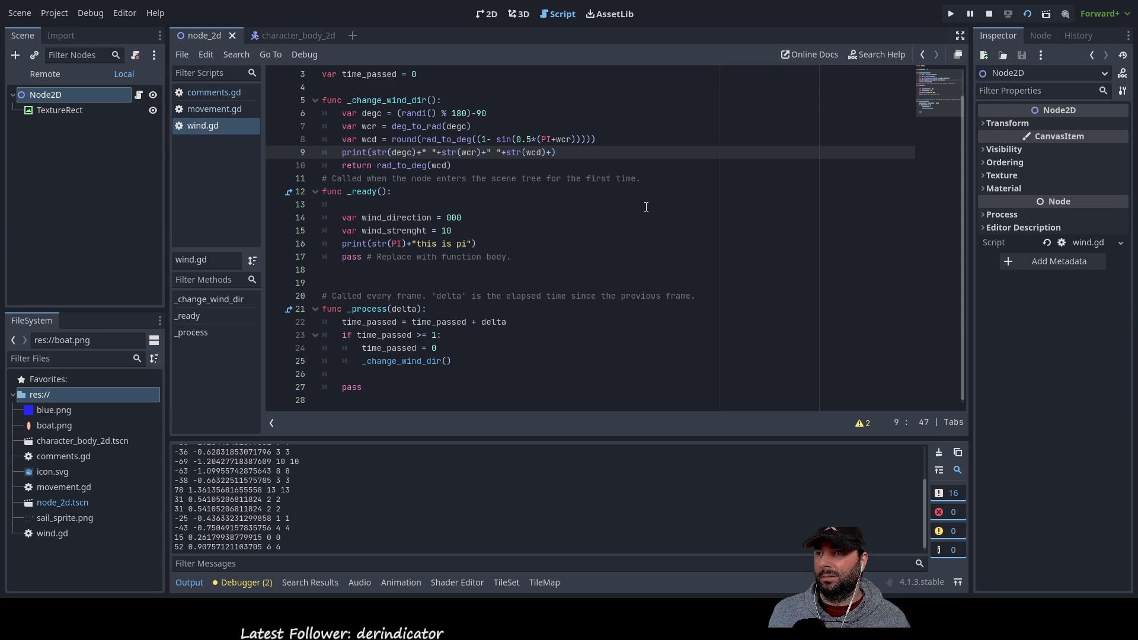
{"action": "key", "text": "ctrl+z"}
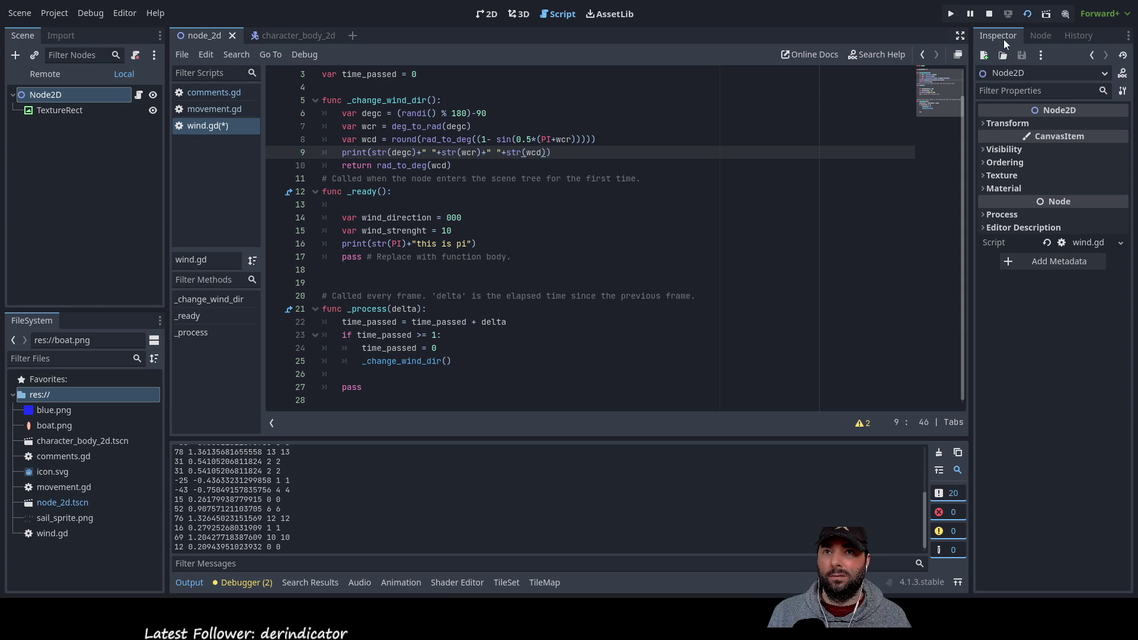
{"action": "key", "text": "F5"}
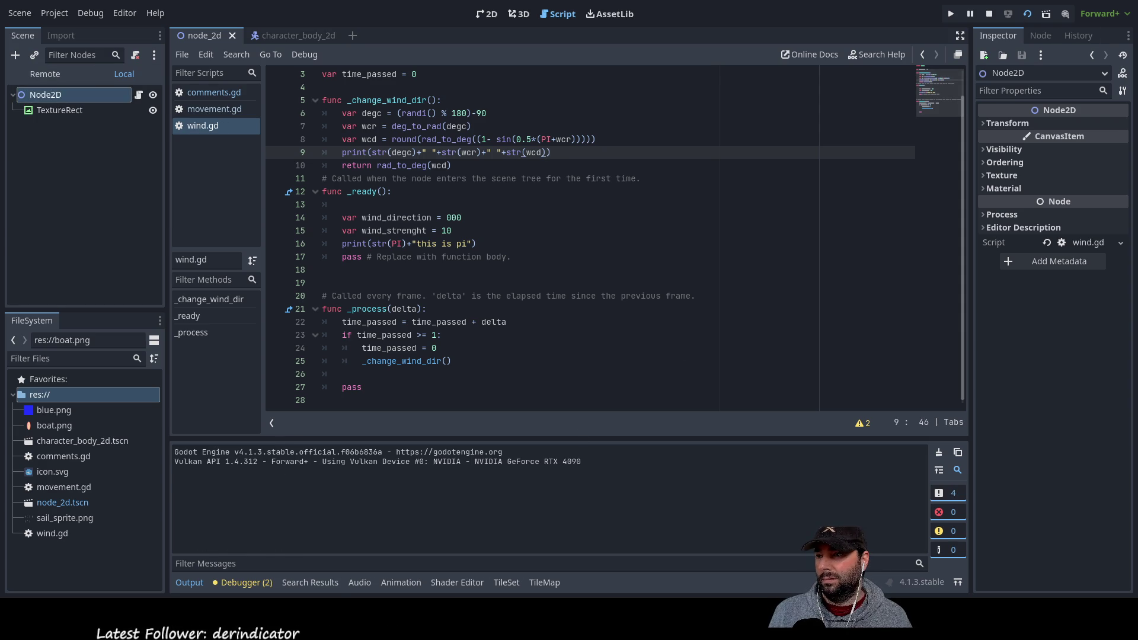
{"action": "left_click", "coordinate": [333, 564]}
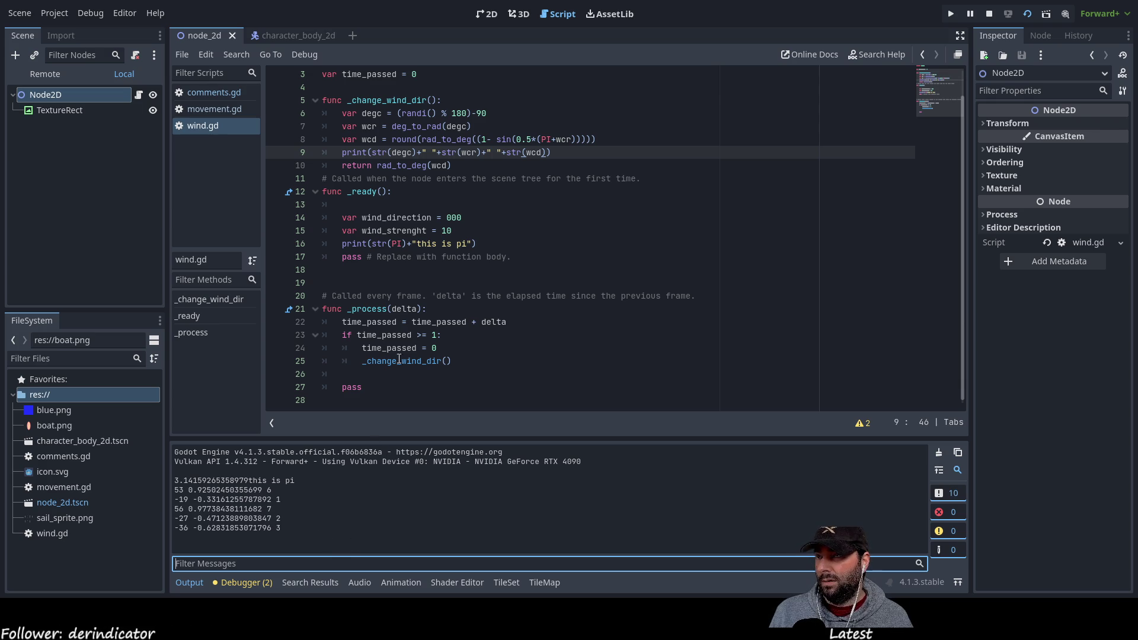
{"action": "left_click", "coordinate": [497, 113]}
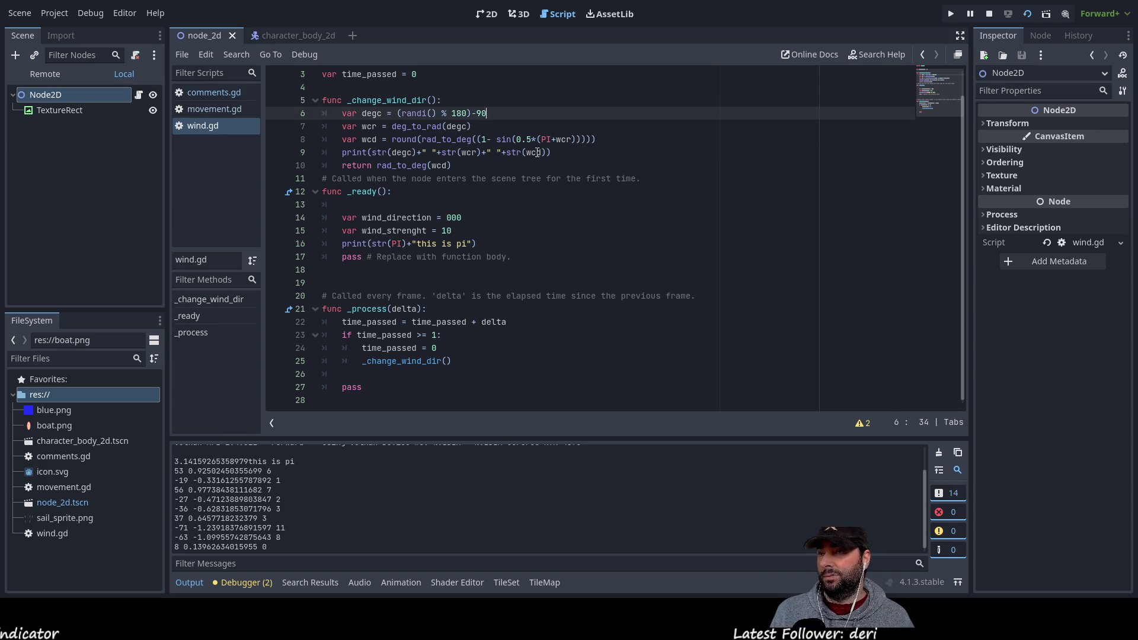
Open a blank line 7 above var wcr and begin a 'var sign =' declaration
{"action": "key", "text": "Down"}
{"action": "key", "text": "Left"}
{"action": "key", "text": "Left"}
{"action": "key", "text": "Left"}
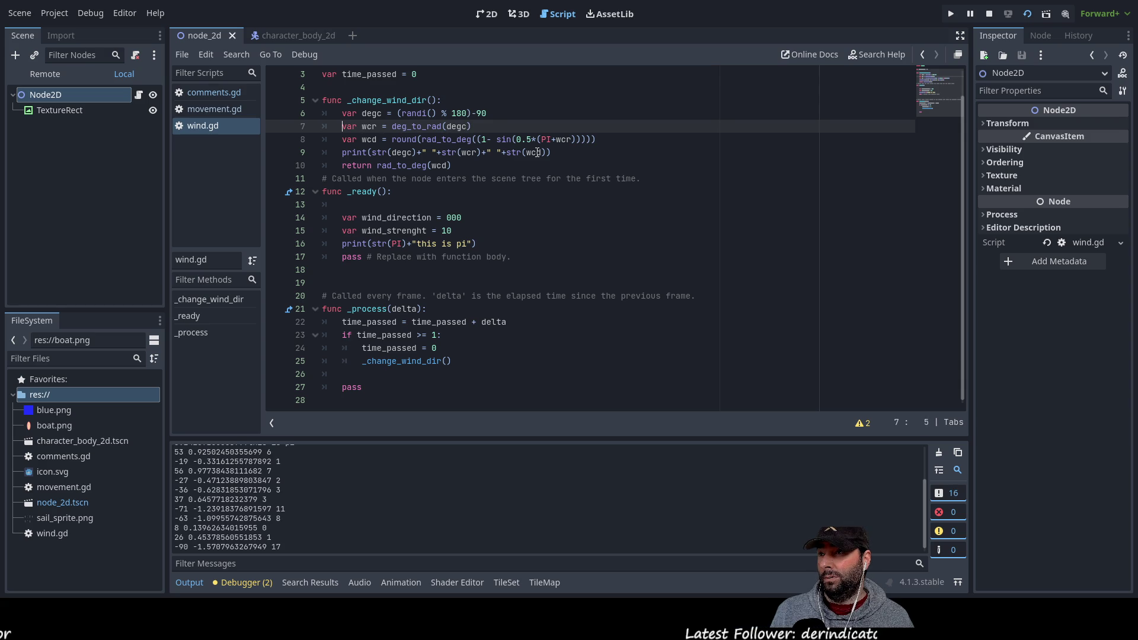
{"action": "key", "text": "Return"}
{"action": "key", "text": "Up"}
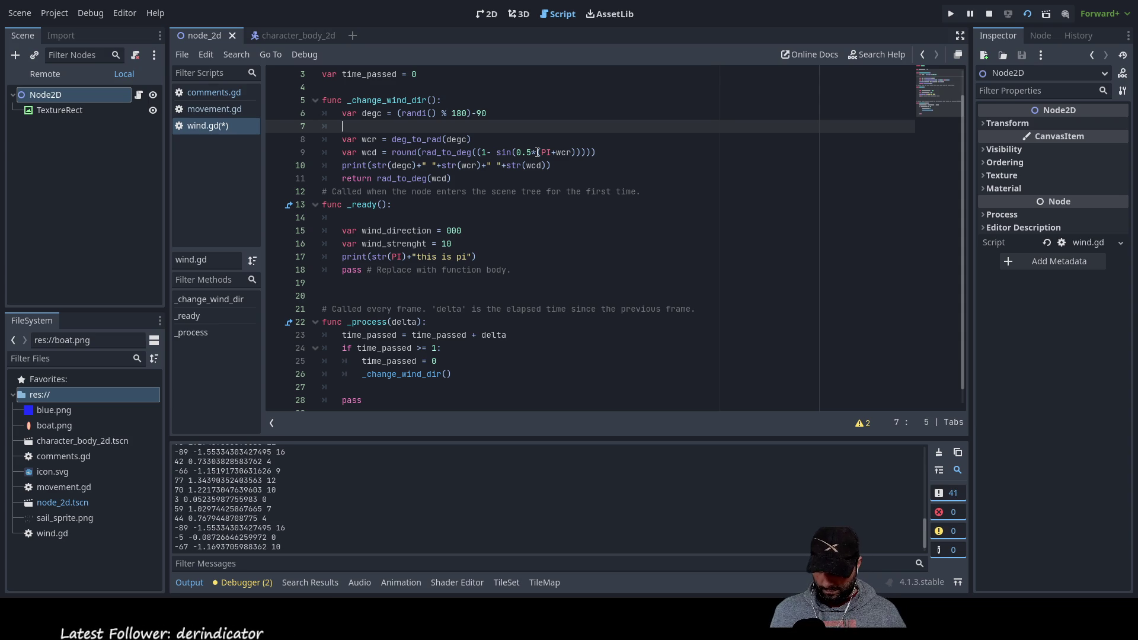
{"action": "type", "text": "var sign ="}
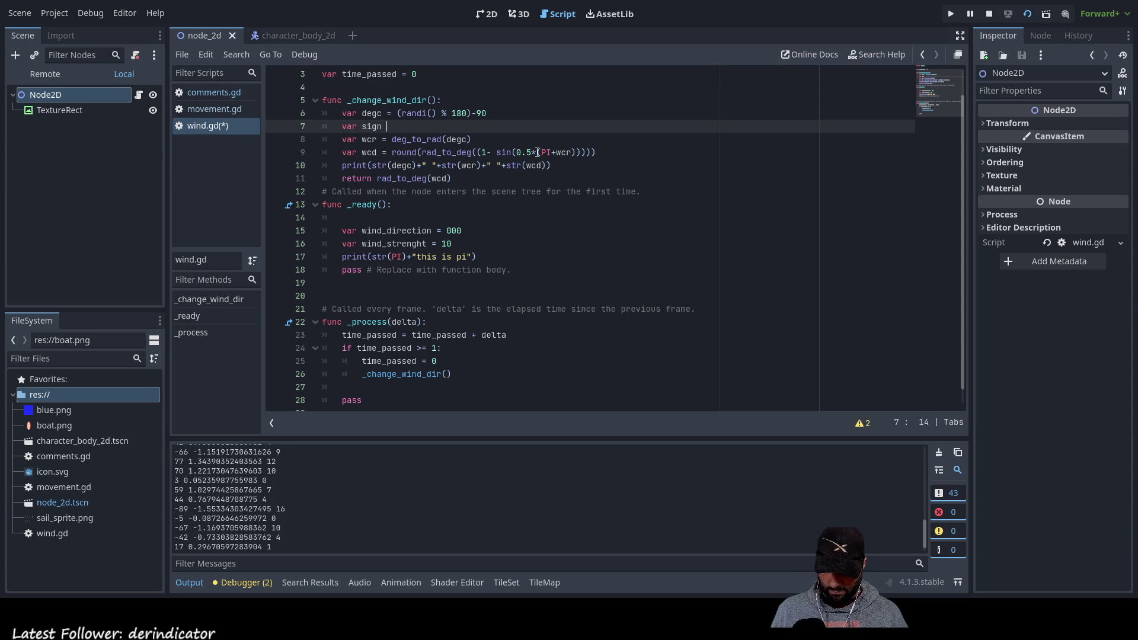
Write var sign = degc/abs() on line 7, accepting degc from autocomplete
{"action": "key", "text": "Up"}
{"action": "key", "text": "Up"}
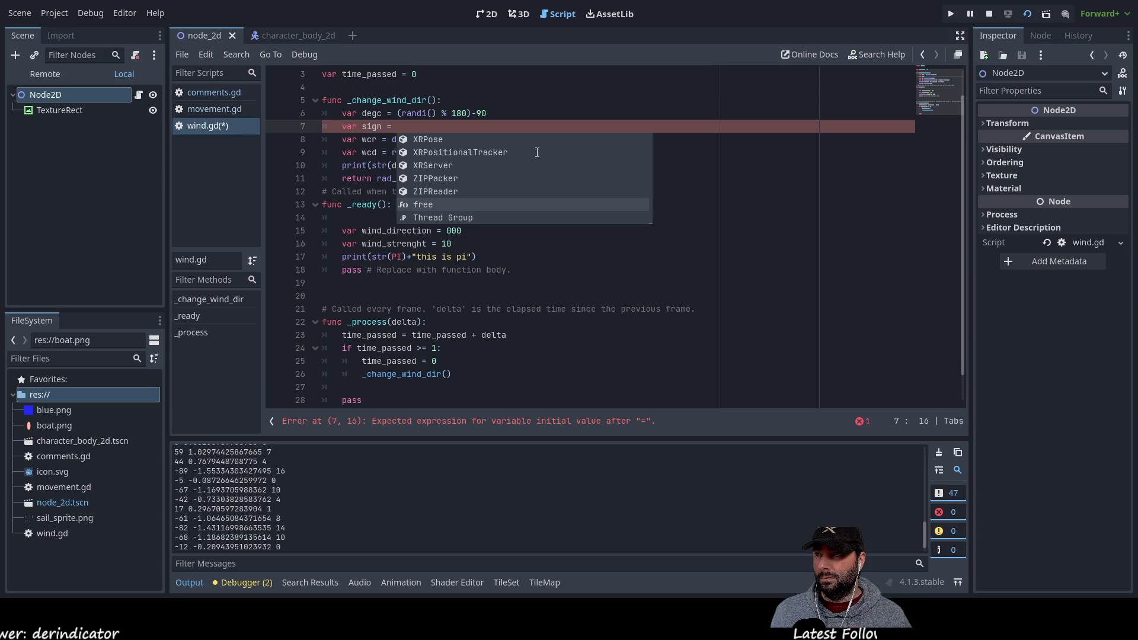
{"action": "type", "text": "d"}
{"action": "key", "text": "Return"}
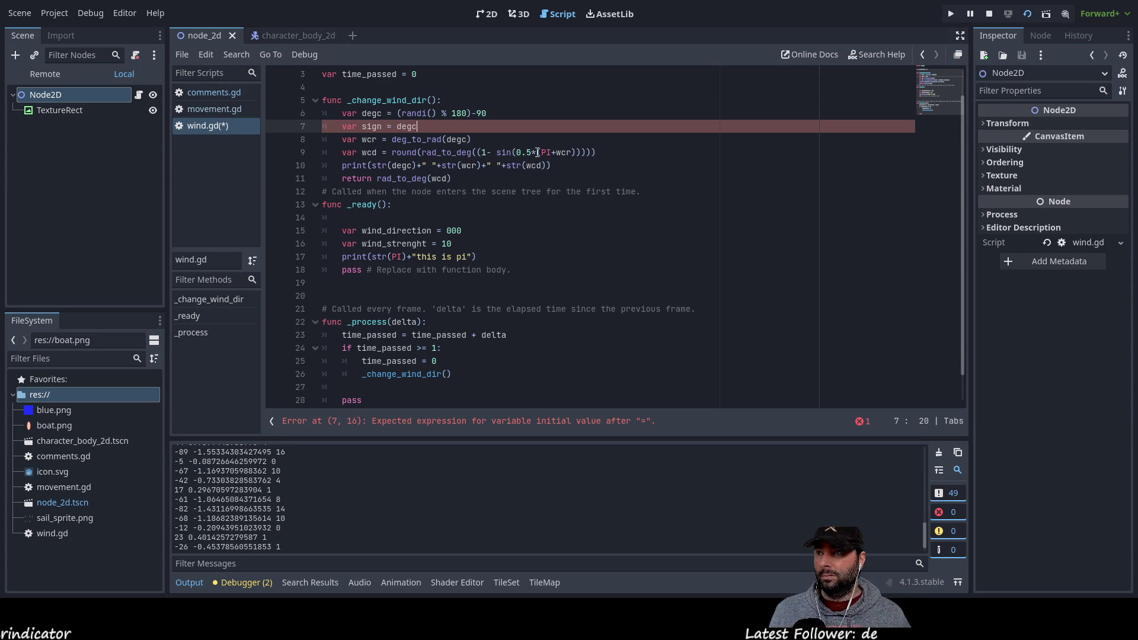
{"action": "type", "text": "/"}
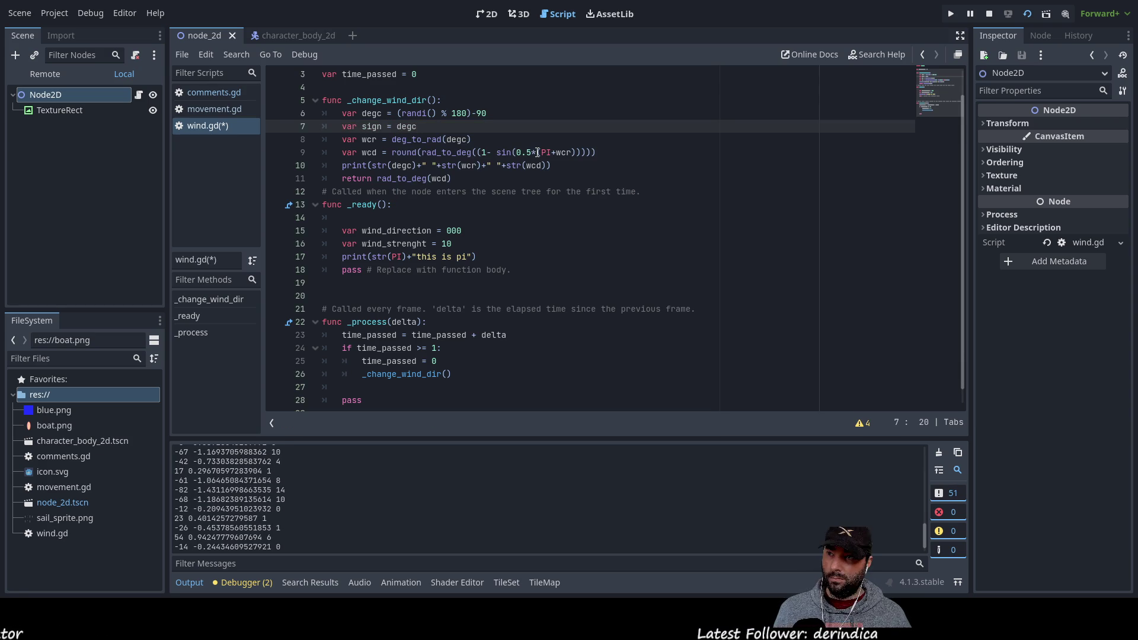
{"action": "type", "text": "a"}
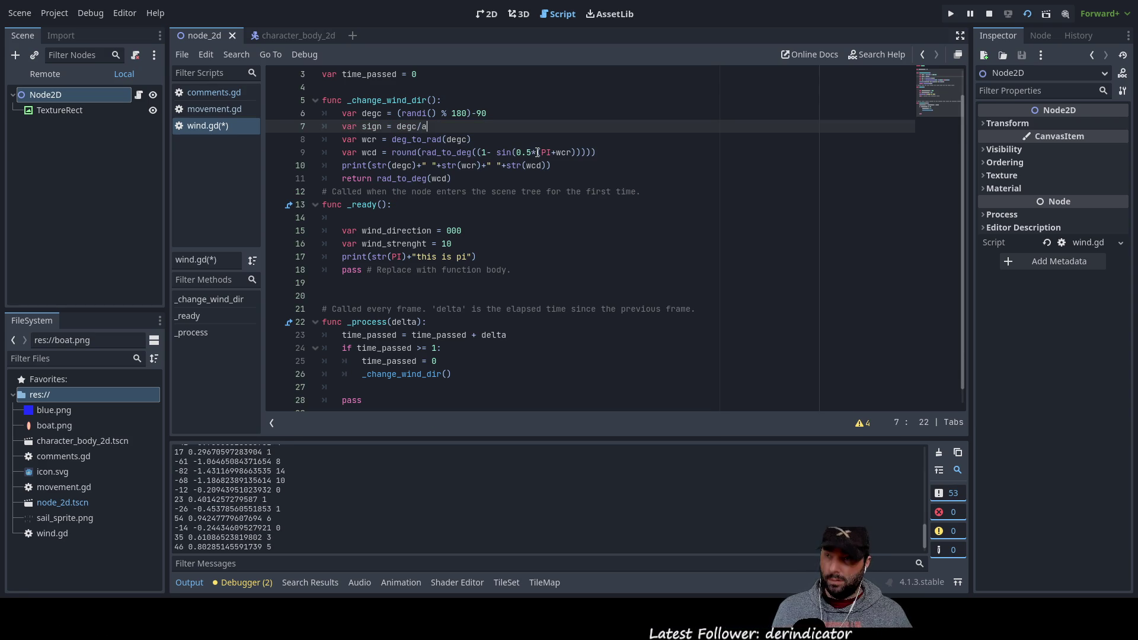
{"action": "type", "text": "bs()"}
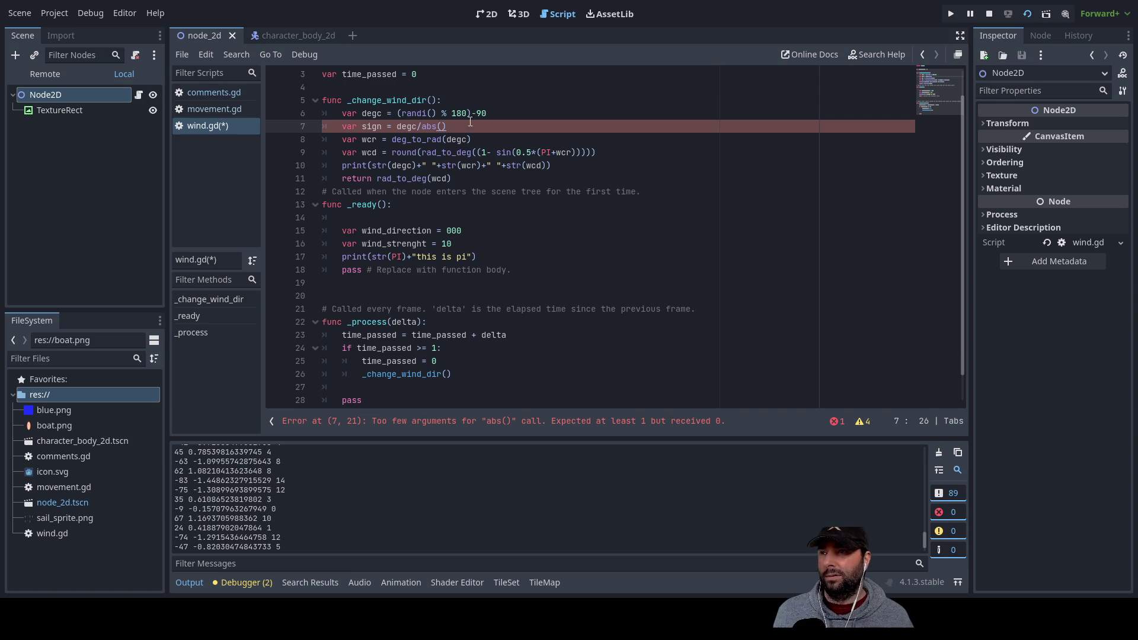
Put degc inside the abs() call so line 7 reads var sign = degc/abs(degc)
{"action": "left_click", "coordinate": [442, 113]}
{"action": "key", "text": "Left"}
{"action": "key", "text": "Left"}
{"action": "key", "text": "Left"}
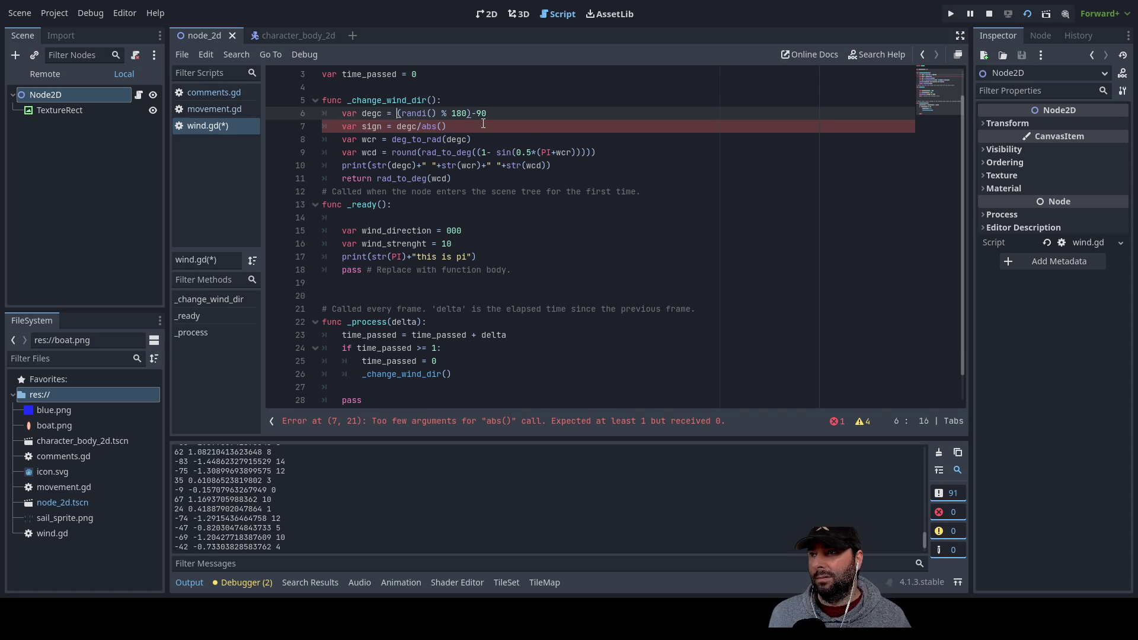
{"action": "key", "text": "shift+Left"}
{"action": "key", "text": "shift+Left"}
{"action": "key", "text": "shift+Left"}
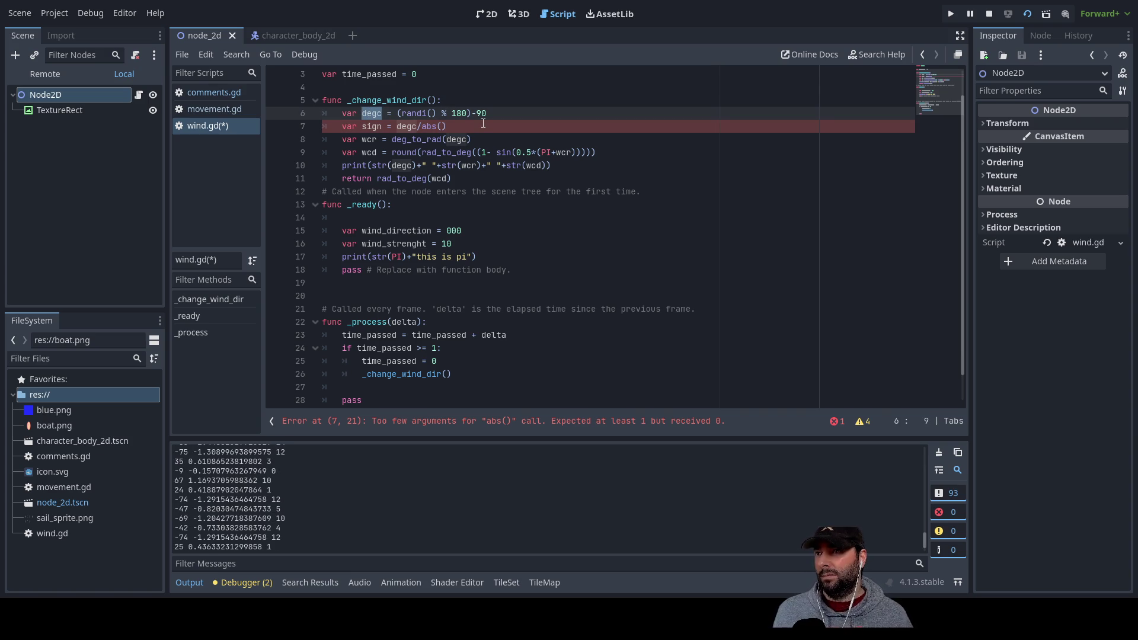
{"action": "key", "text": "Down"}
{"action": "key", "text": "Right"}
{"action": "key", "text": "Right"}
{"action": "key", "text": "Right"}
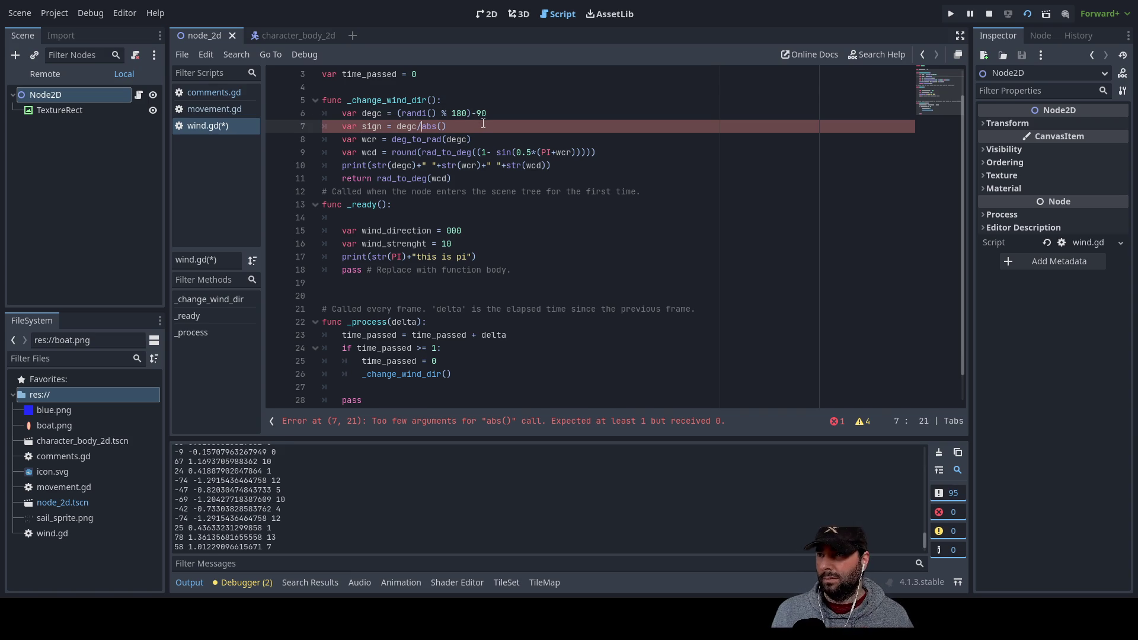
{"action": "key", "text": "Left"}
{"action": "type", "text": "degc"}
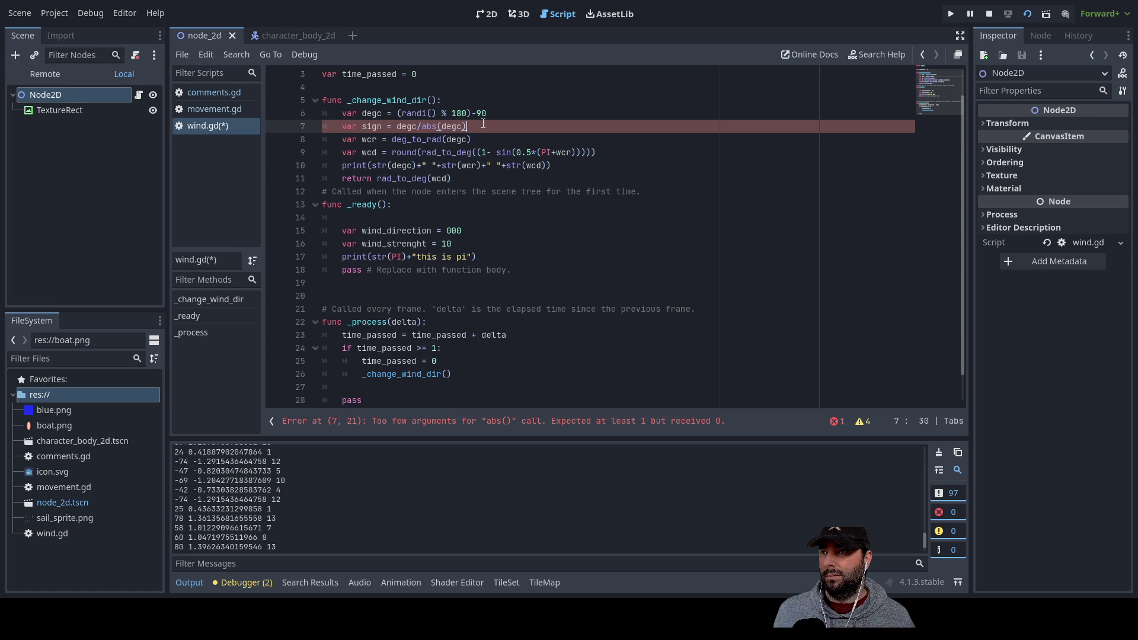
{"action": "key", "text": "Left"}
{"action": "key", "text": "Left"}
{"action": "key", "text": "Left"}
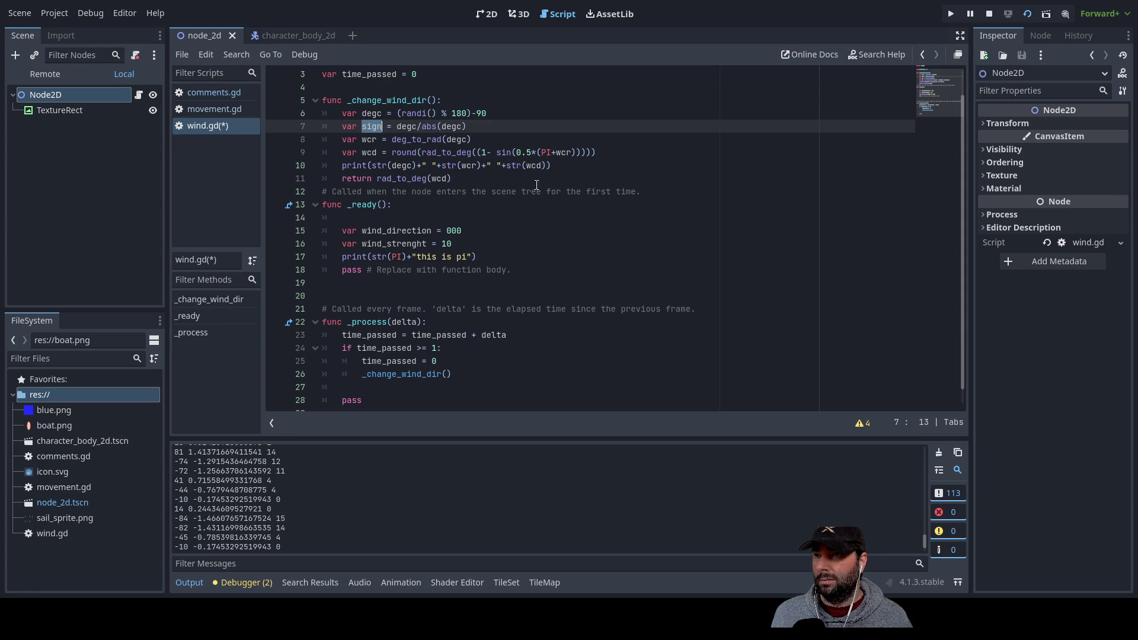
{"action": "left_click", "coordinate": [548, 168]}
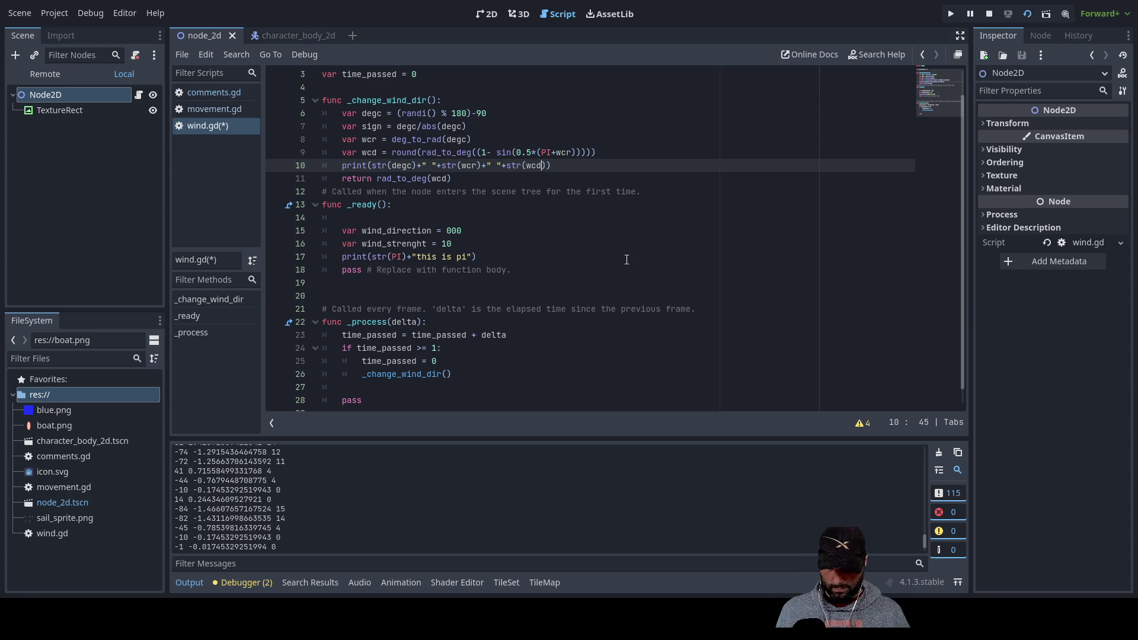
Change the print line to str(wcd*sign), then save and rerun the scene to log new wind values
{"action": "type", "text": "*sign"}
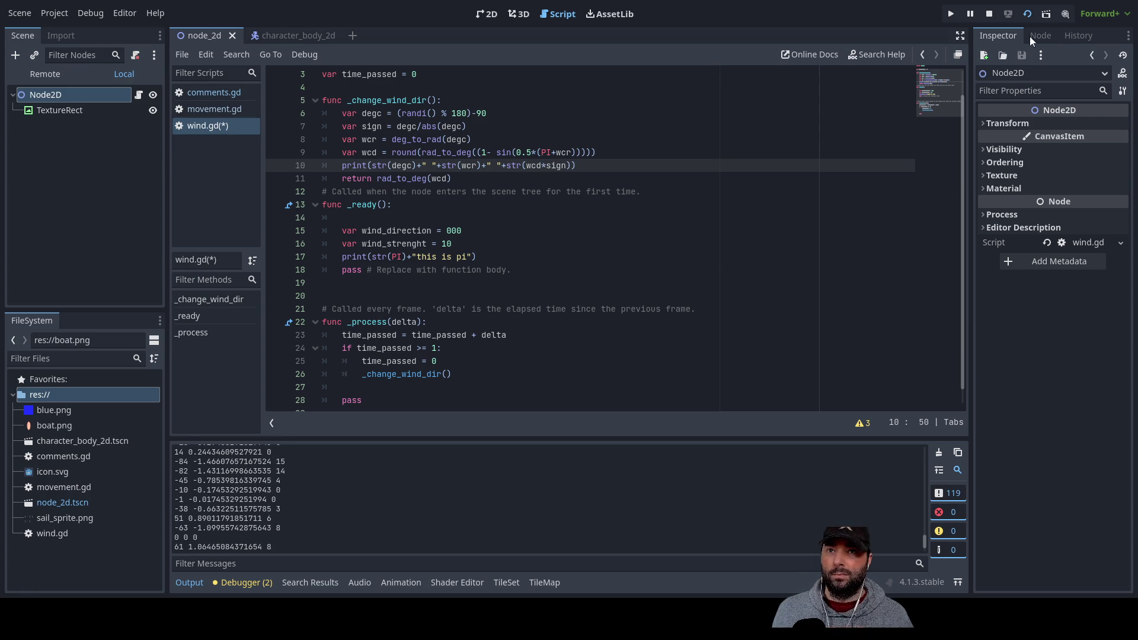
{"action": "left_click", "coordinate": [1028, 15]}
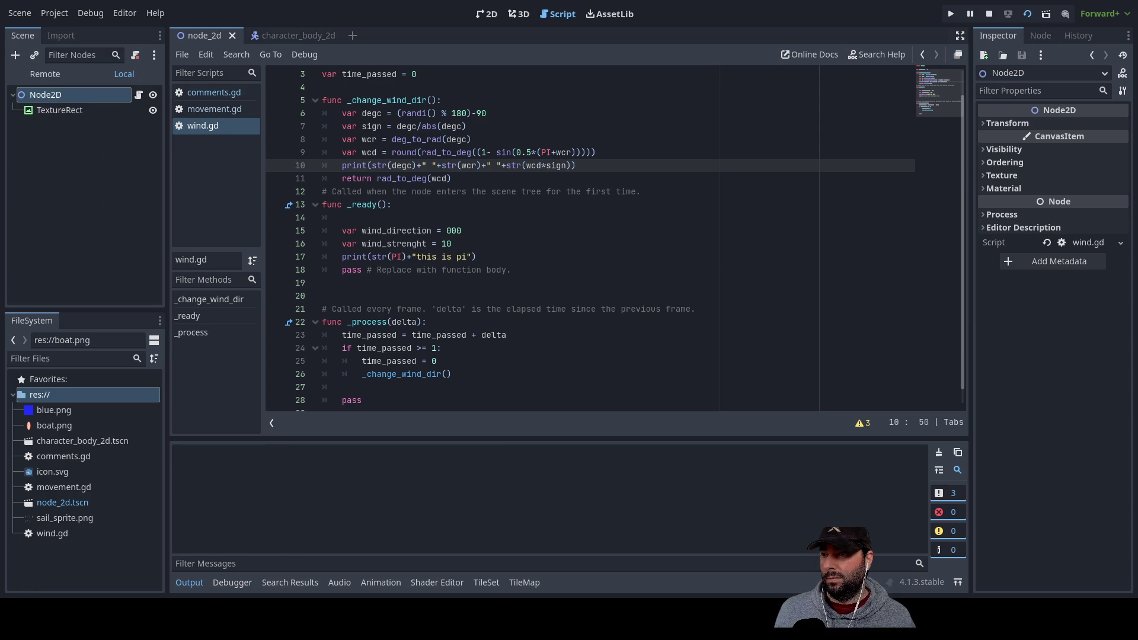
{"action": "left_click", "coordinate": [336, 558]}
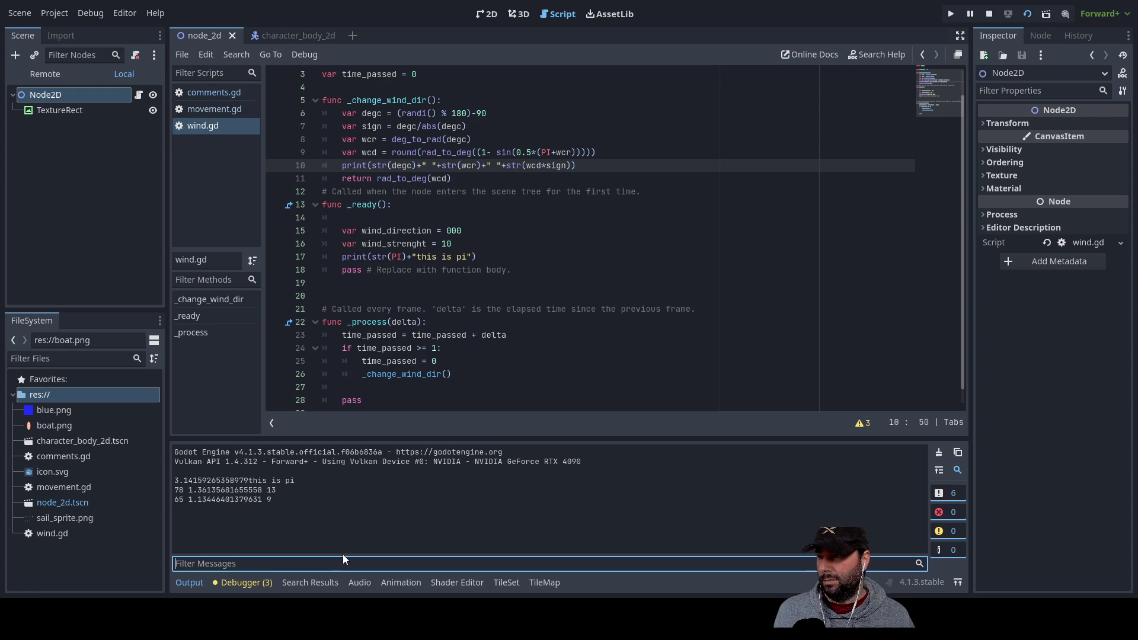
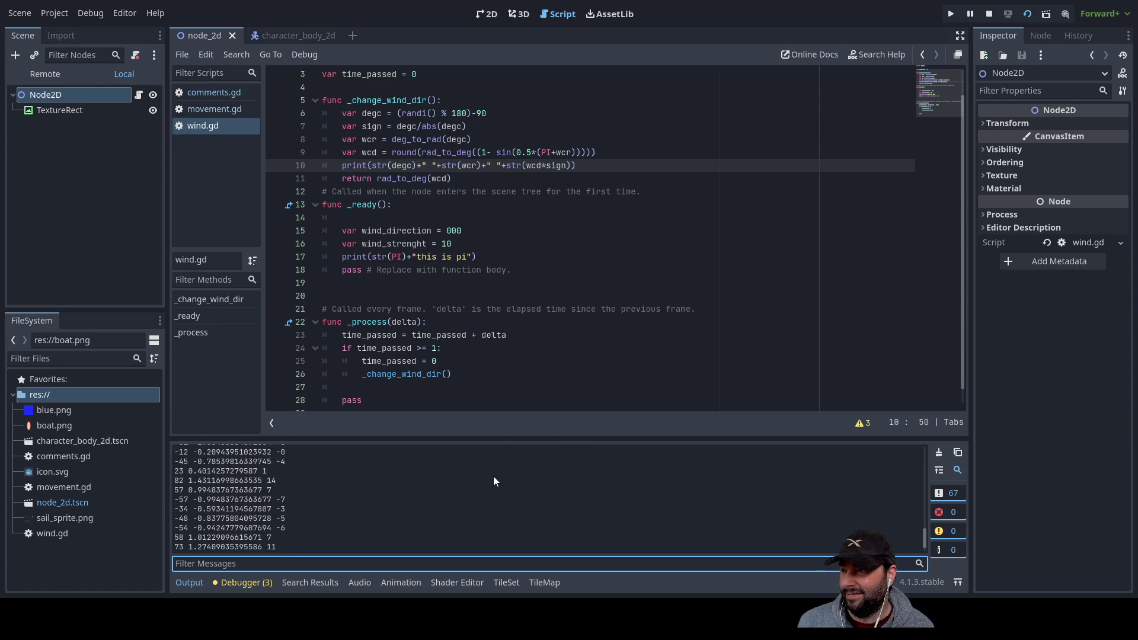
Replace the 1 threshold on line 24 with wind_change_time and select the new identifier
{"action": "scroll", "coordinate": [528, 377], "scroll_direction": "up", "scroll_amount": 1}
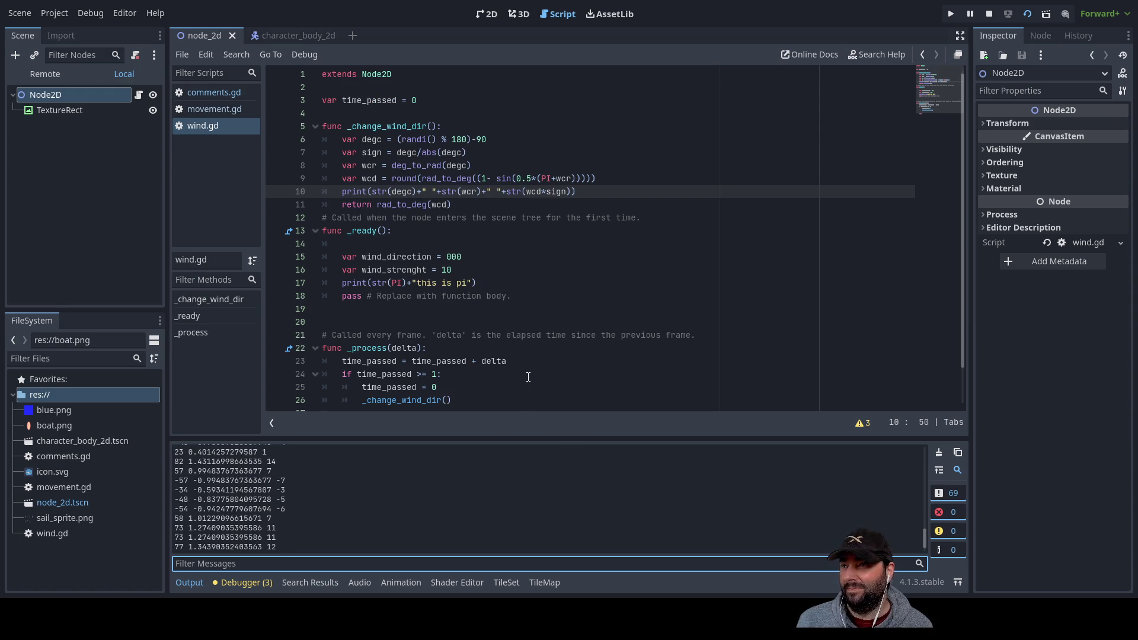
{"action": "scroll", "coordinate": [528, 377], "scroll_direction": "down", "scroll_amount": 1}
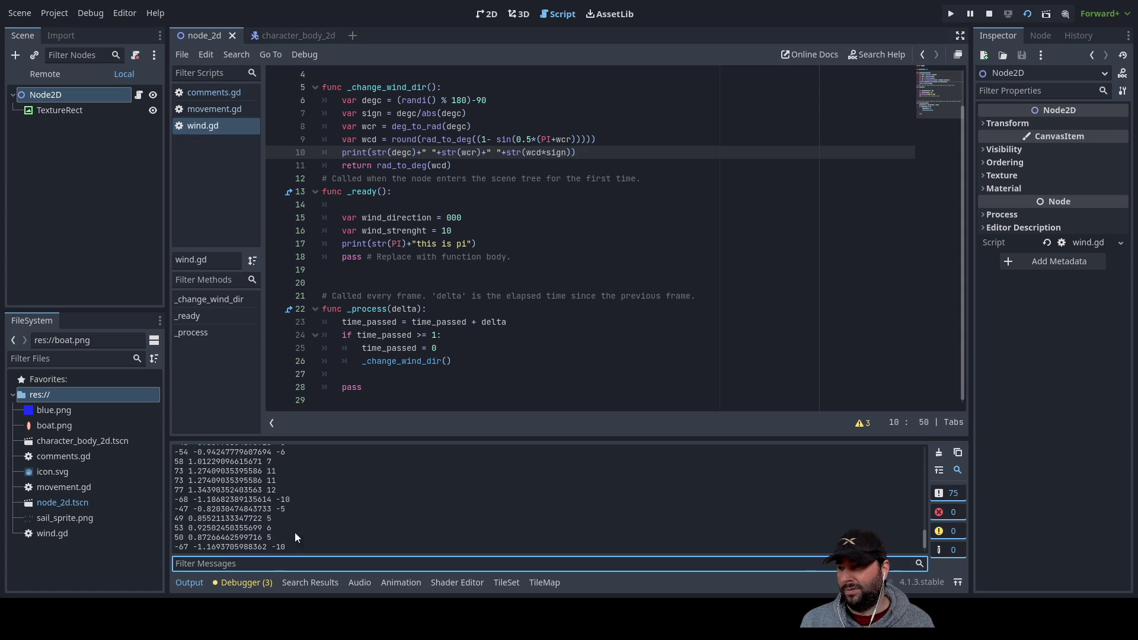
{"action": "left_click", "coordinate": [437, 335]}
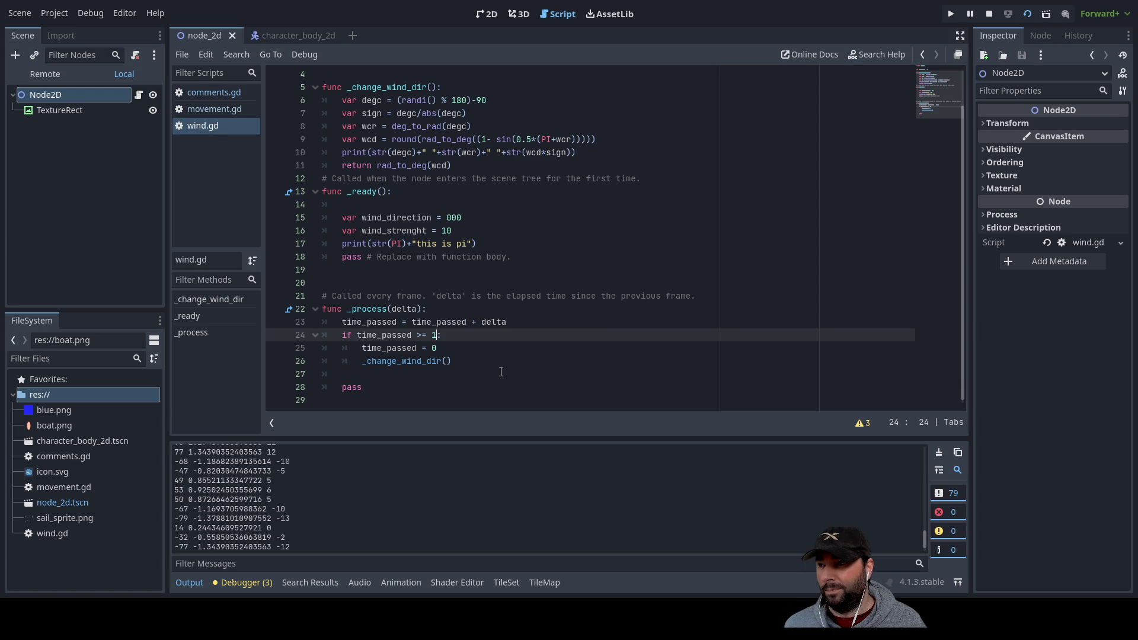
{"action": "key", "text": "BackSpace"}
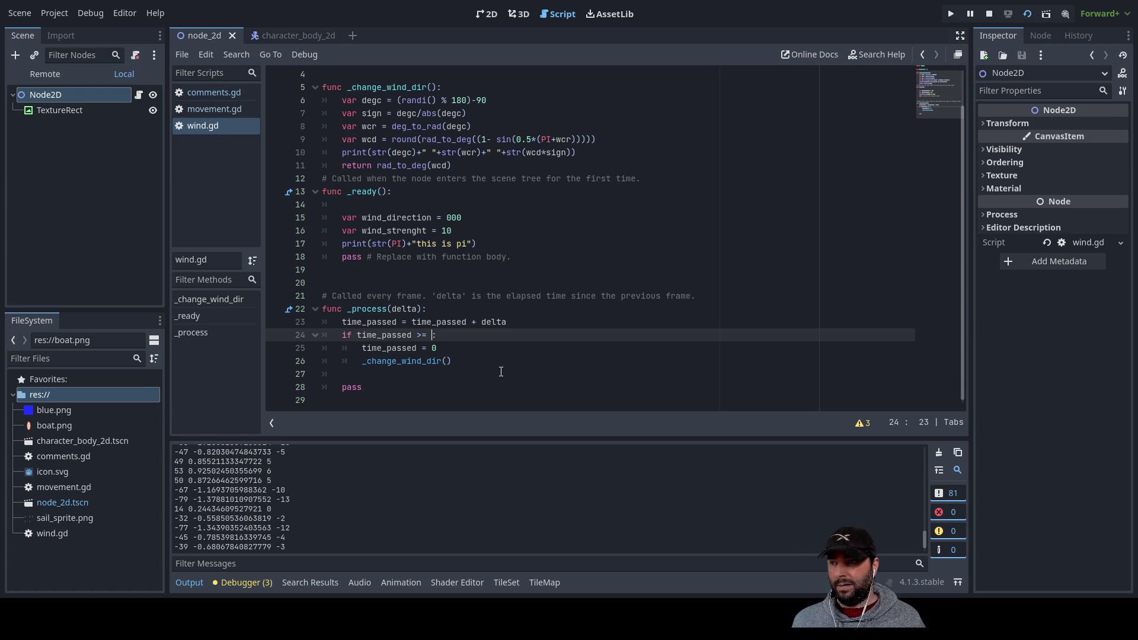
{"action": "type", "text": "10"}
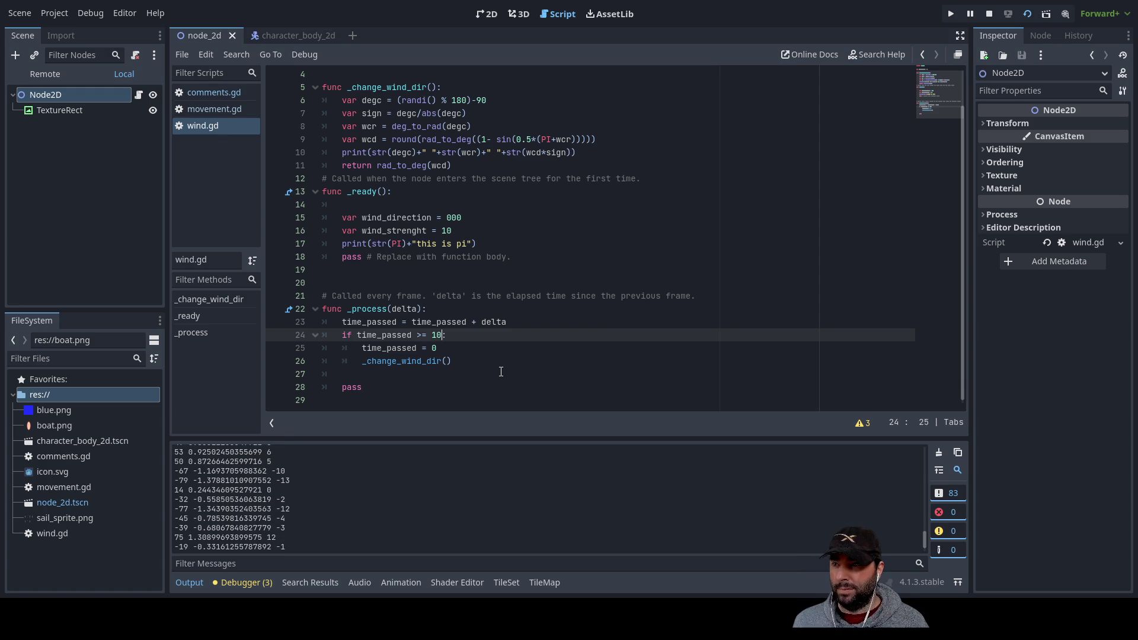
{"action": "key", "text": "BackSpace"}
{"action": "key", "text": "BackSpace"}
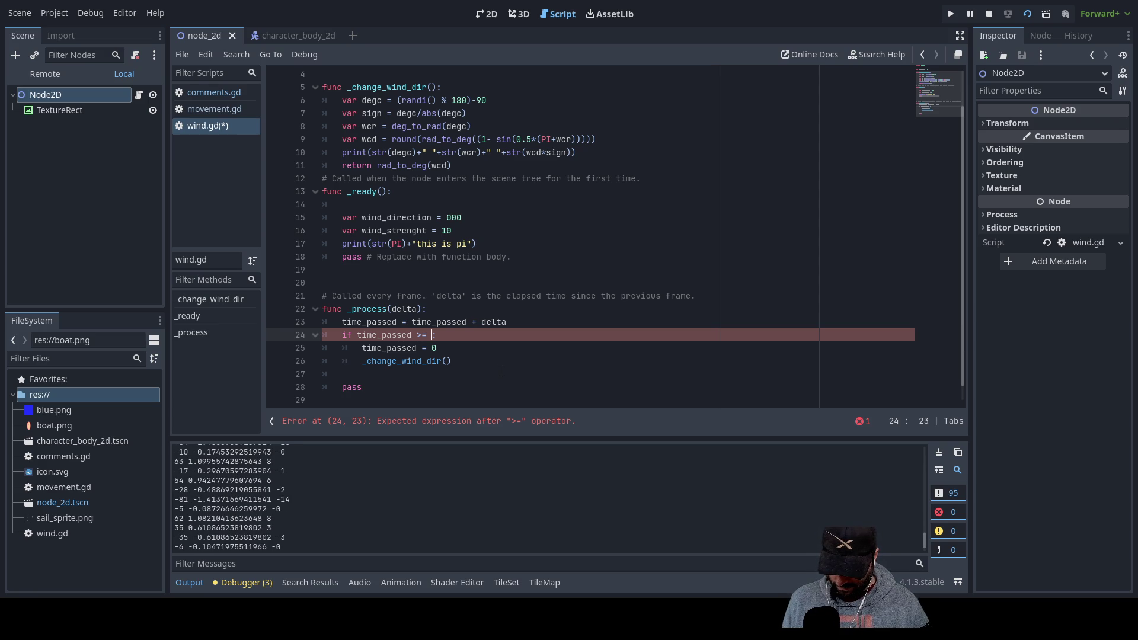
{"action": "type", "text": "wind"}
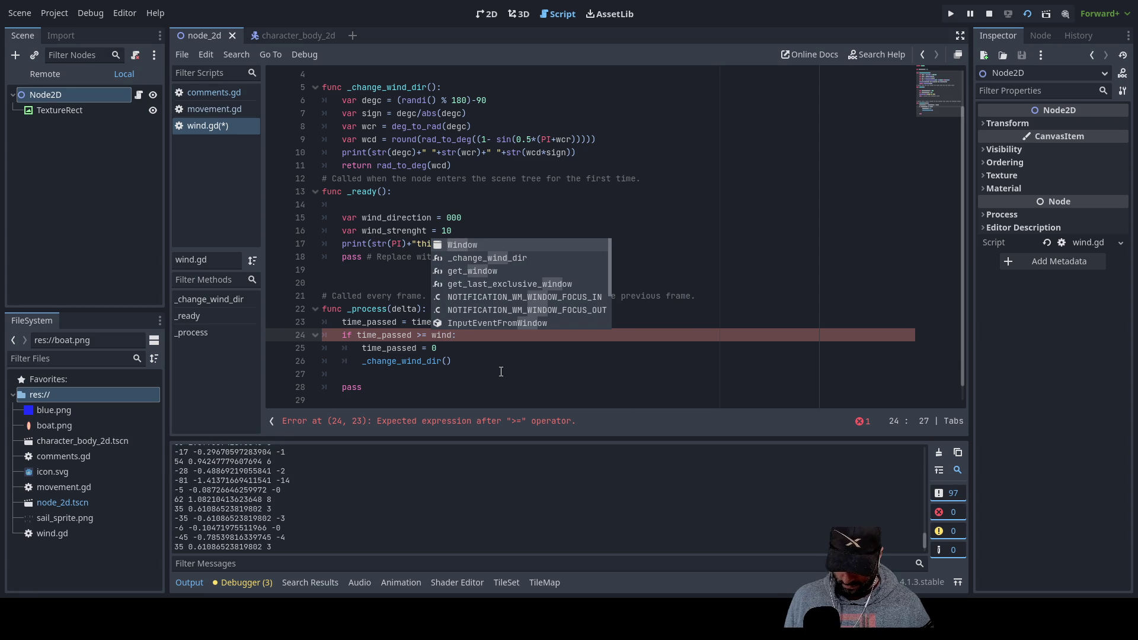
{"action": "type", "text": "_change"}
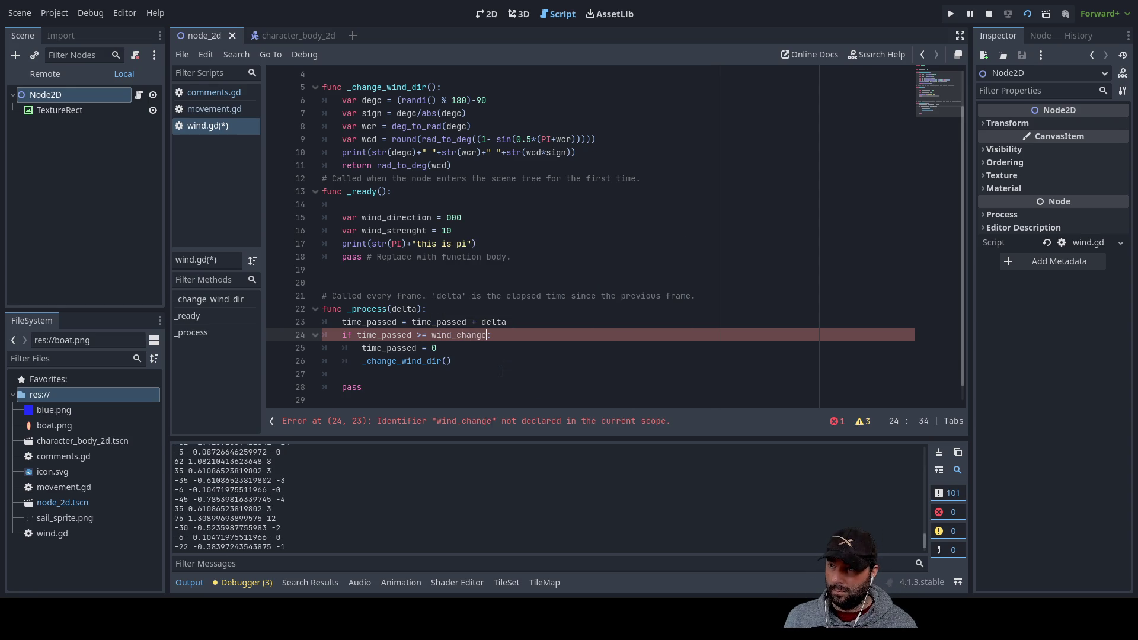
{"action": "type", "text": "_time"}
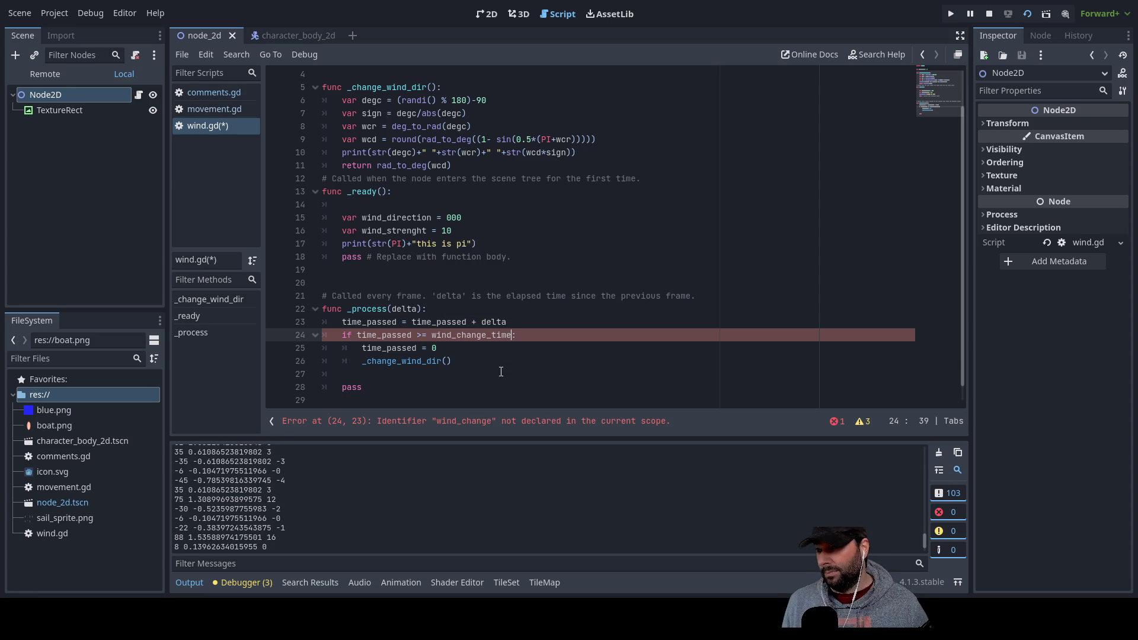
{"action": "key", "text": "Left"}
{"action": "key", "text": "shift+Left"}
{"action": "key", "text": "shift+Left"}
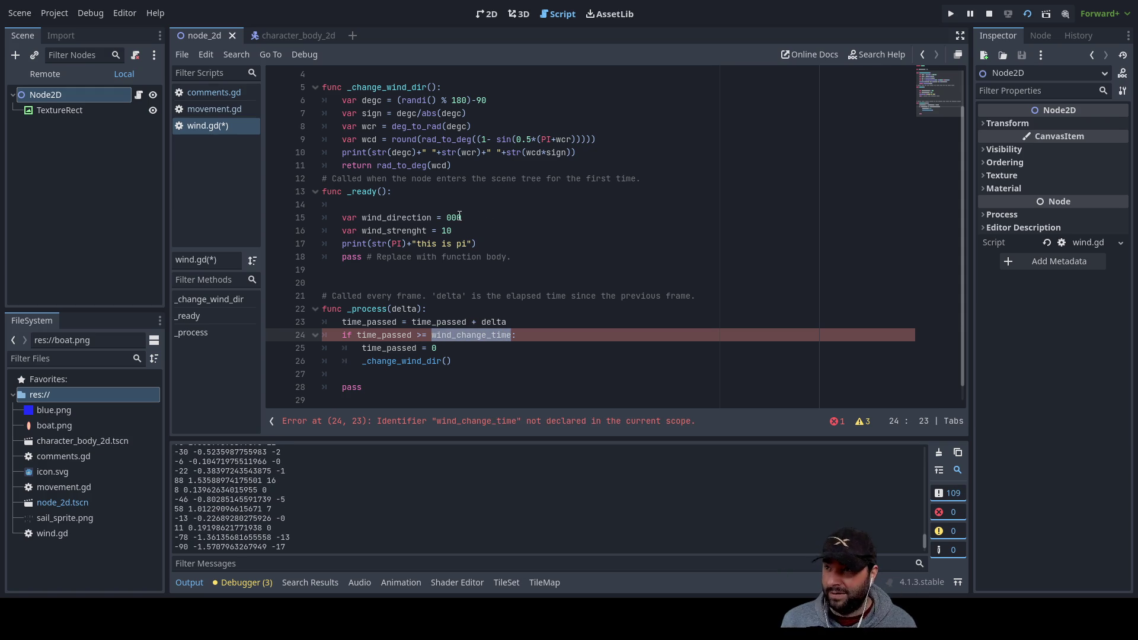
{"action": "scroll", "coordinate": [460, 216], "scroll_direction": "up", "scroll_amount": 2}
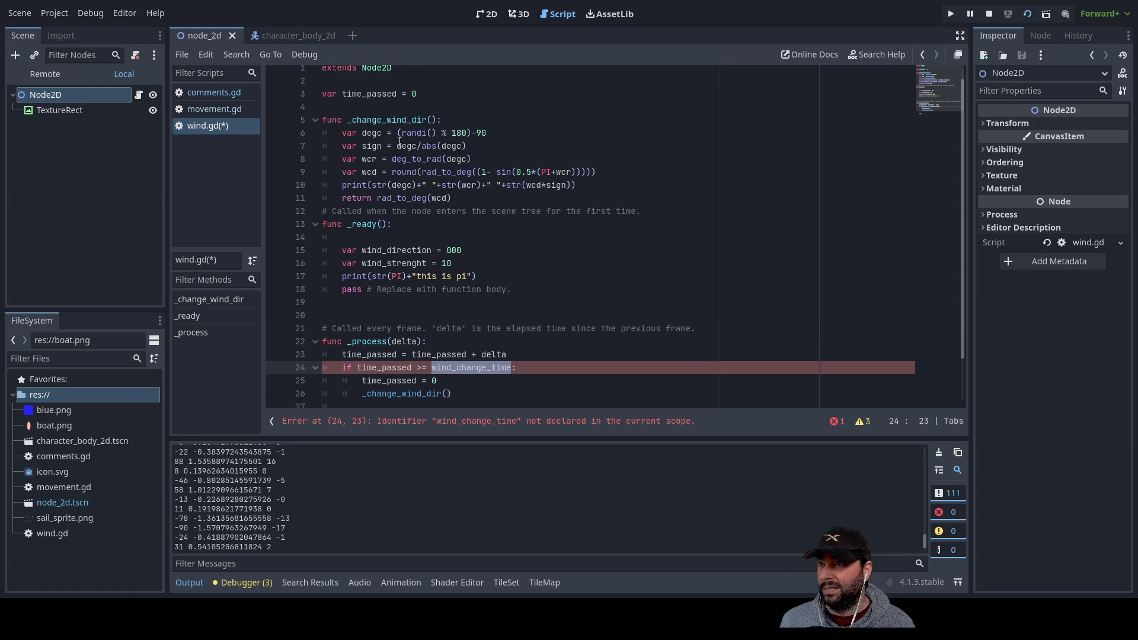
Declare var wind_change_time = 10 on a new line below the time_passed declaration
{"action": "left_click", "coordinate": [337, 101]}
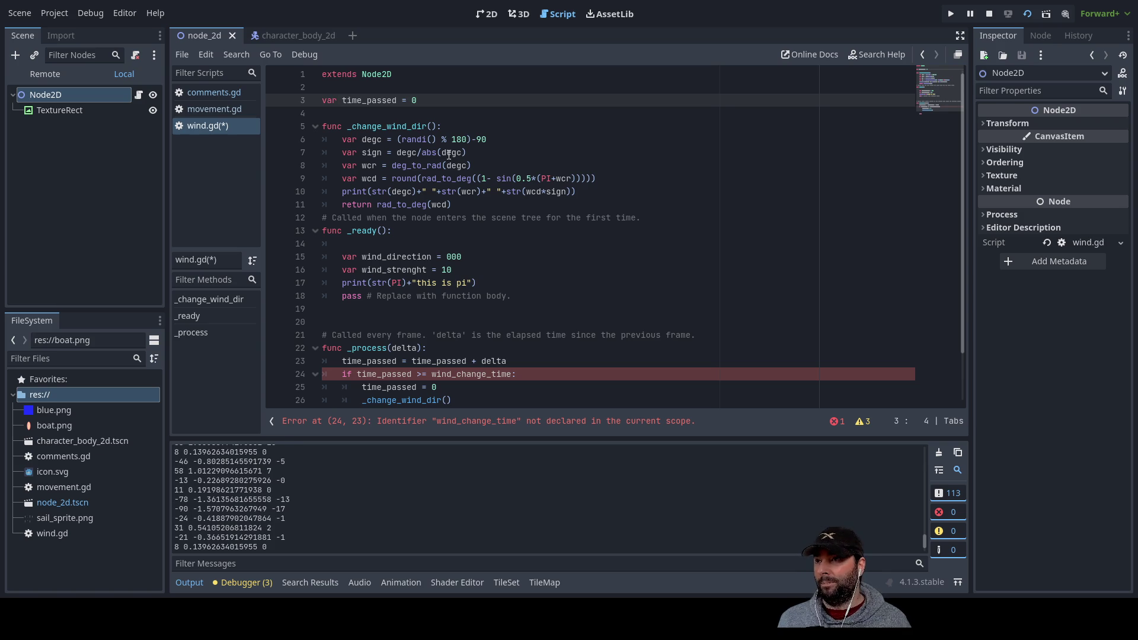
{"action": "key", "text": "End"}
{"action": "key", "text": "Return"}
{"action": "type", "text": "var "}
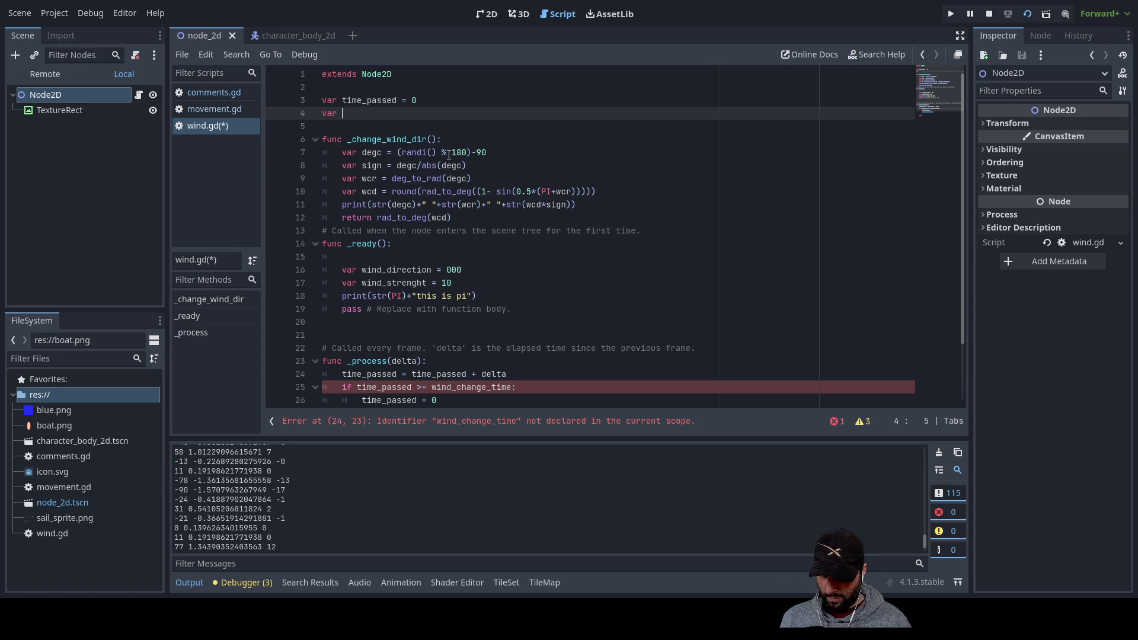
{"action": "type", "text": "wind_change_time = 10"}
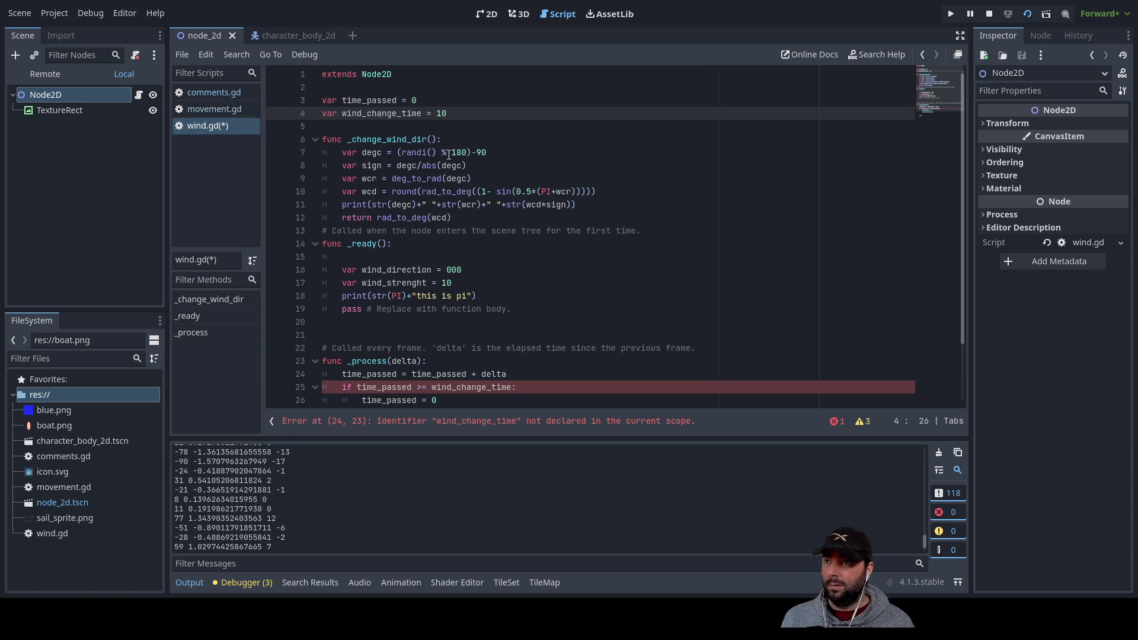
{"action": "key", "text": "Down"}
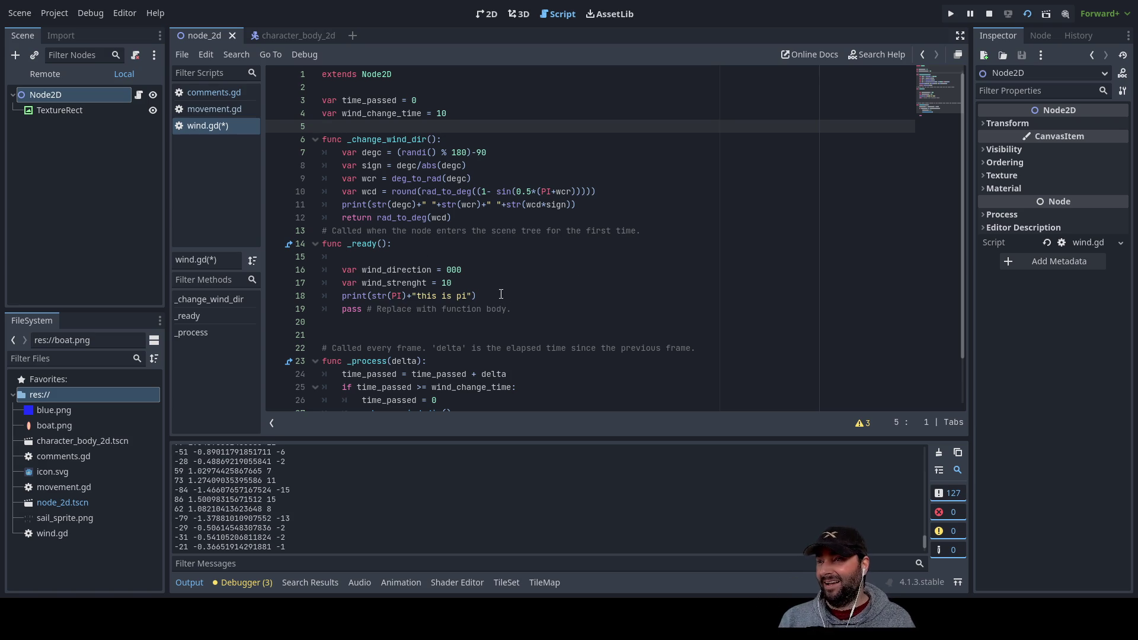
{"action": "left_click", "coordinate": [342, 204]}
{"action": "type", "text": "#"}
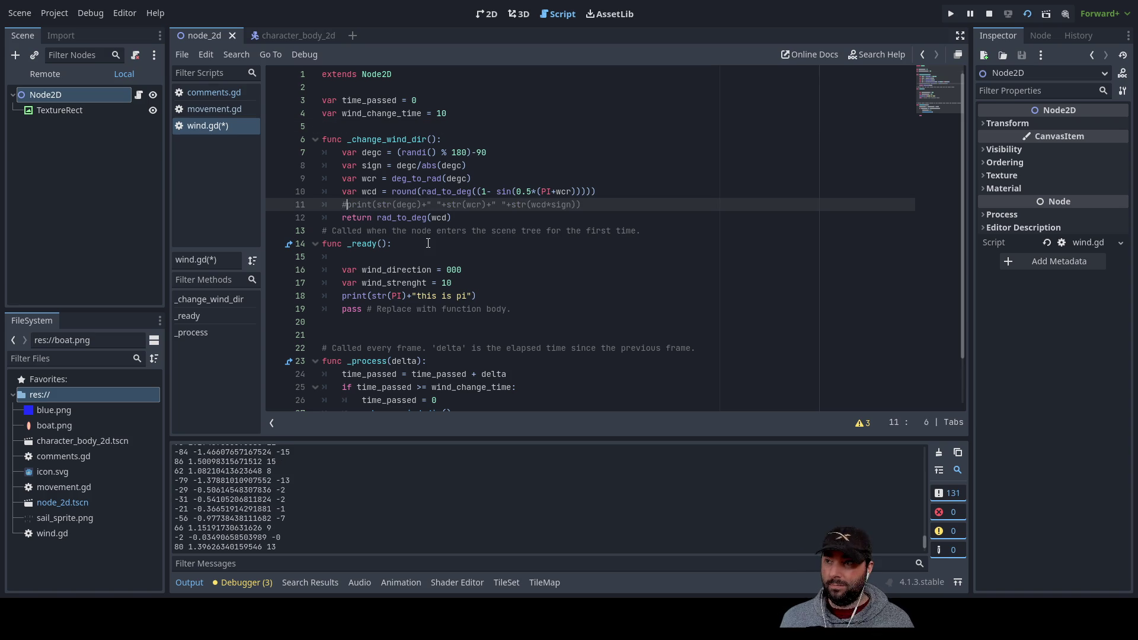
Insert blank lines above the _ready function
{"action": "key", "text": "Up"}
{"action": "key", "text": "Up"}
{"action": "key", "text": "Down"}
{"action": "key", "text": "Down"}
{"action": "key", "text": "Down"}
{"action": "key", "text": "Down"}
{"action": "key", "text": "Up"}
{"action": "key", "text": "Up"}
{"action": "key", "text": "Down"}
{"action": "key", "text": "Down"}
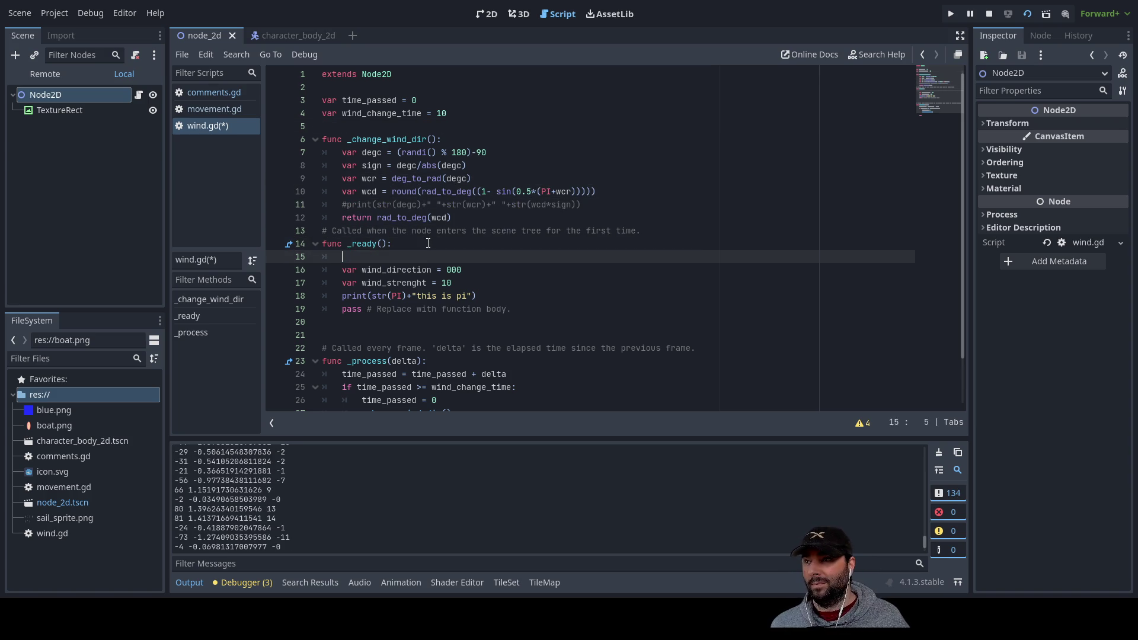
{"action": "key", "text": "Up"}
{"action": "key", "text": "Left"}
{"action": "key", "text": "Home"}
{"action": "key", "text": "Up"}
{"action": "key", "text": "Down"}
{"action": "key", "text": "Return"}
{"action": "key", "text": "Return"}
{"action": "key", "text": "Return"}
{"action": "key", "text": "Up"}
{"action": "key", "text": "Up"}
{"action": "key", "text": "Up"}
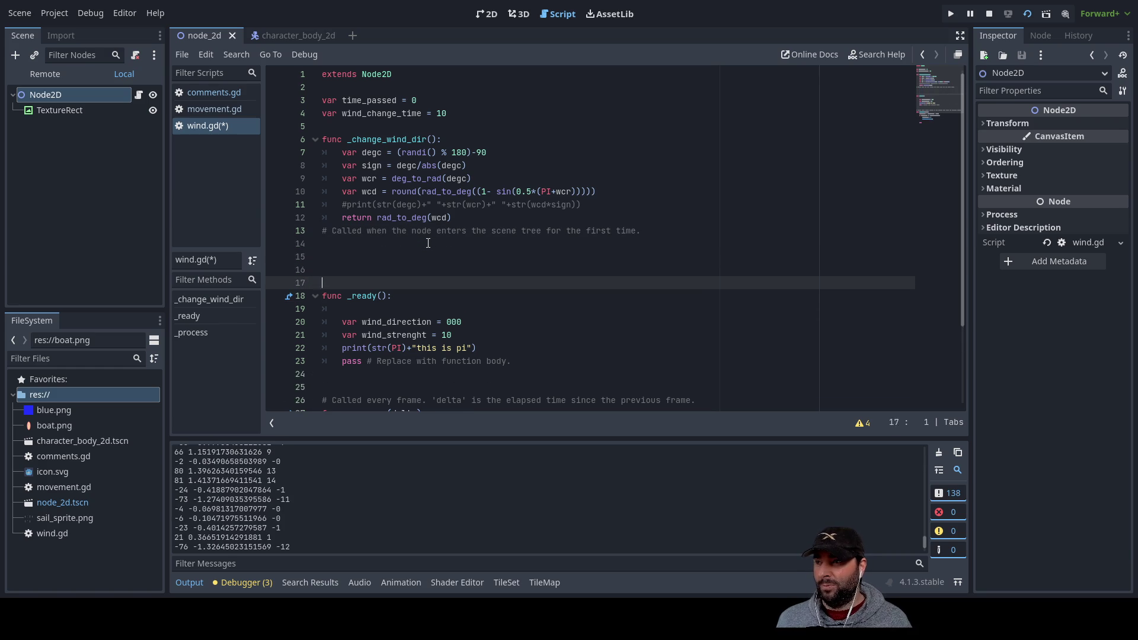
{"action": "key", "text": "Down"}
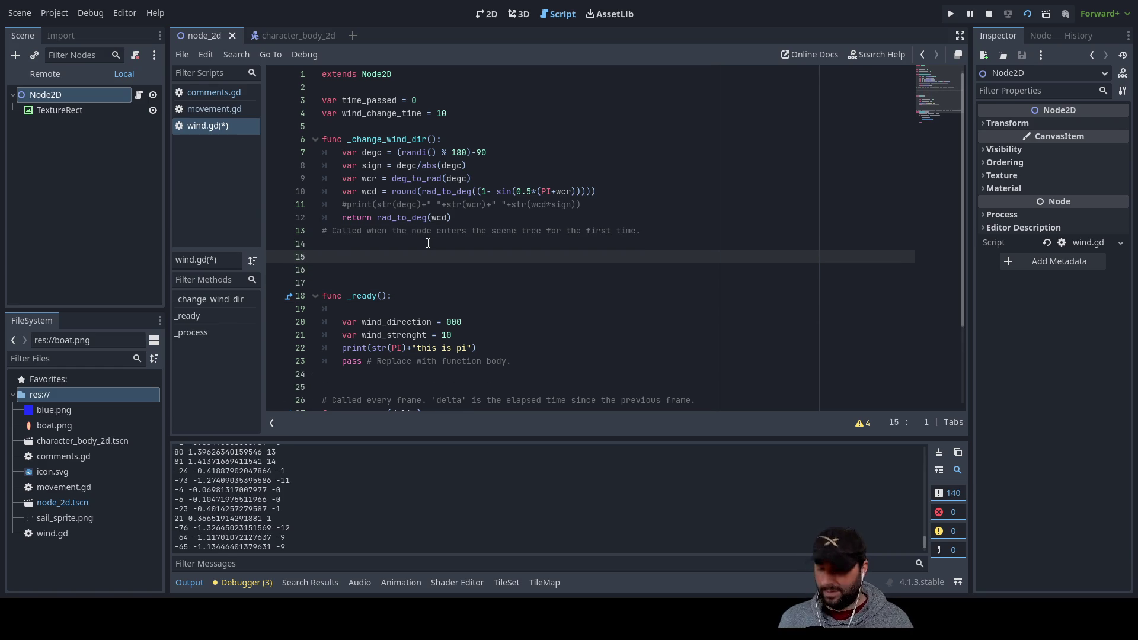
Write func _change_wind_strength(): with a body declaring var wind_strenght, copying the name from _ready
{"action": "type", "text": "func "}
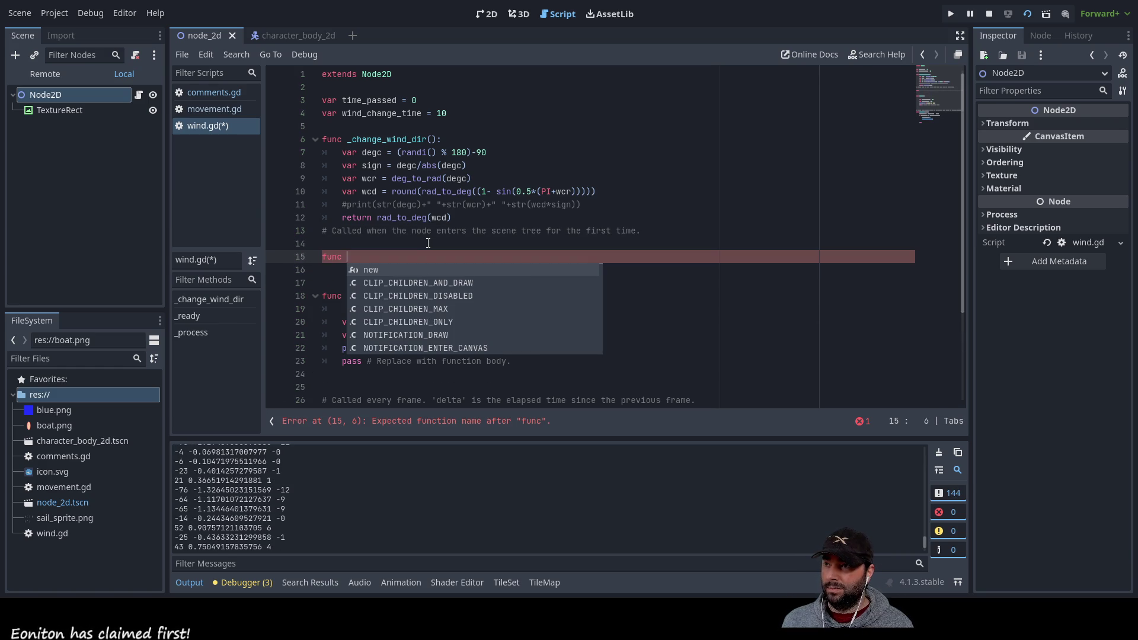
{"action": "type", "text": "_"}
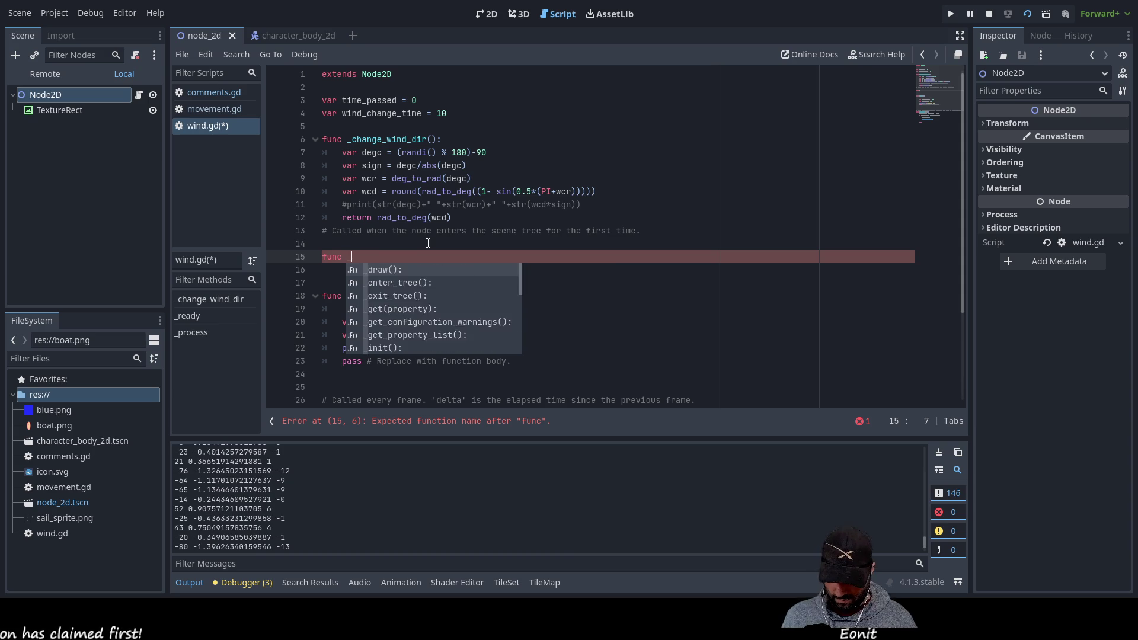
{"action": "type", "text": "change"}
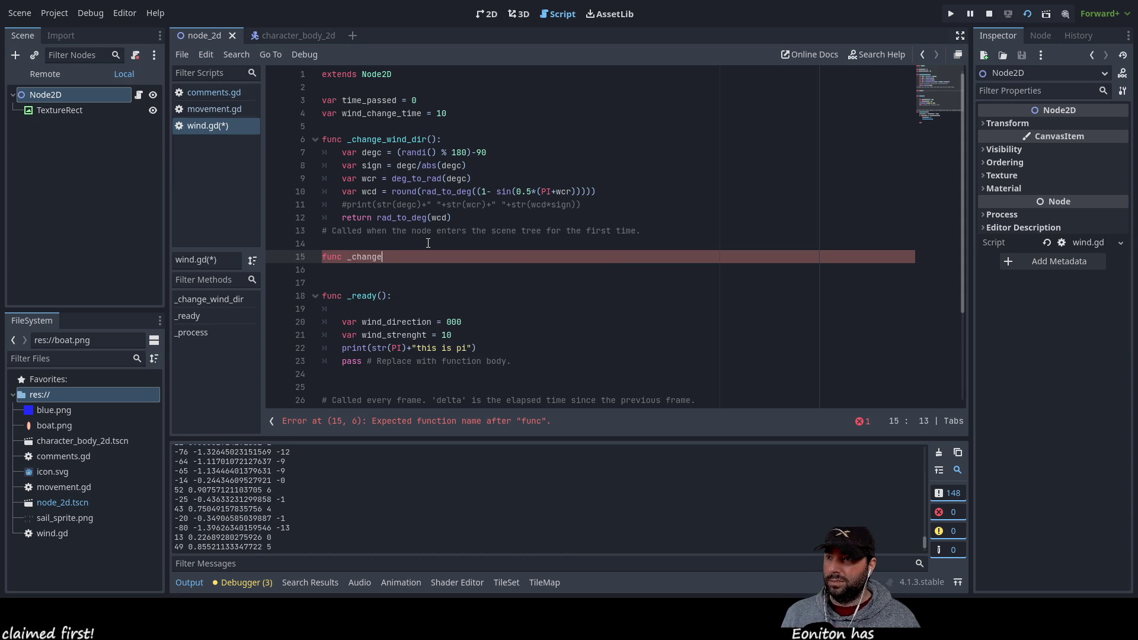
{"action": "type", "text": "_wind_strength"}
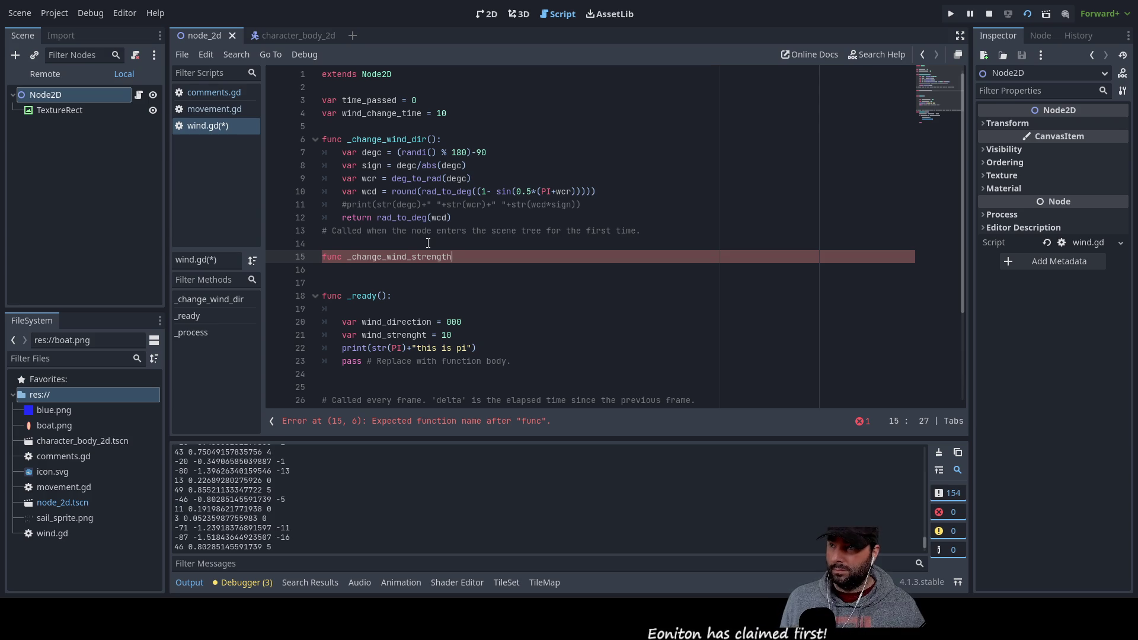
{"action": "type", "text": "():"}
{"action": "key", "text": "Return"}
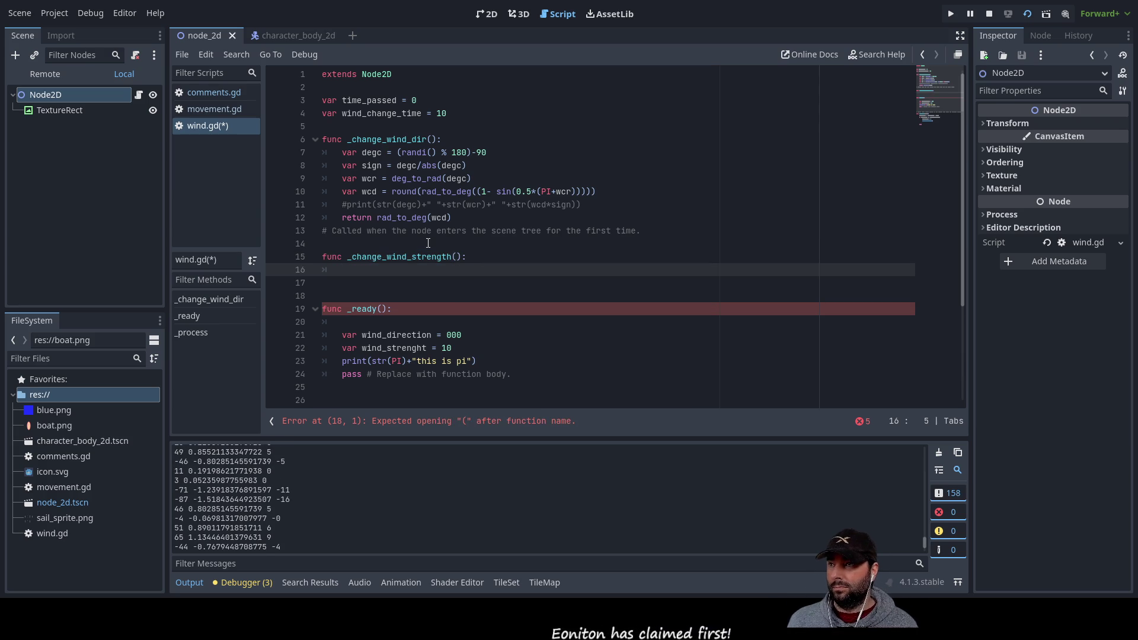
{"action": "type", "text": "var"}
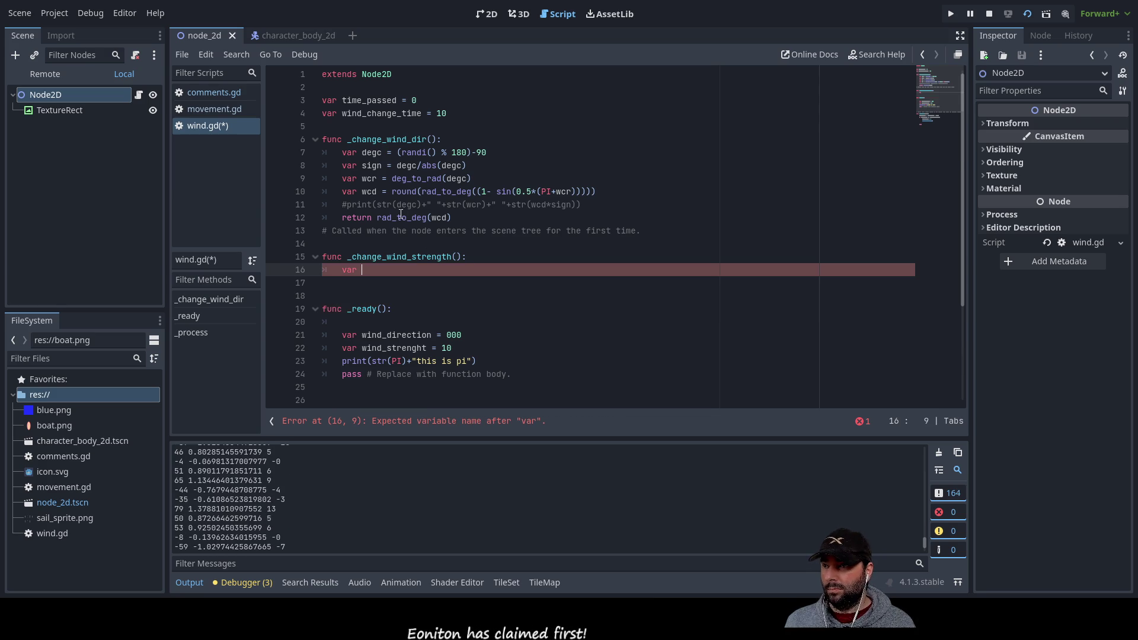
{"action": "scroll", "coordinate": [413, 285], "scroll_direction": "down", "scroll_amount": 4}
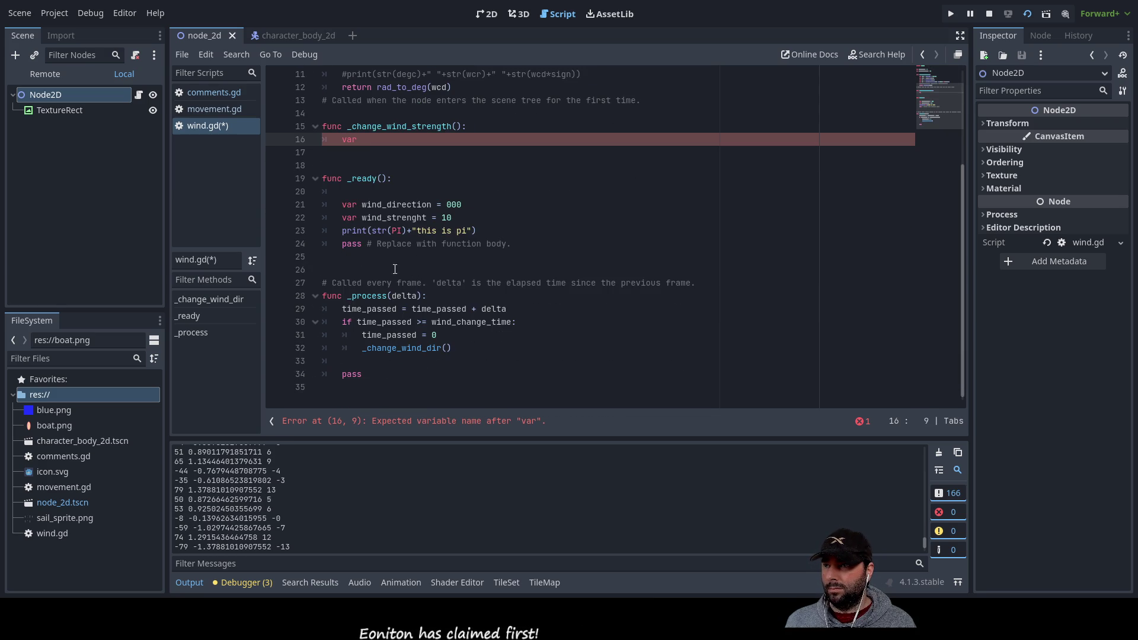
{"action": "double_click", "coordinate": [390, 218]}
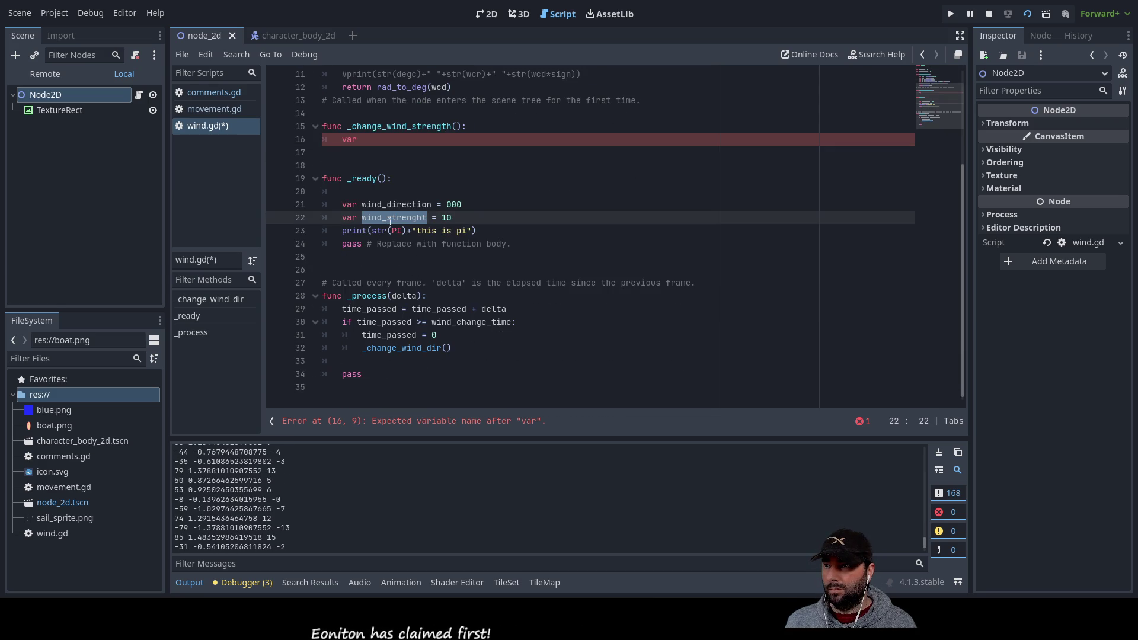
{"action": "scroll", "coordinate": [391, 235], "scroll_direction": "up", "scroll_amount": 3}
{"action": "key", "text": "ctrl+c"}
{"action": "left_click", "coordinate": [392, 256]}
{"action": "key", "text": "ctrl+v"}
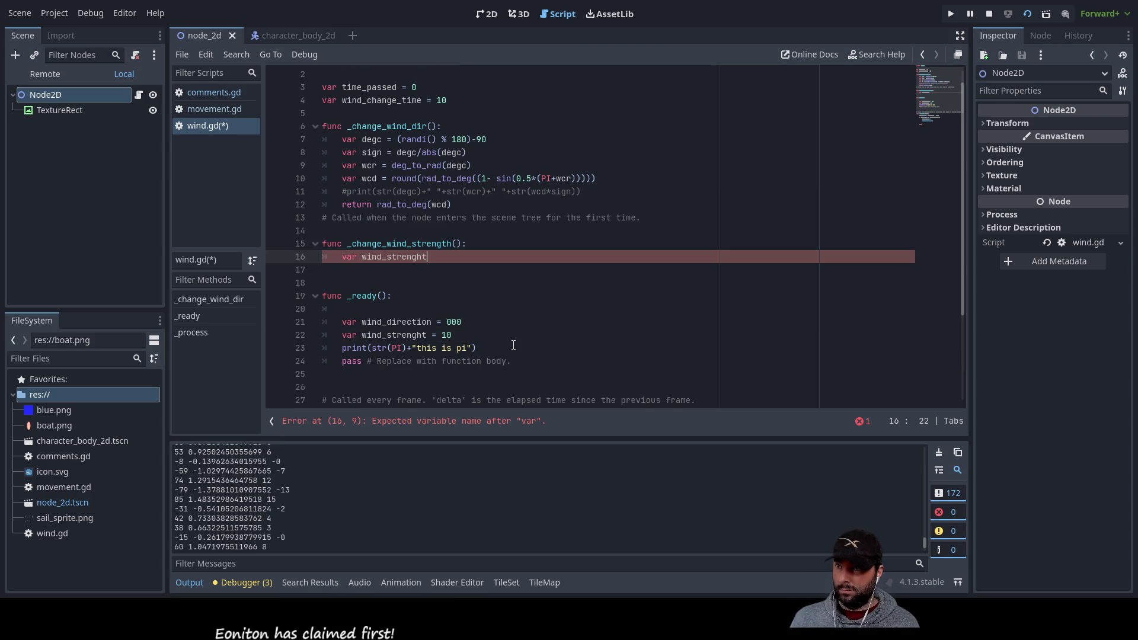
{"action": "scroll", "coordinate": [424, 284], "scroll_direction": "down", "scroll_amount": 3}
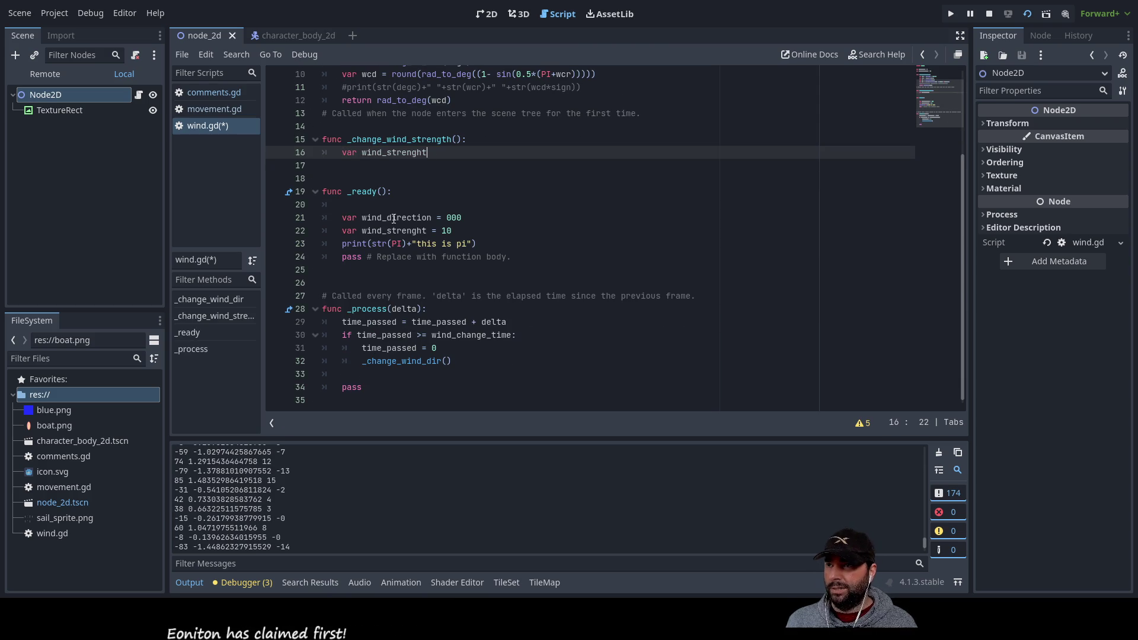
Comment out the print line and remove the wind_direction and wind_strenght declarations from _ready
{"action": "left_click_drag", "start_coordinate": [342, 217], "coordinate": [452, 230]}
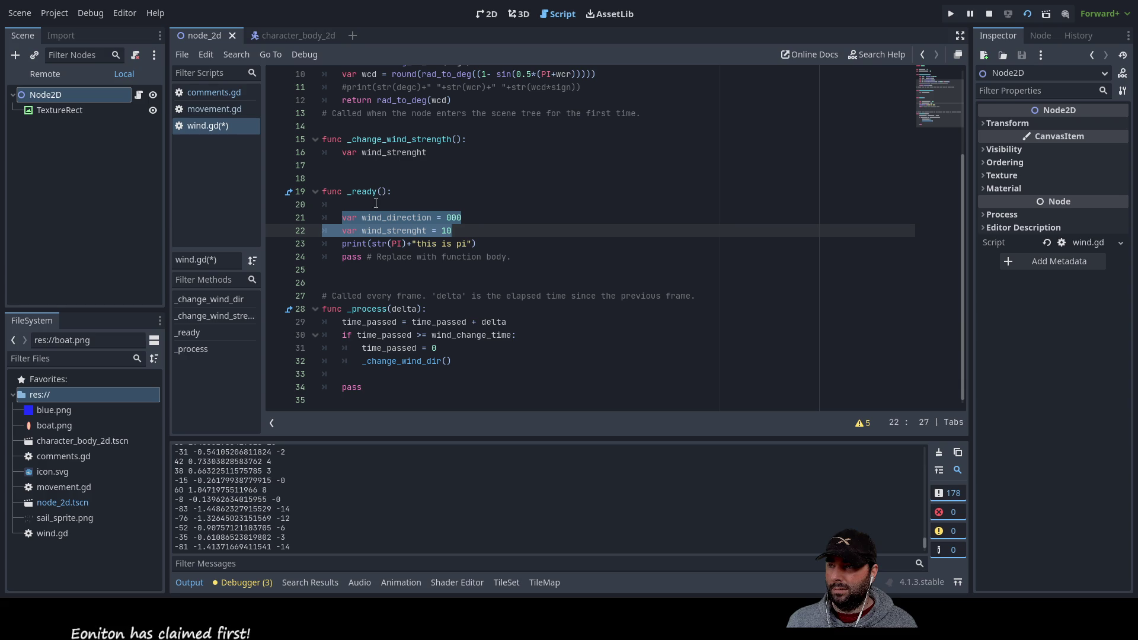
{"action": "left_click", "coordinate": [492, 218]}
{"action": "left_click_drag", "start_coordinate": [342, 218], "coordinate": [480, 235]}
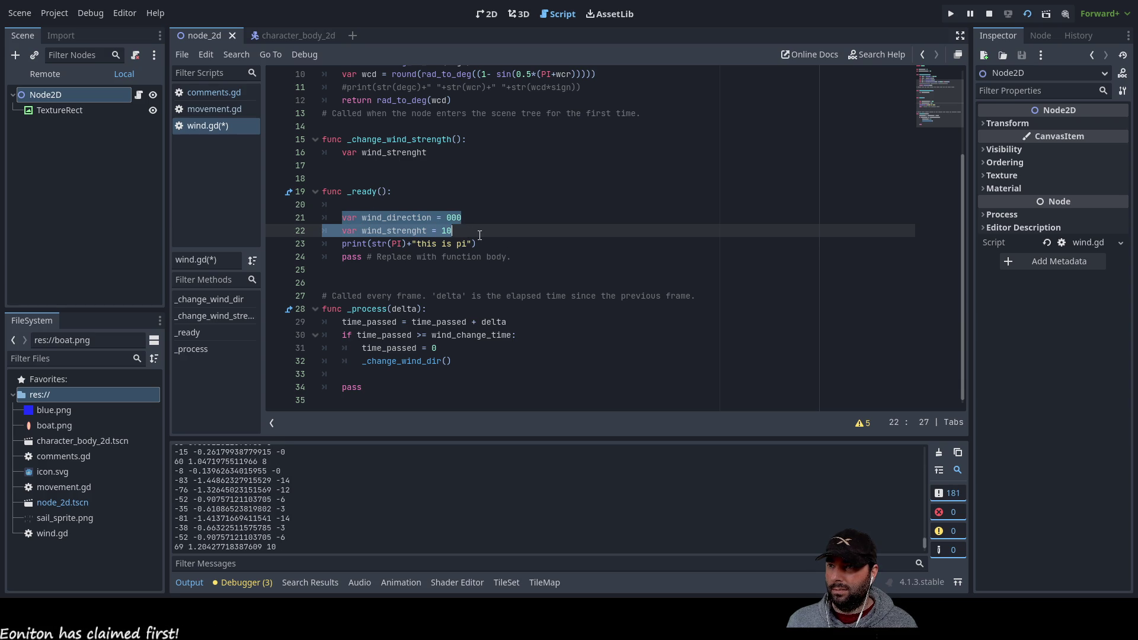
{"action": "left_click", "coordinate": [343, 244]}
{"action": "type", "text": "#"}
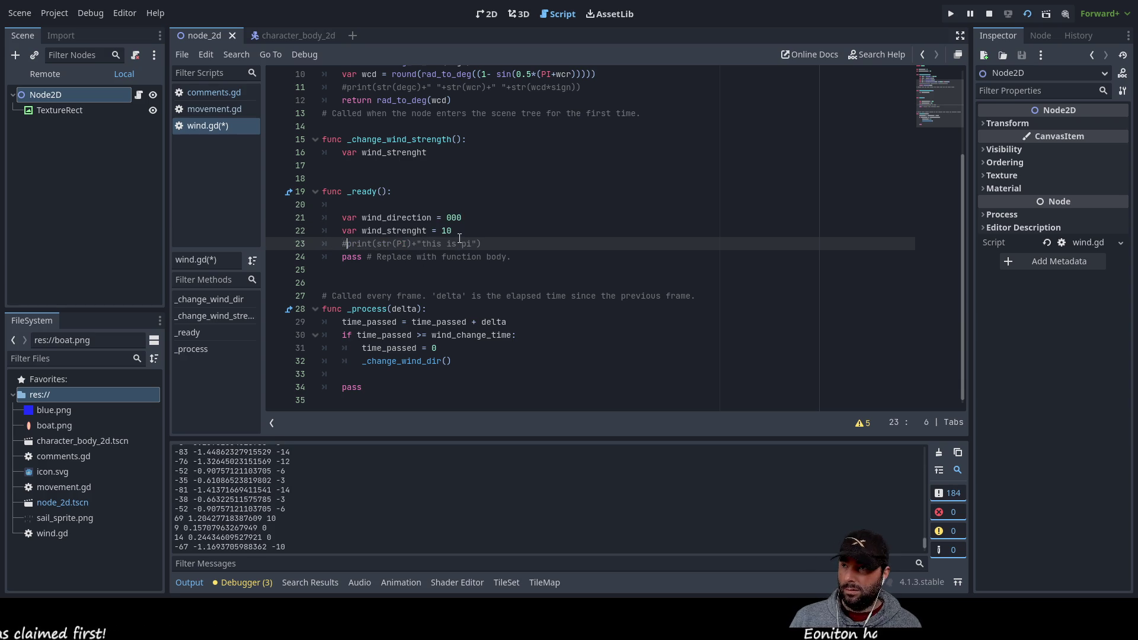
{"action": "mouse_move", "coordinate": [459, 232]}
{"action": "left_mouse_down"}
{"action": "mouse_move", "coordinate": [285, 208]}
{"action": "mouse_move", "coordinate": [277, 221]}
{"action": "left_mouse_up"}
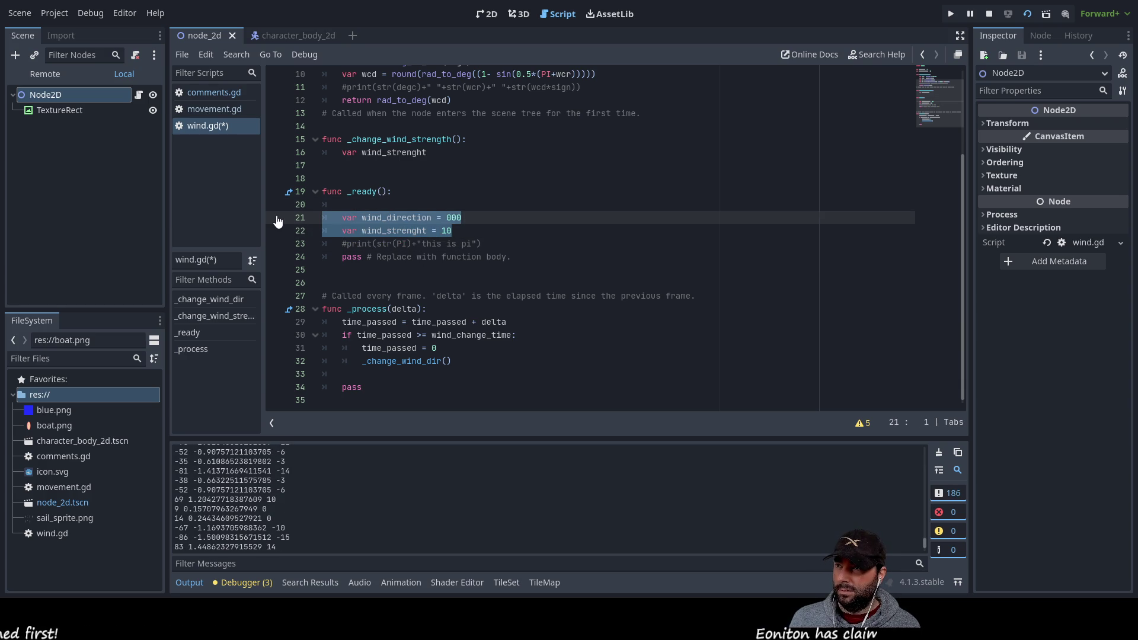
{"action": "key", "text": "BackSpace"}
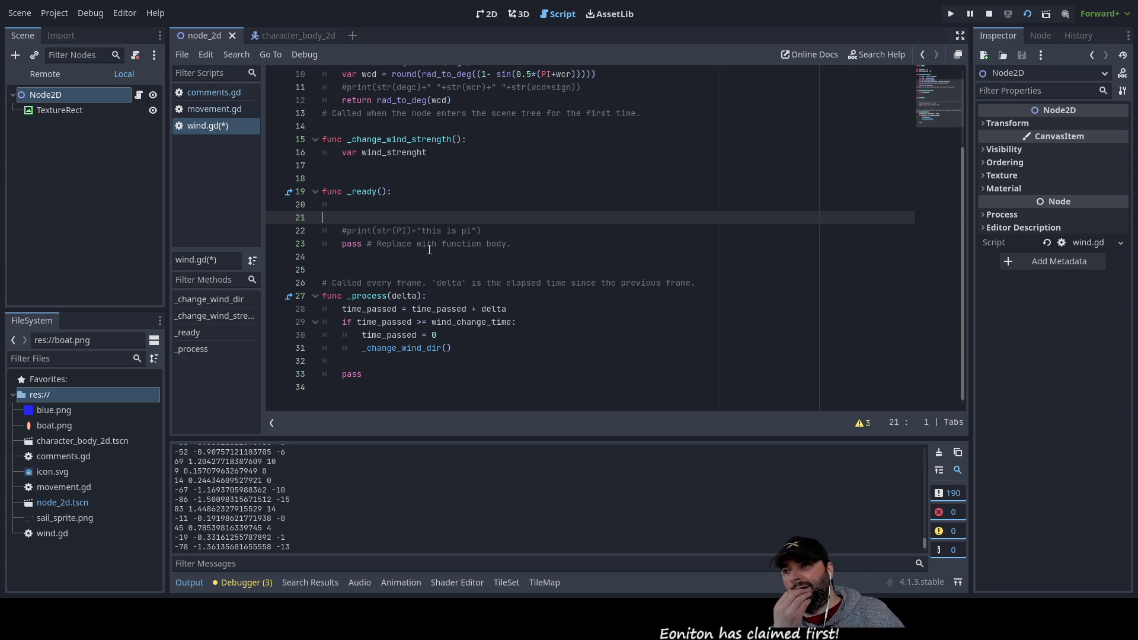
Paste both wind declarations at script level under wind_change_time and remove their indentation
{"action": "scroll", "coordinate": [374, 94], "scroll_direction": "up", "scroll_amount": 3}
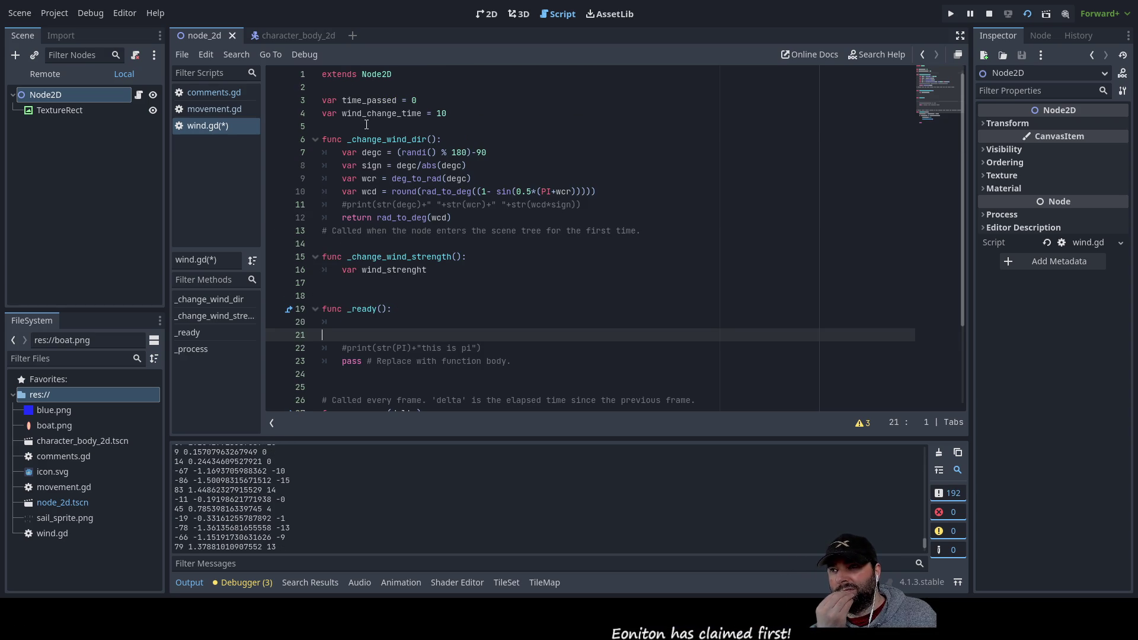
{"action": "left_click", "coordinate": [435, 126]}
{"action": "key", "text": "Return"}
{"action": "key", "text": "Up"}
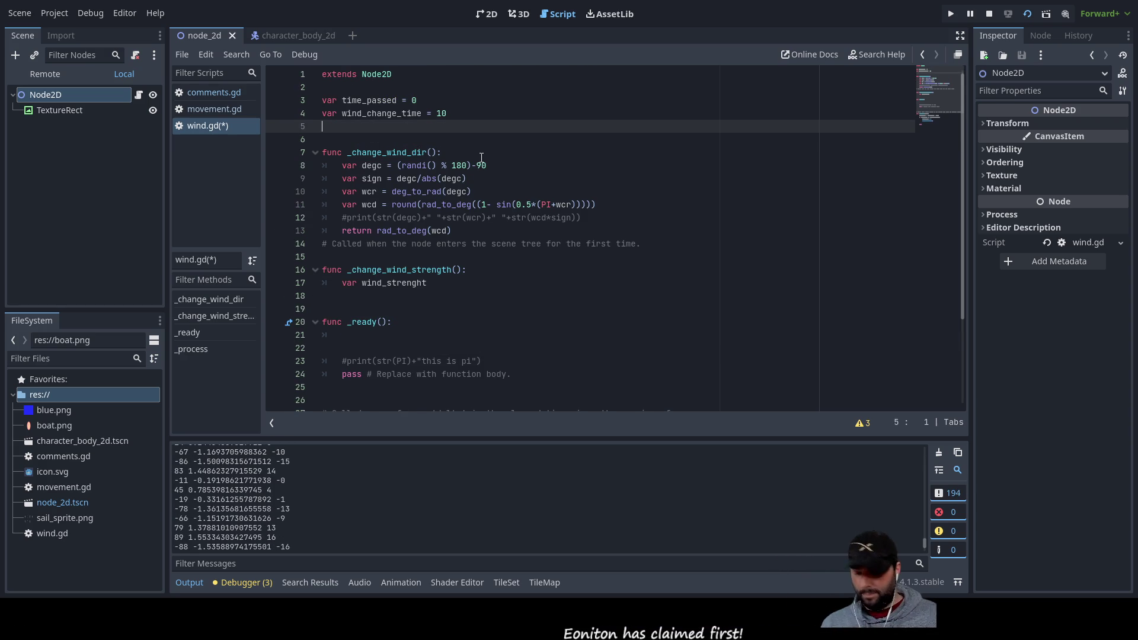
{"action": "key", "text": "ctrl+v"}
{"action": "left_click", "coordinate": [321, 127]}
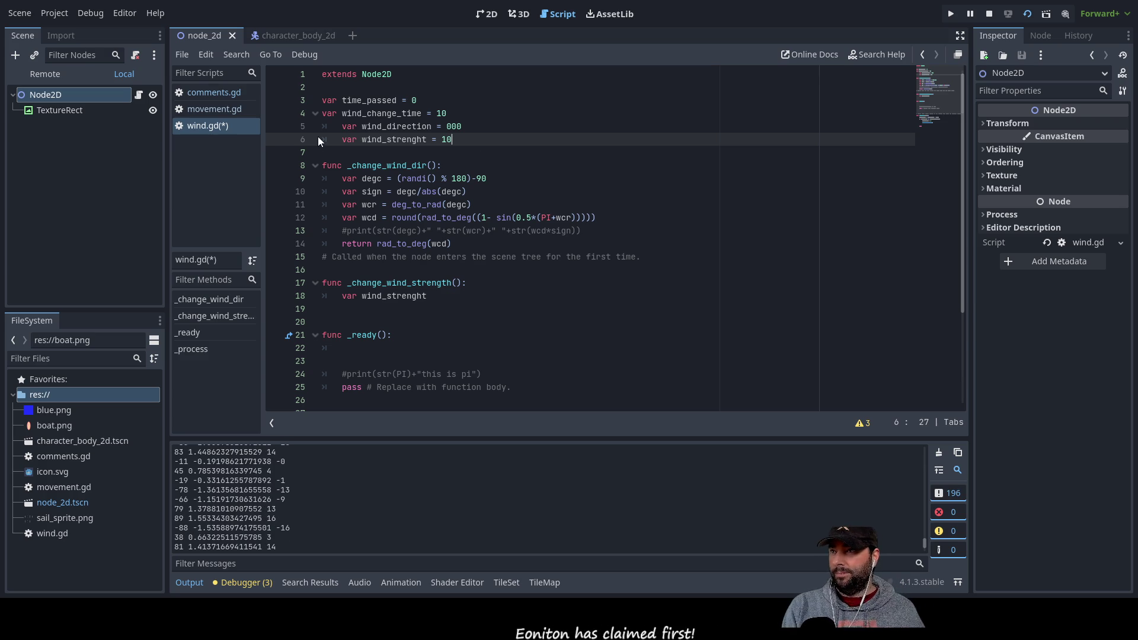
{"action": "key", "text": "shift+Tab"}
{"action": "key", "text": "Down"}
{"action": "key", "text": "shift+Tab"}
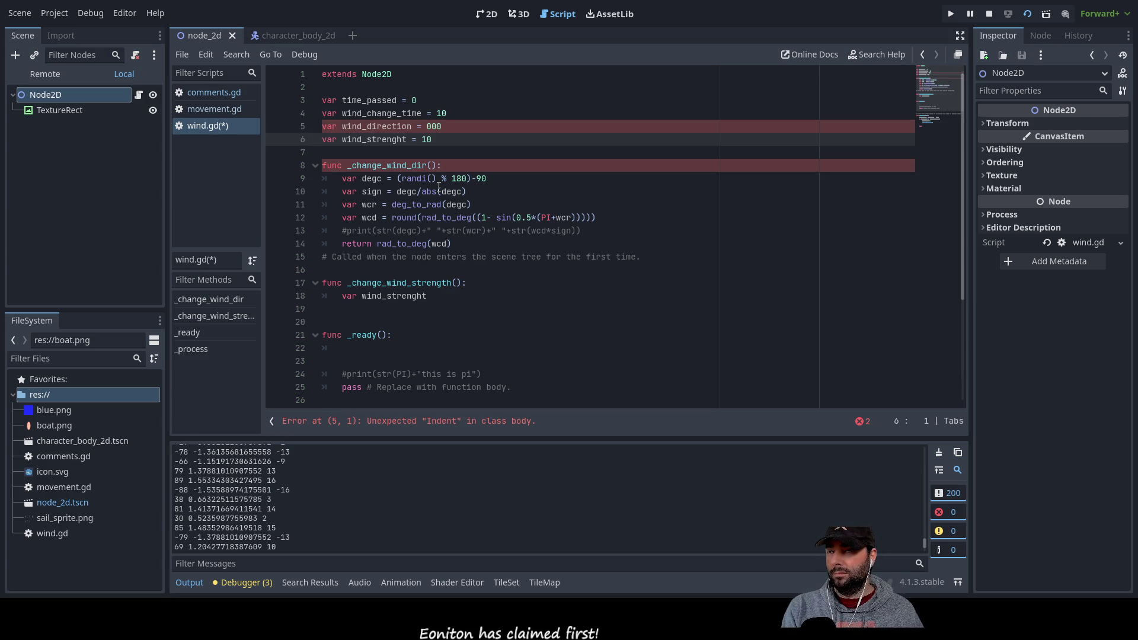
Delete 'var ' on line 18 so _change_wind_strength reuses the global wind_strenght
{"action": "scroll", "coordinate": [439, 188], "scroll_direction": "down", "scroll_amount": 3}
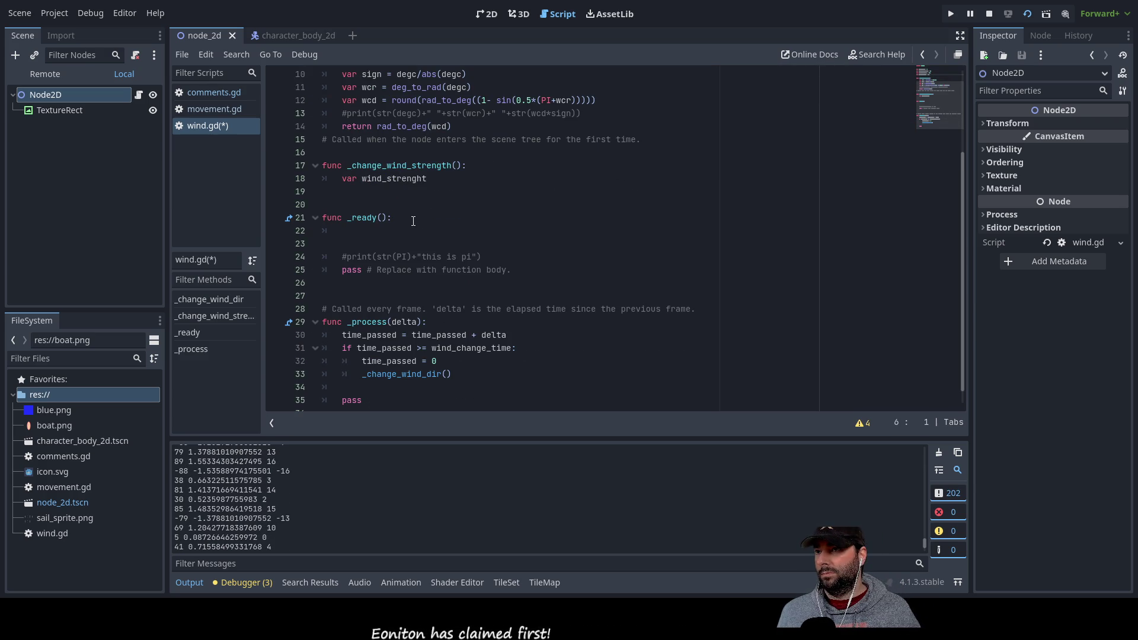
{"action": "scroll", "coordinate": [423, 203], "scroll_direction": "up", "scroll_amount": 3}
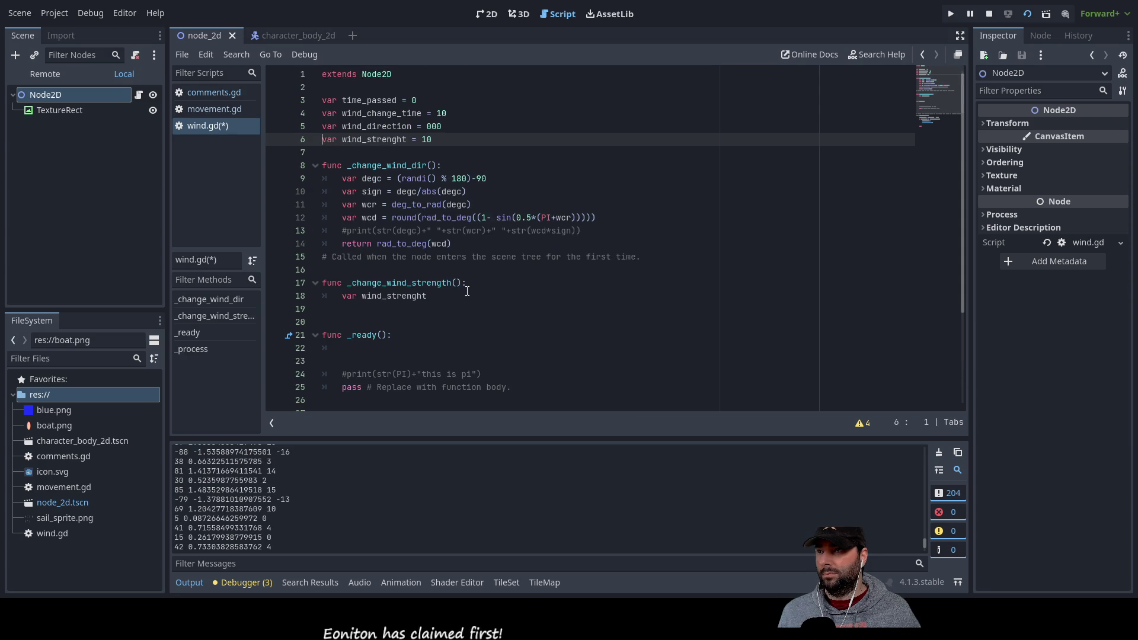
{"action": "left_click", "coordinate": [454, 296]}
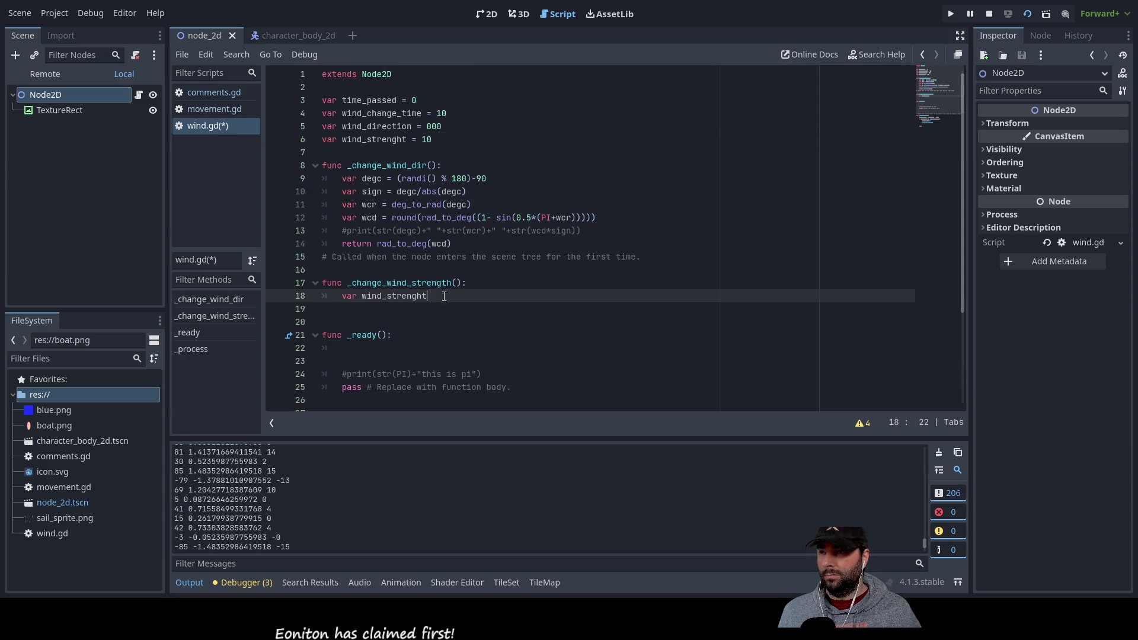
{"action": "scroll", "coordinate": [482, 351], "scroll_direction": "down", "scroll_amount": 2}
{"action": "left_click", "coordinate": [343, 218]}
{"action": "key", "text": "Delete"}
{"action": "key", "text": "Delete"}
{"action": "key", "text": "Delete"}
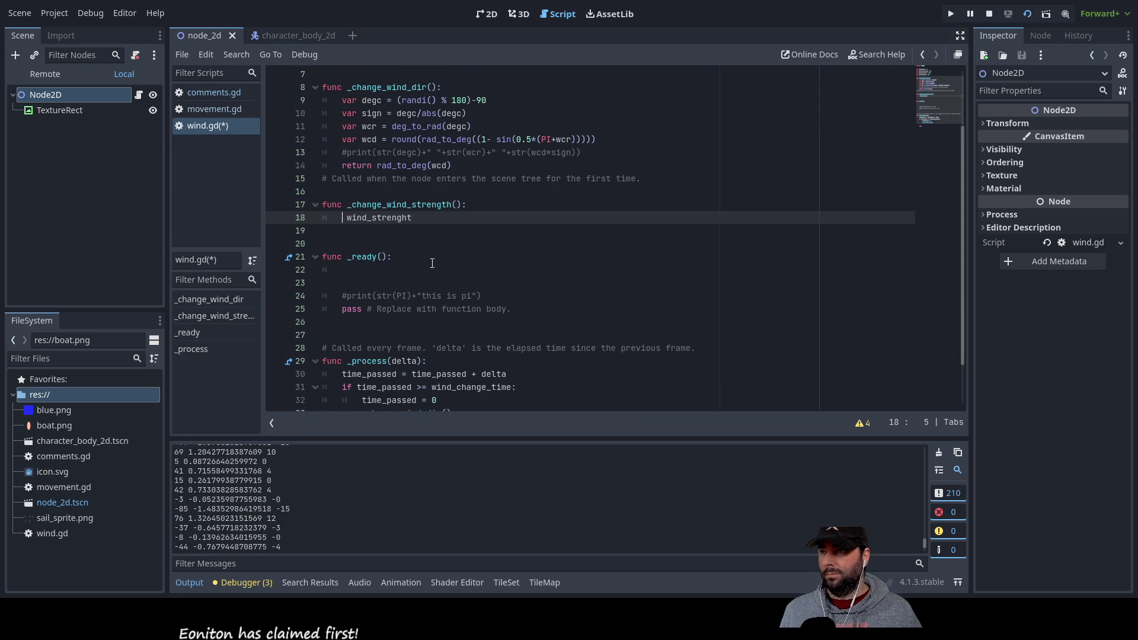
{"action": "key", "text": "End"}
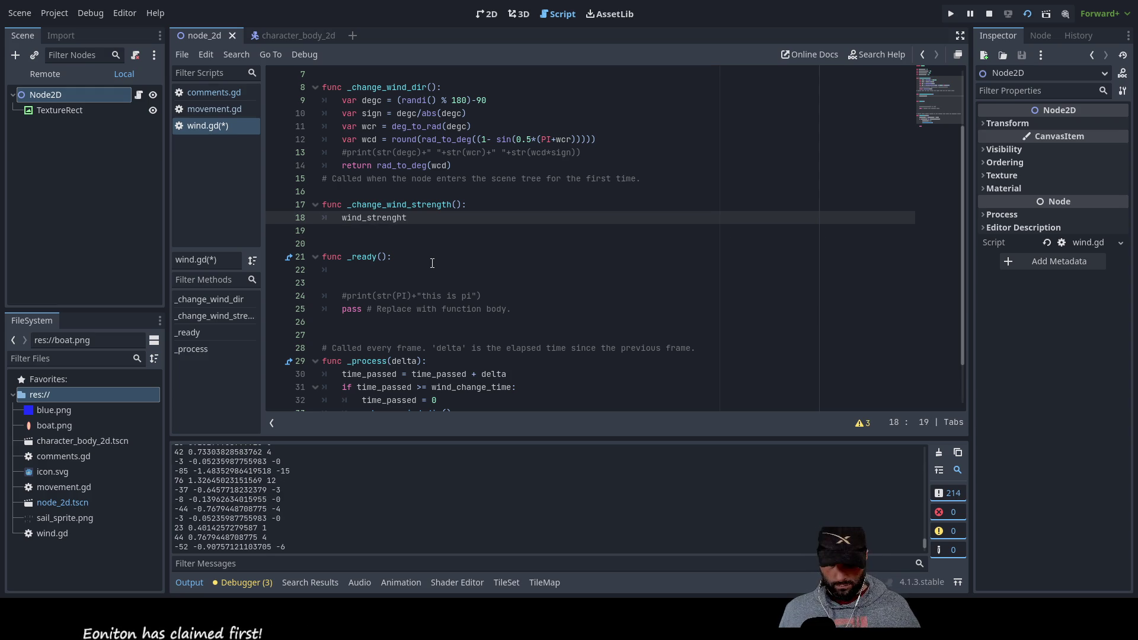
Stop the running game and begin line 18 as wind_strenght = wind_strenght +
{"action": "type", "text": "="}
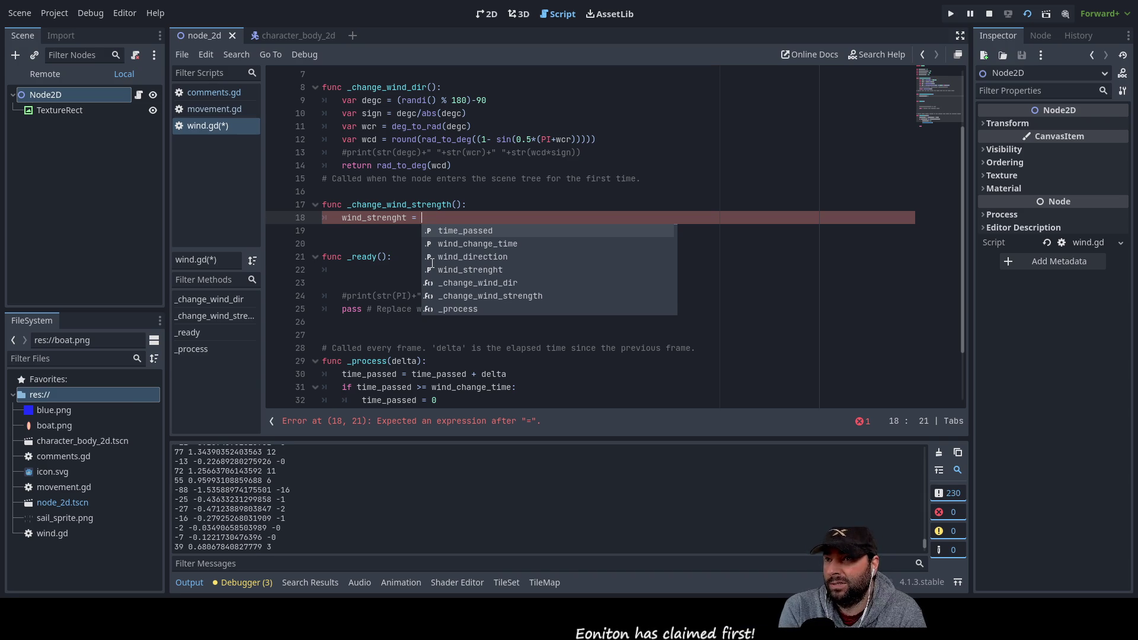
{"action": "scroll", "coordinate": [432, 259], "scroll_direction": "up", "scroll_amount": 2}
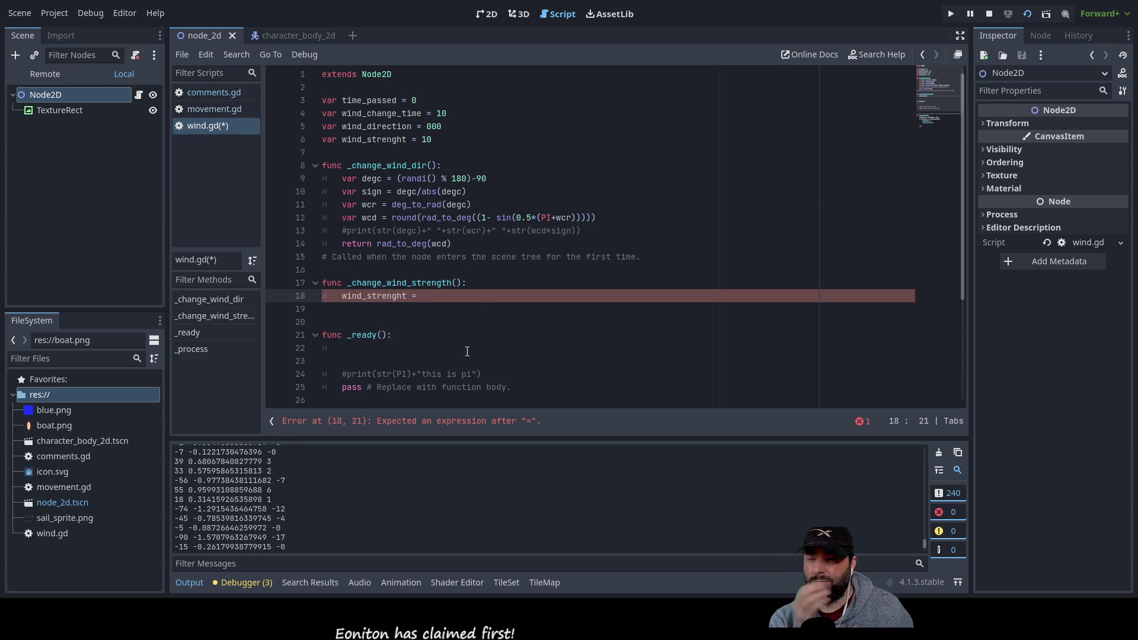
{"action": "scroll", "coordinate": [489, 282], "scroll_direction": "down", "scroll_amount": 4}
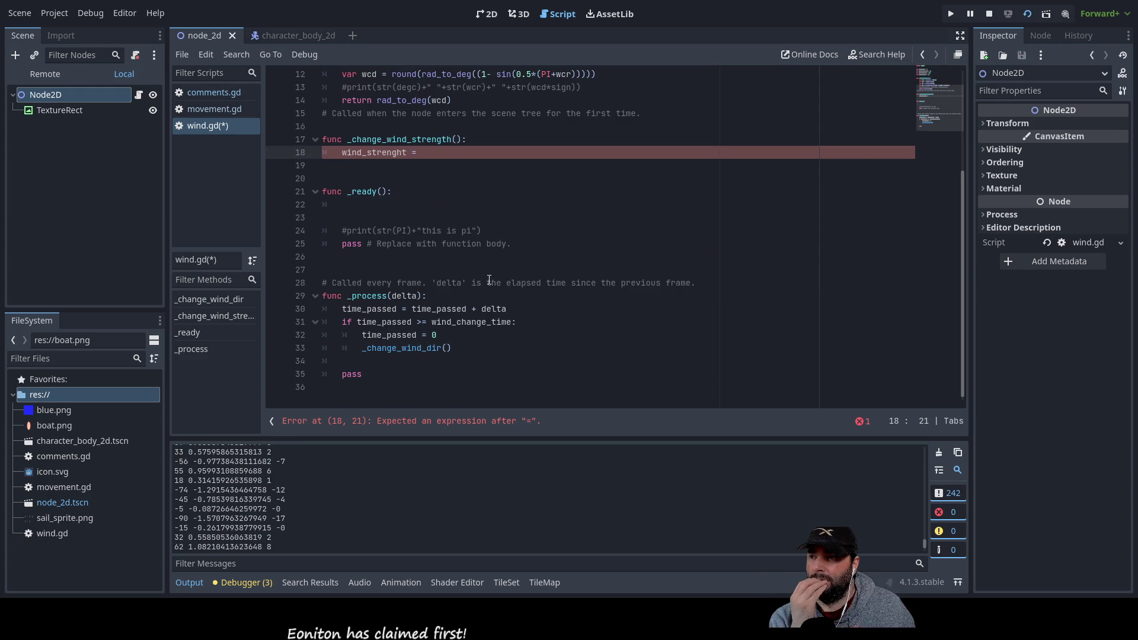
{"action": "scroll", "coordinate": [488, 282], "scroll_direction": "up", "scroll_amount": 3}
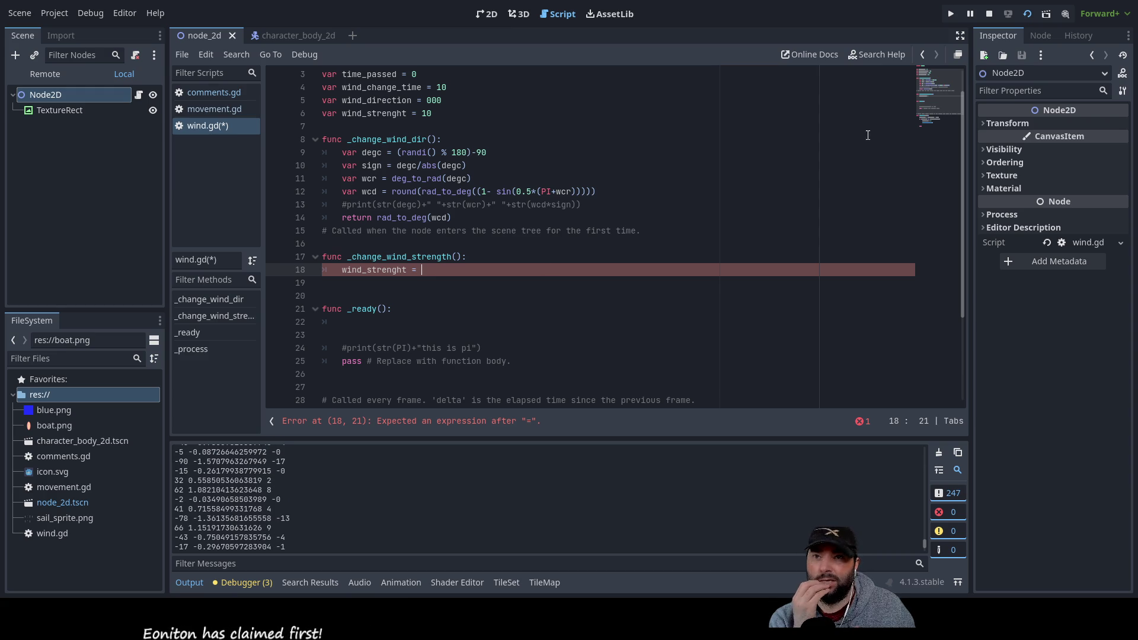
{"action": "left_click", "coordinate": [990, 14]}
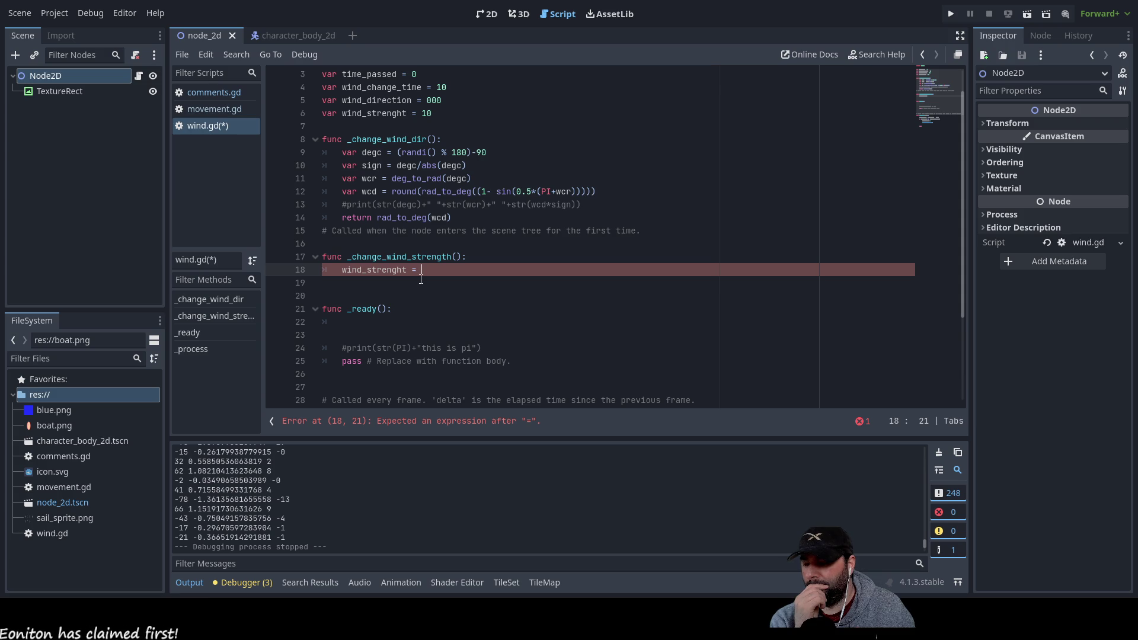
{"action": "left_click", "coordinate": [368, 288]}
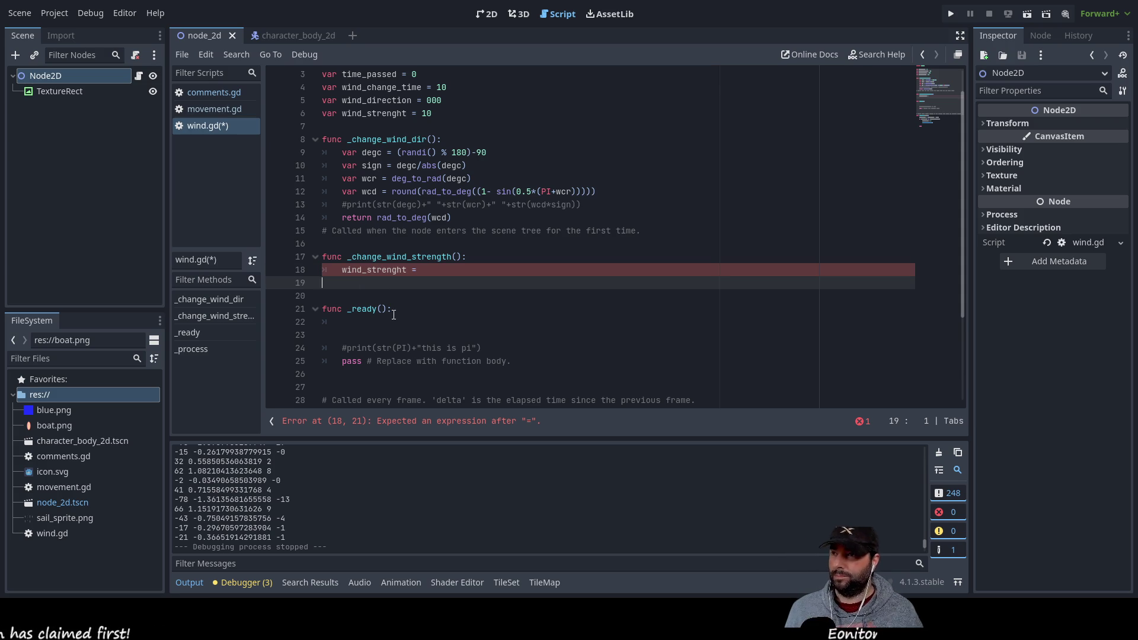
{"action": "key", "text": "Up"}
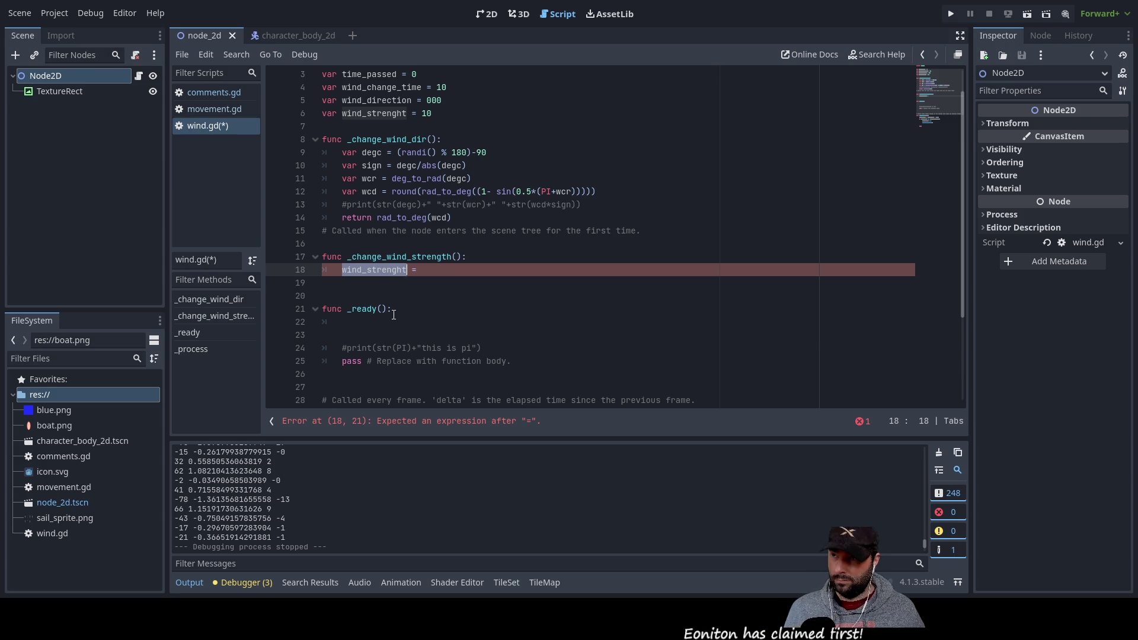
{"action": "key", "text": "End"}
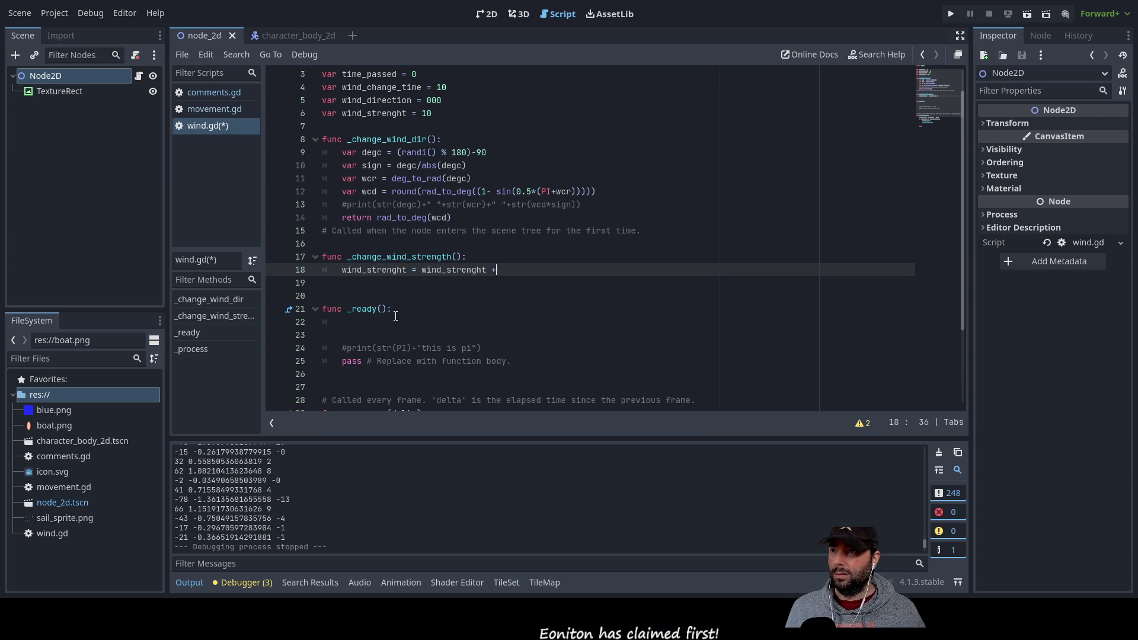
{"action": "scroll", "coordinate": [403, 249], "scroll_direction": "up", "scroll_amount": 1}
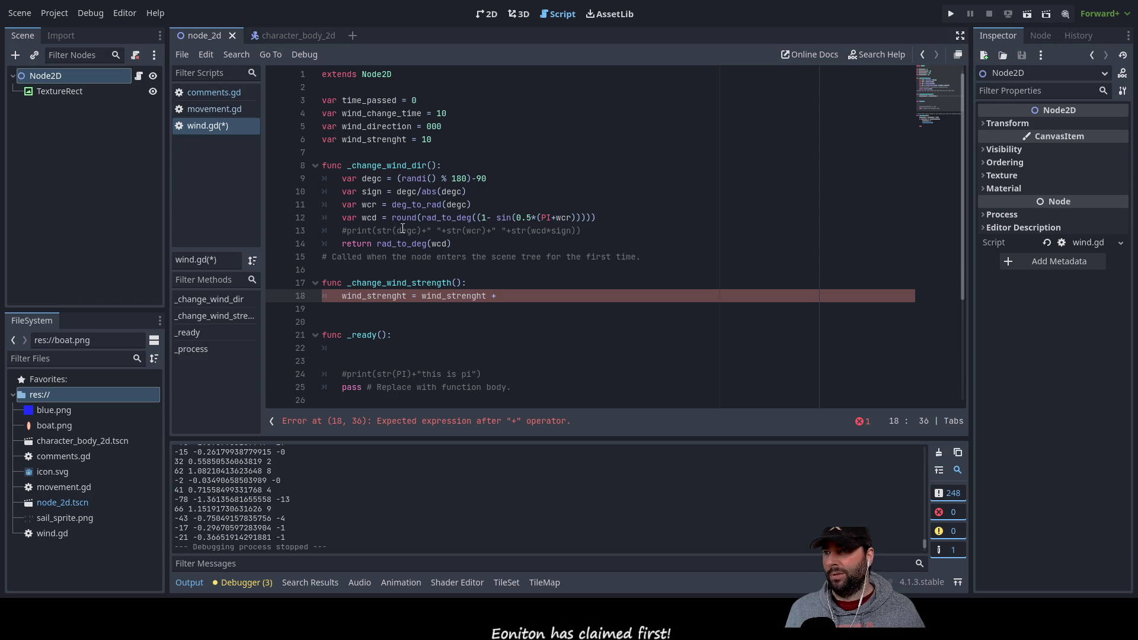
{"action": "left_click_drag", "start_coordinate": [402, 178], "coordinate": [470, 179]}
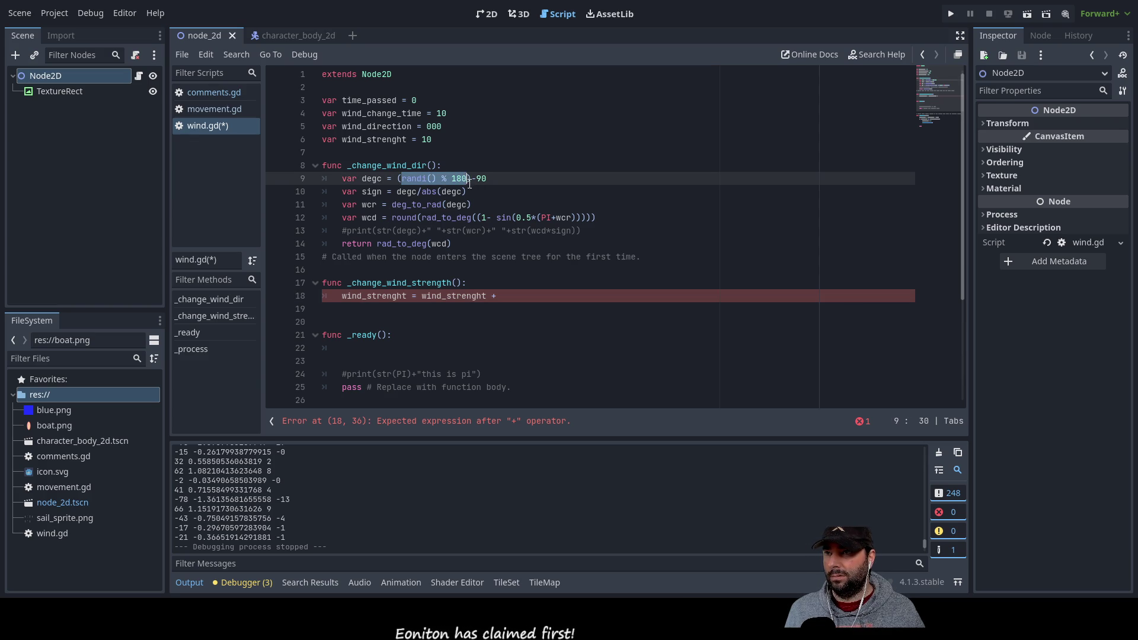
Copy the (randi() % 180)-90 expression from line 9 to the end of line 18
{"action": "left_click", "coordinate": [483, 285]}
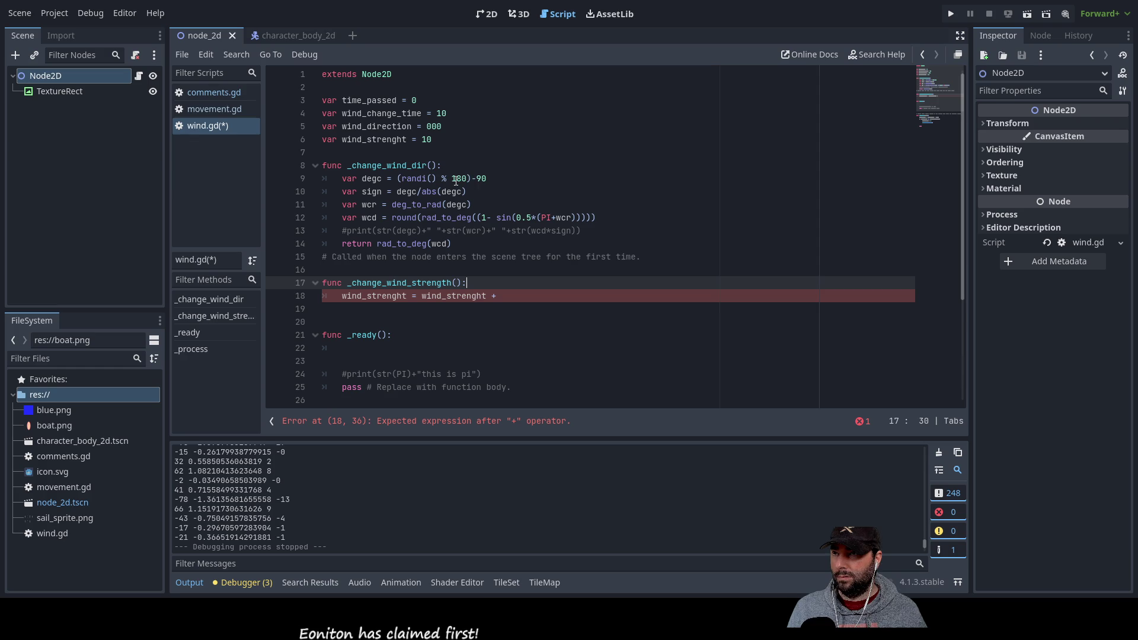
{"action": "left_click_drag", "start_coordinate": [397, 179], "coordinate": [488, 181]}
{"action": "key", "text": "ctrl+c"}
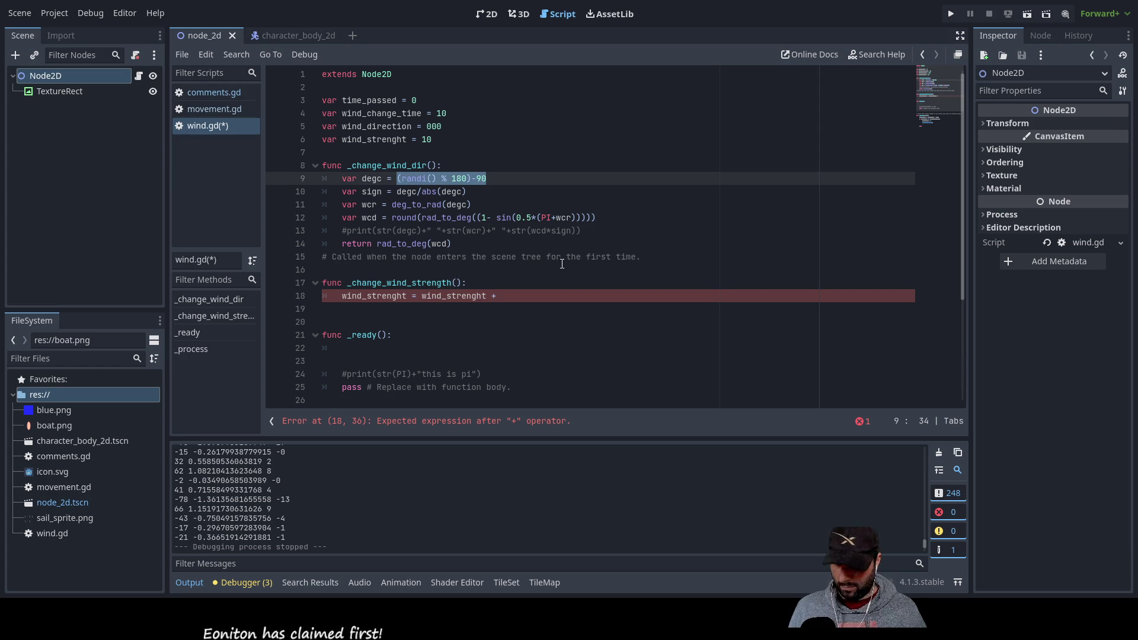
{"action": "left_click", "coordinate": [501, 293]}
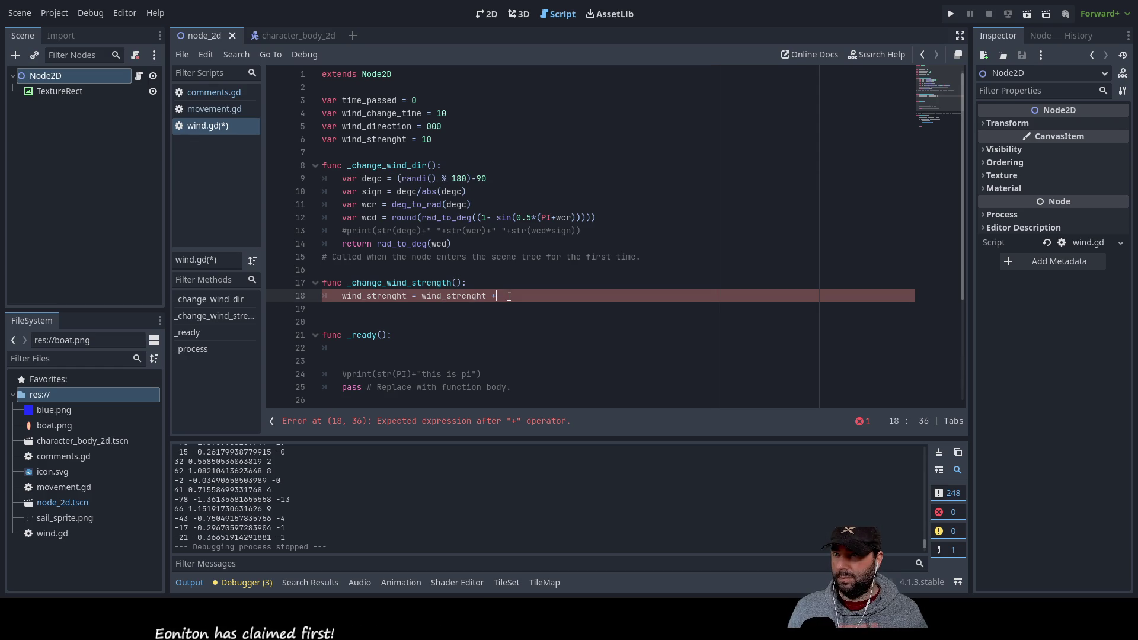
{"action": "key", "text": "ctrl+v"}
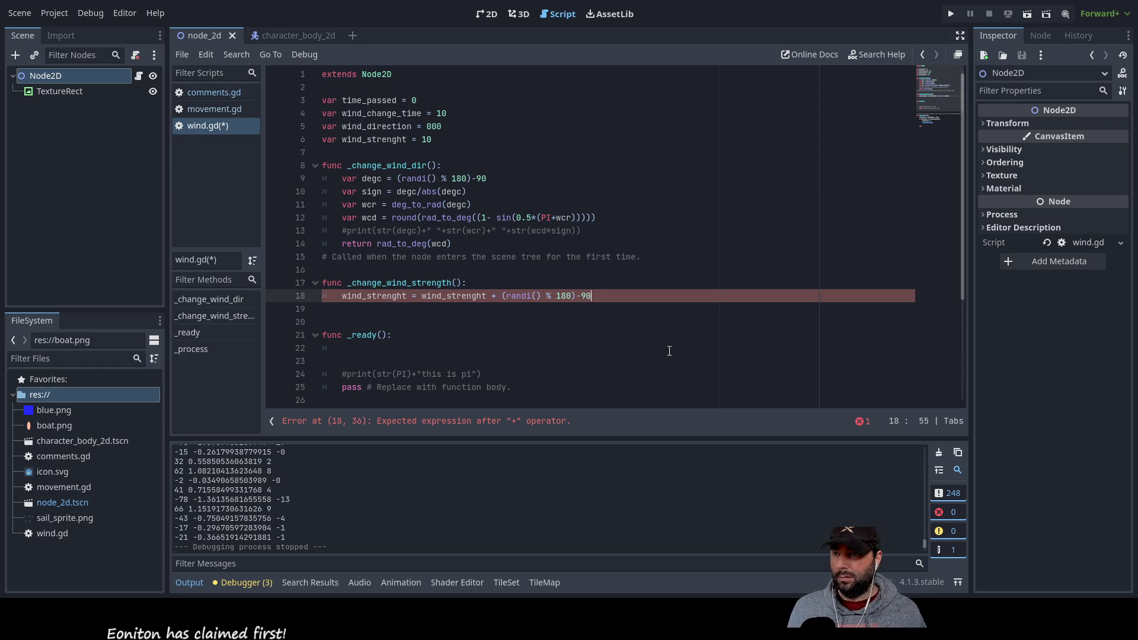
Edit the pasted range on line 18 to (randi() % 40)-20
{"action": "key", "text": "Left"}
{"action": "key", "text": "Left"}
{"action": "key", "text": "Left"}
{"action": "key", "text": "Right"}
{"action": "key", "text": "Right"}
{"action": "key", "text": "Right"}
{"action": "key", "text": "BackSpace"}
{"action": "key", "text": "BackSpace"}
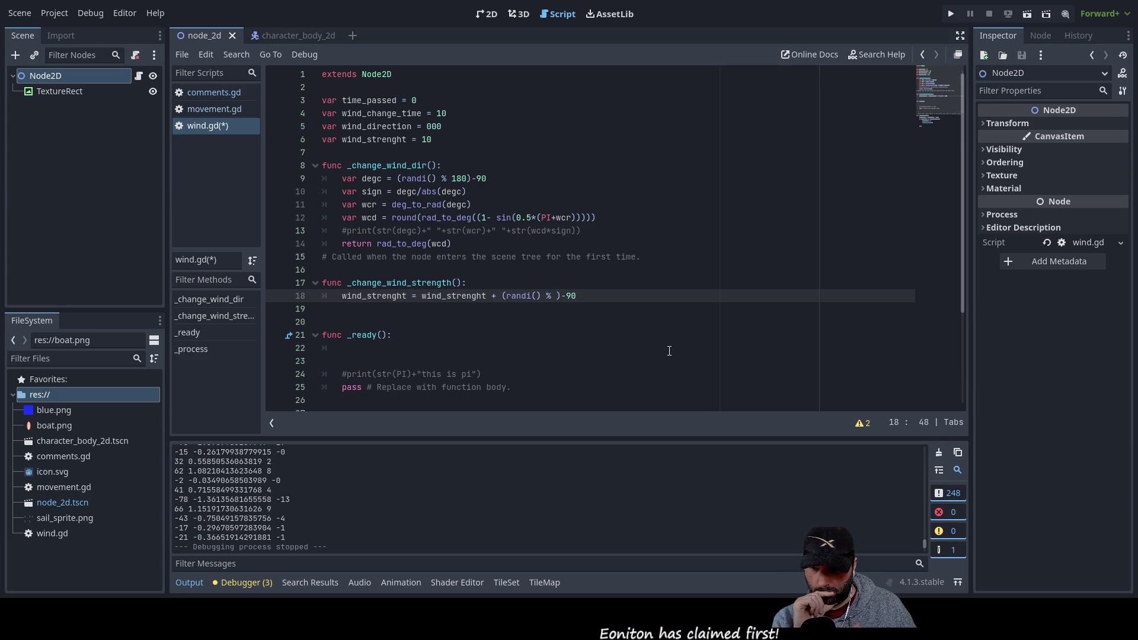
{"action": "type", "text": "20"}
{"action": "key", "text": "Right"}
{"action": "key", "text": "Delete"}
{"action": "key", "text": "Delete"}
{"action": "key", "text": "Left"}
{"action": "key", "text": "Left"}
{"action": "key", "text": "BackSpace"}
{"action": "type", "text": "4"}
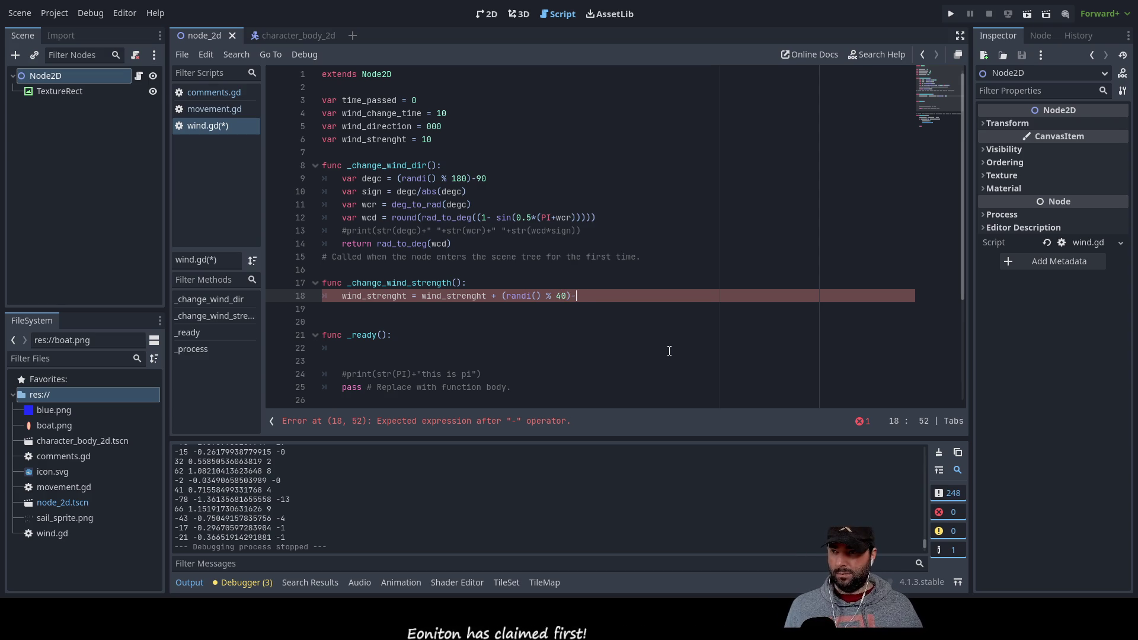
{"action": "key", "text": "End"}
{"action": "type", "text": "20"}
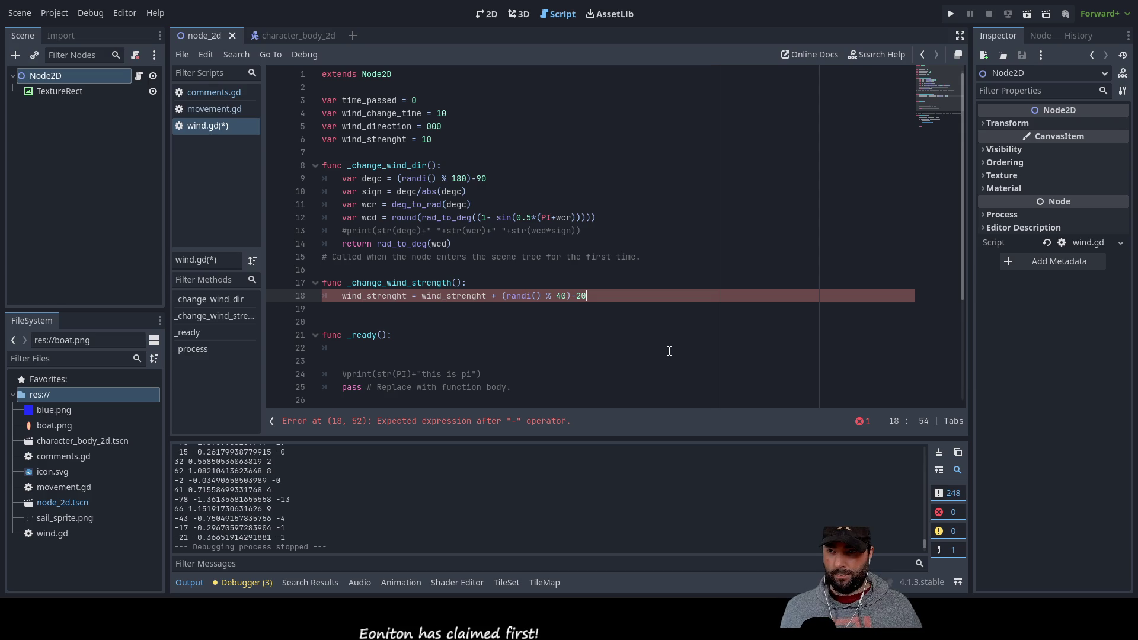
{"action": "key", "text": "Left"}
{"action": "key", "text": "Left"}
{"action": "key", "text": "Left"}
{"action": "key", "text": "Left"}
{"action": "key", "text": "Left"}
{"action": "key", "text": "Left"}
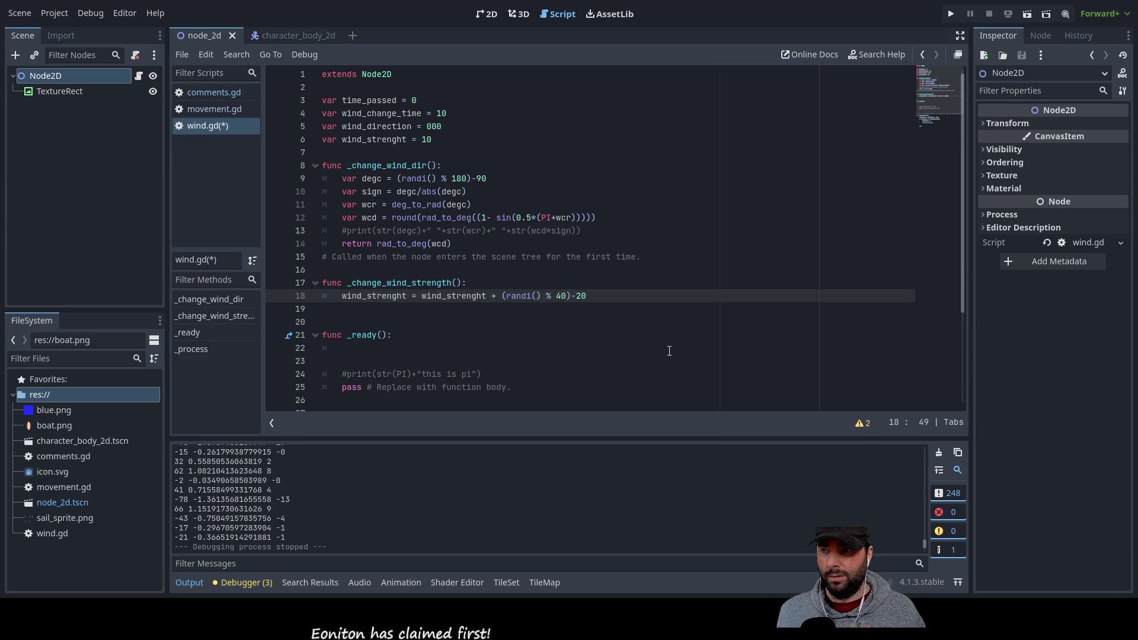
{"action": "key", "text": "Right"}
{"action": "key", "text": "Right"}
{"action": "key", "text": "Right"}
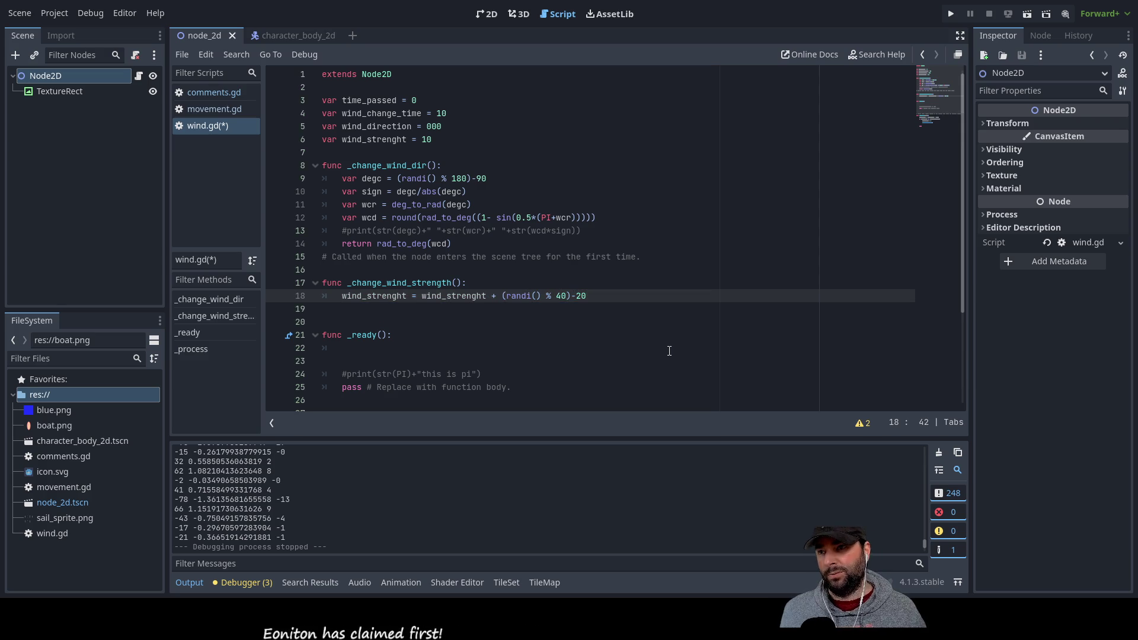
{"action": "key", "text": "Right"}
{"action": "key", "text": "Right"}
{"action": "key", "text": "Right"}
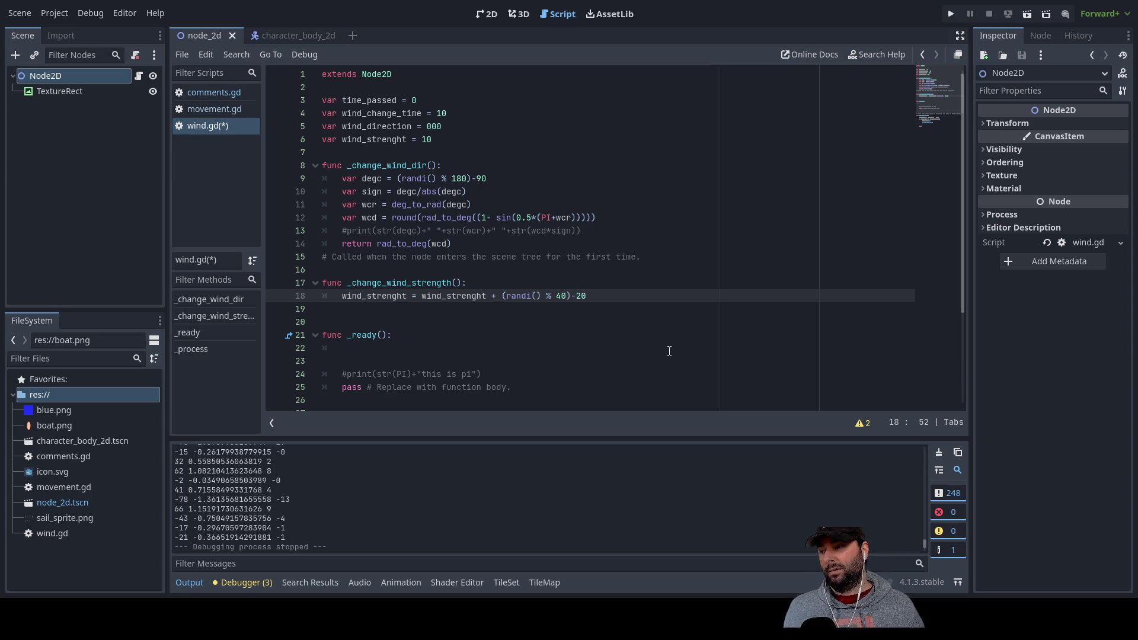
{"action": "key", "text": "Down"}
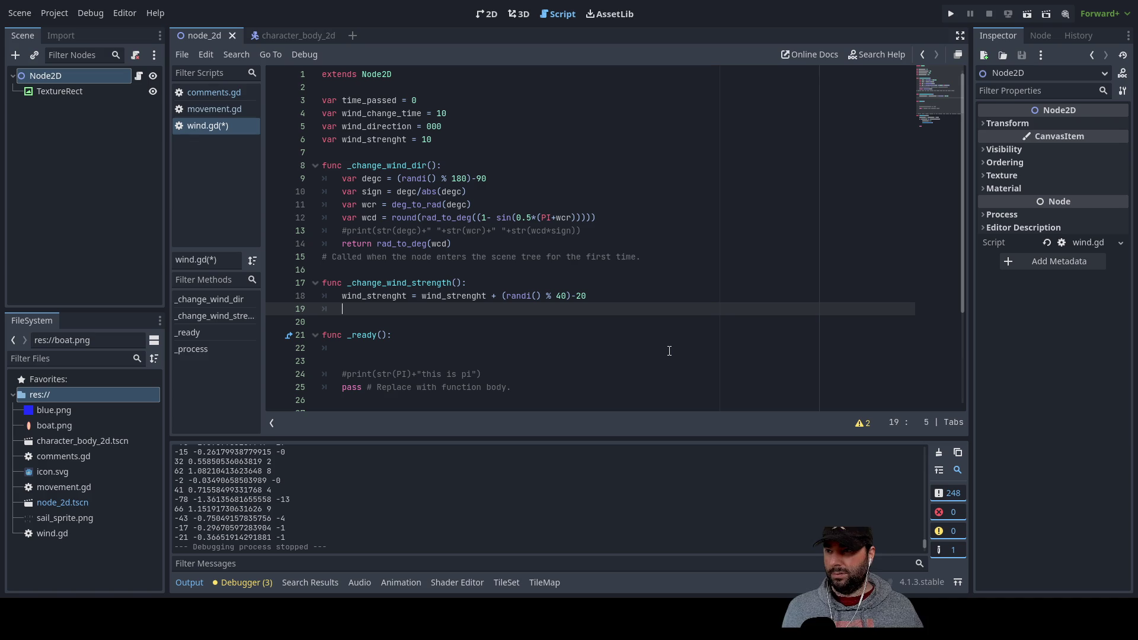
Add 'if wind_strenght > 100' with the body wind_strenght = 100
{"action": "type", "text": "if "}
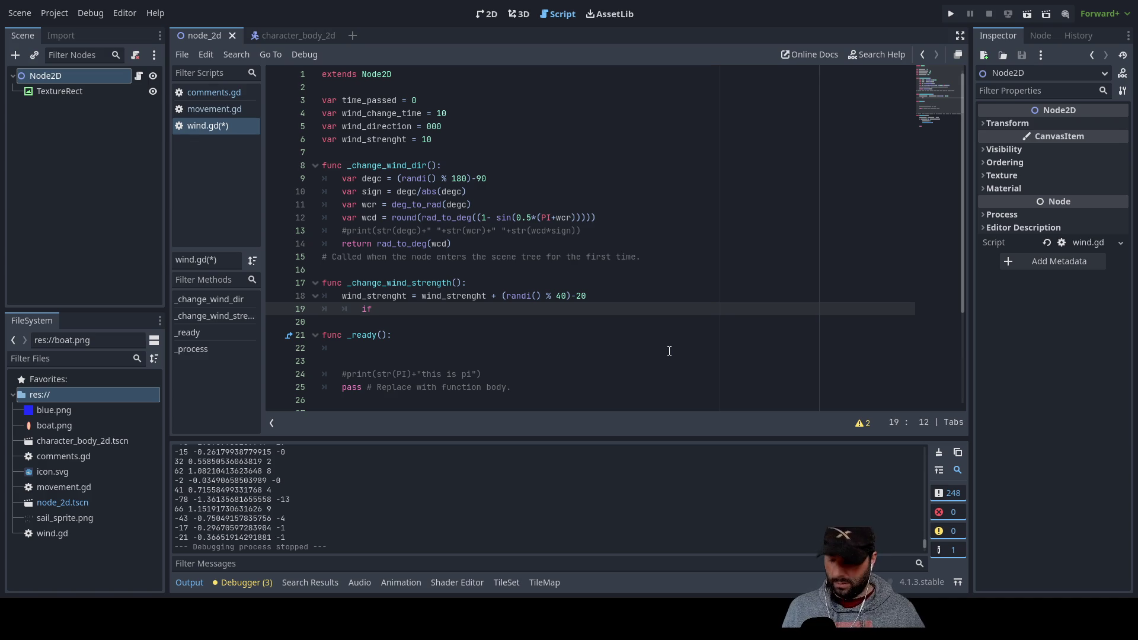
{"action": "type", "text": "wind"}
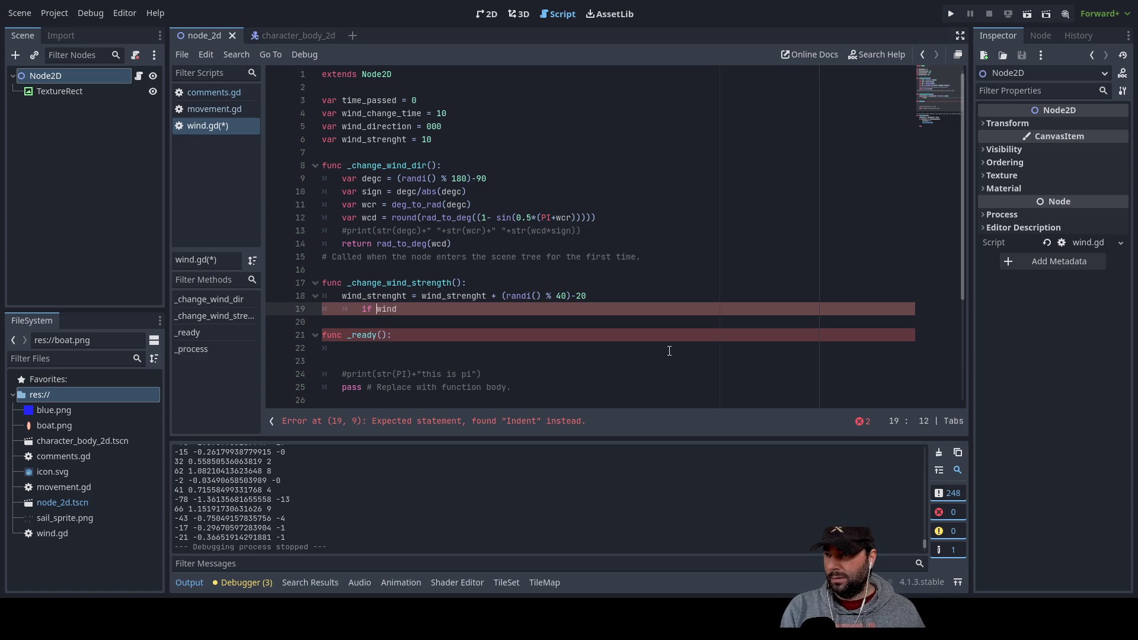
{"action": "key", "text": "BackSpace"}
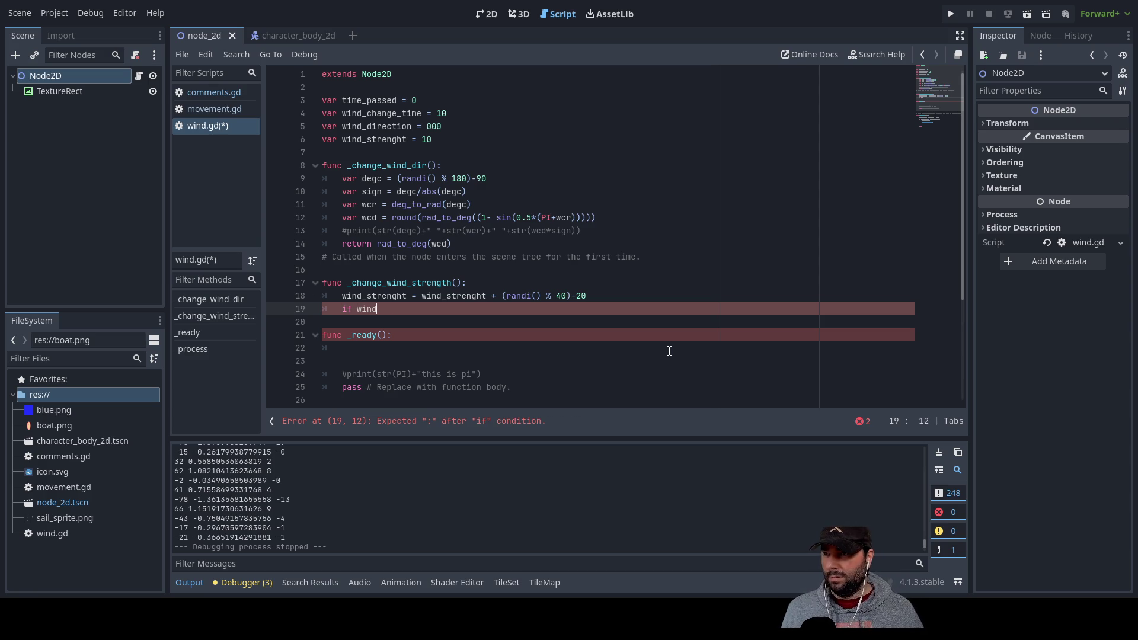
{"action": "type", "text": "_"}
{"action": "key", "text": "Down"}
{"action": "key", "text": "Down"}
{"action": "key", "text": "Return"}
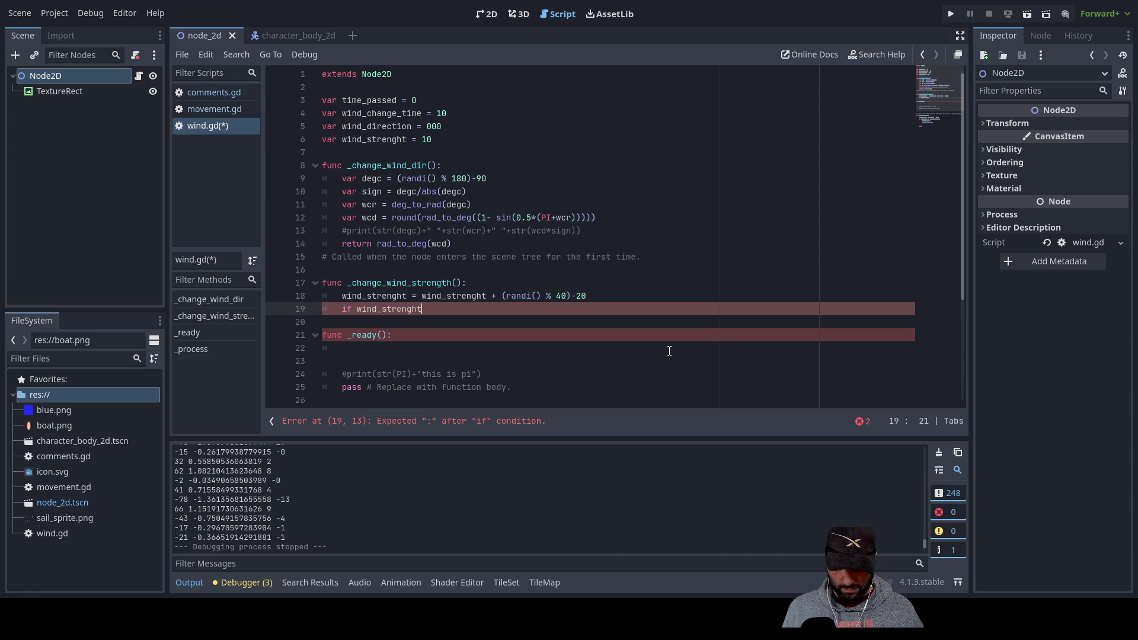
{"action": "type", "text": " > 100"}
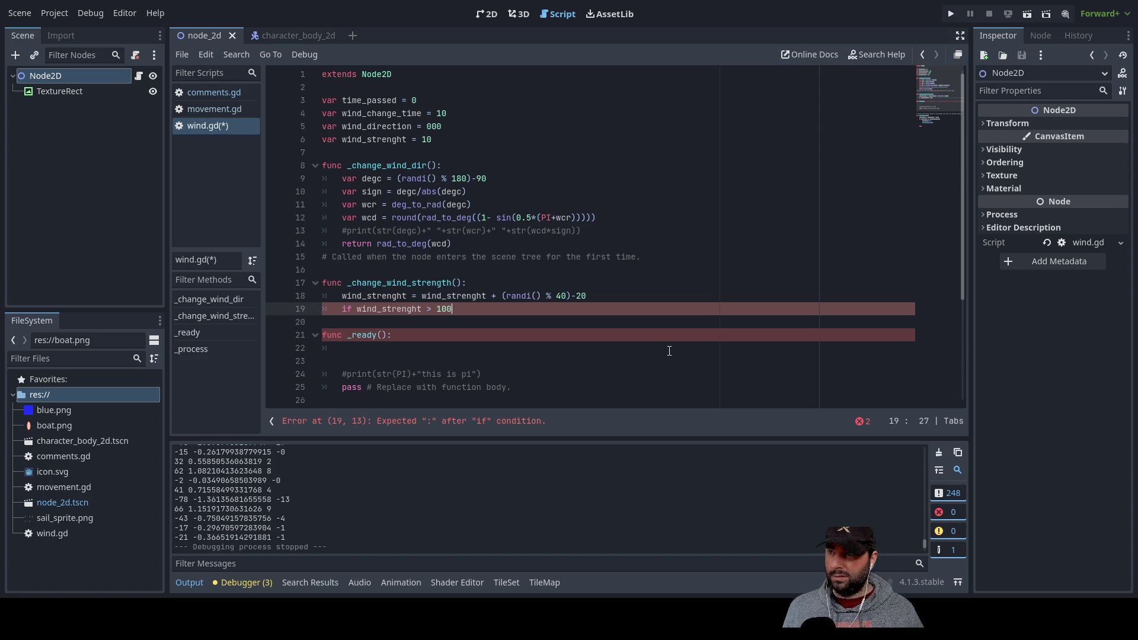
{"action": "key", "text": "Return"}
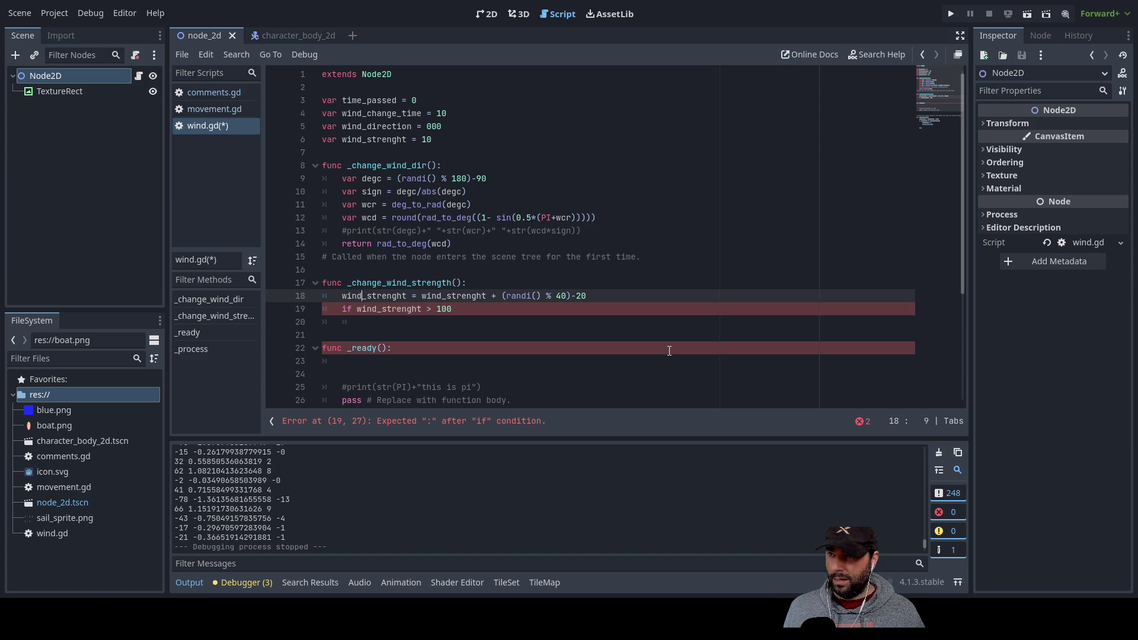
{"action": "type", "text": "wind"}
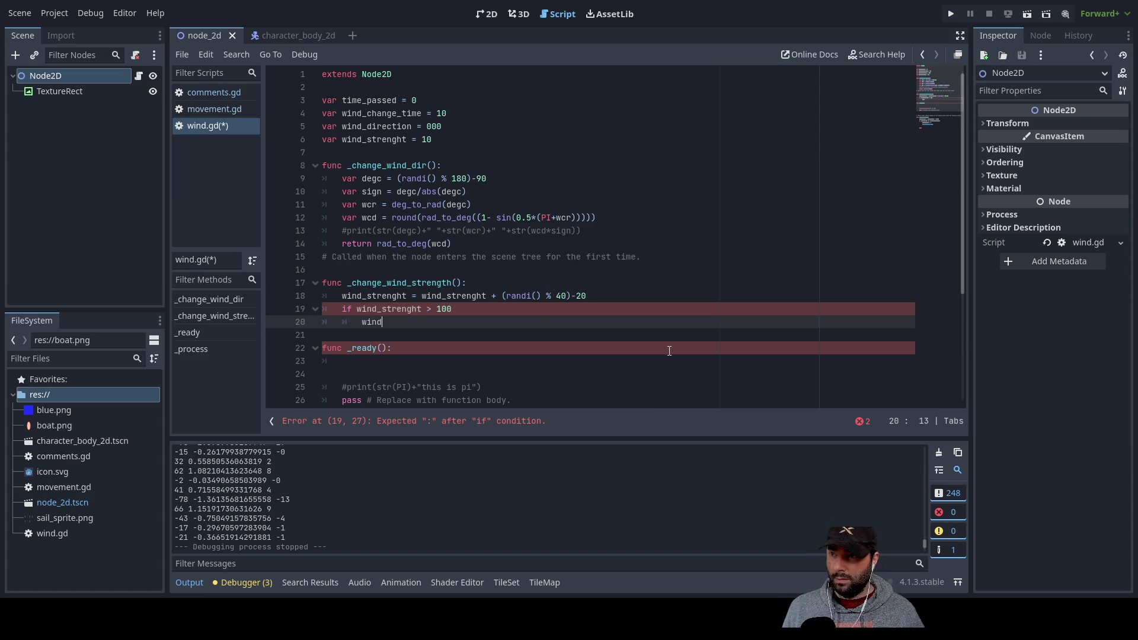
{"action": "key", "text": "Down"}
{"action": "key", "text": "Down"}
{"action": "key", "text": "Return"}
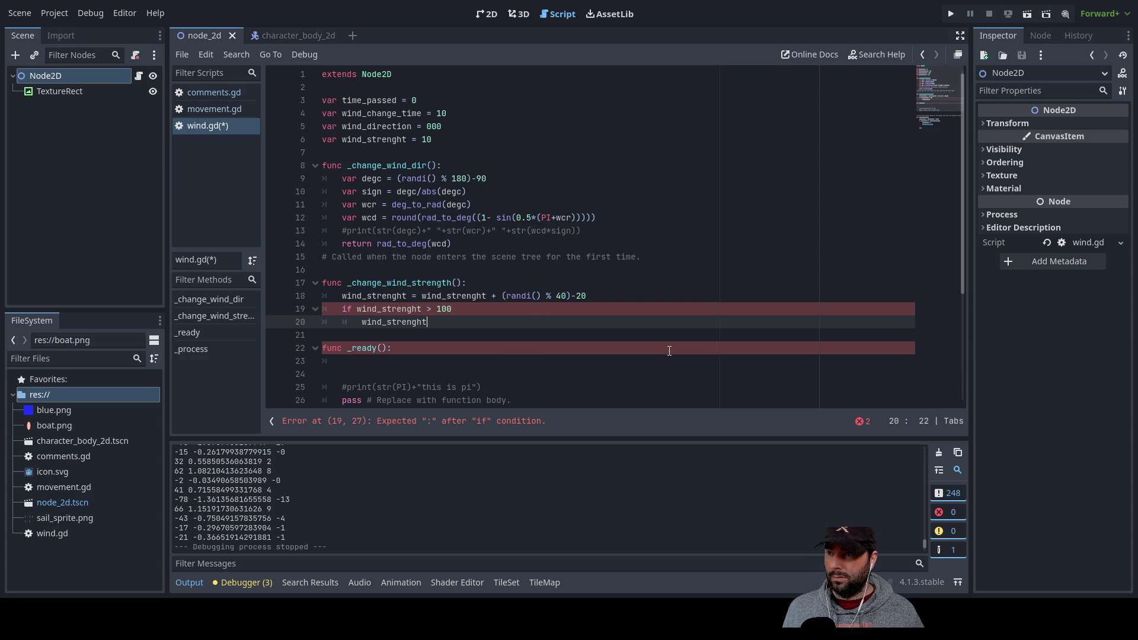
{"action": "type", "text": " = 100"}
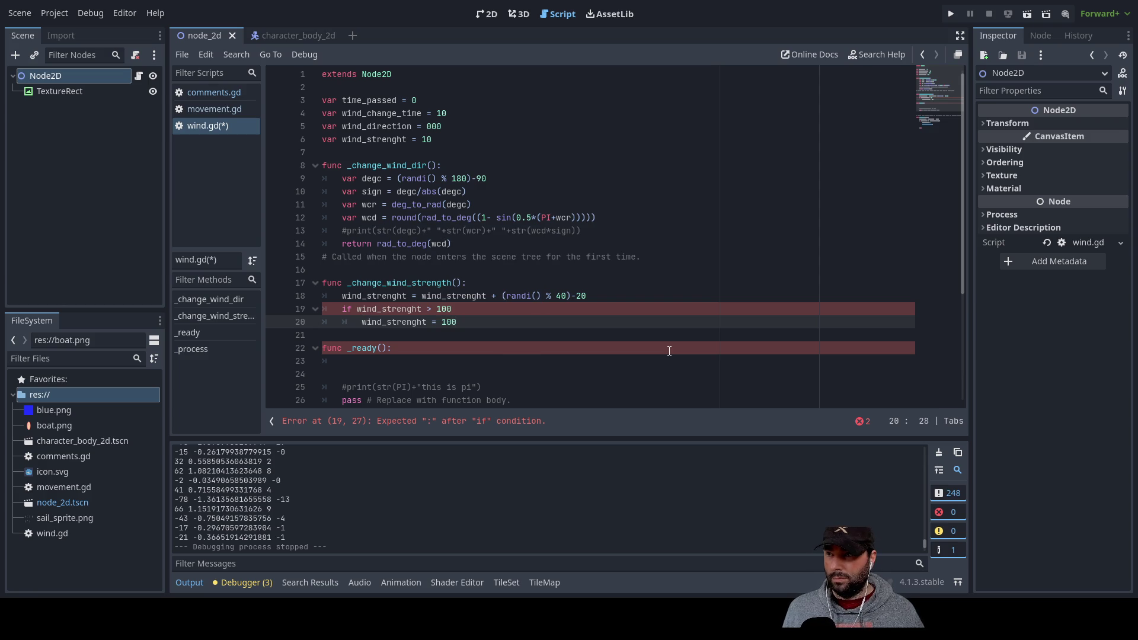
{"action": "key", "text": "Return"}
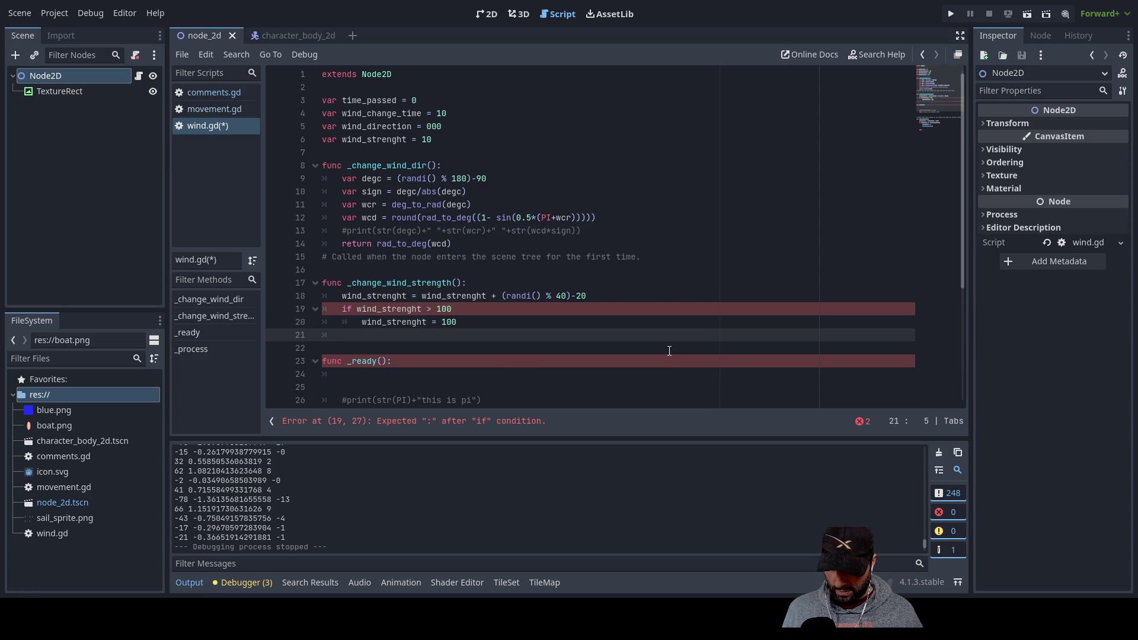
Add 'if wind_strenght < 5' that sets wind_strenght to 5
{"action": "type", "text": "if wind"}
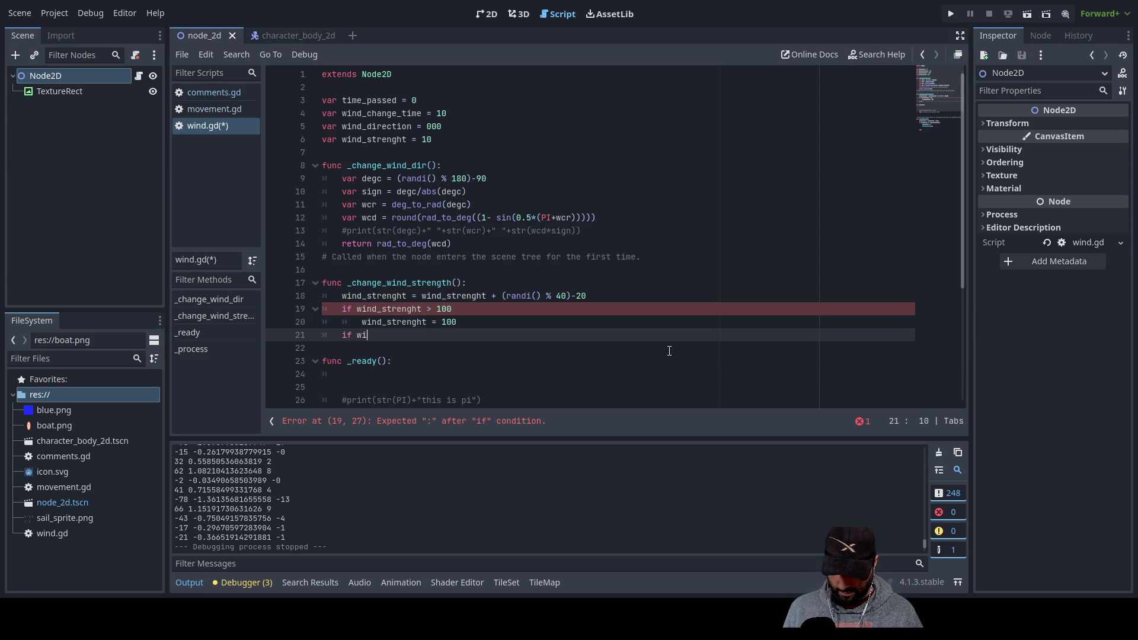
{"action": "key", "text": "Down"}
{"action": "key", "text": "Down"}
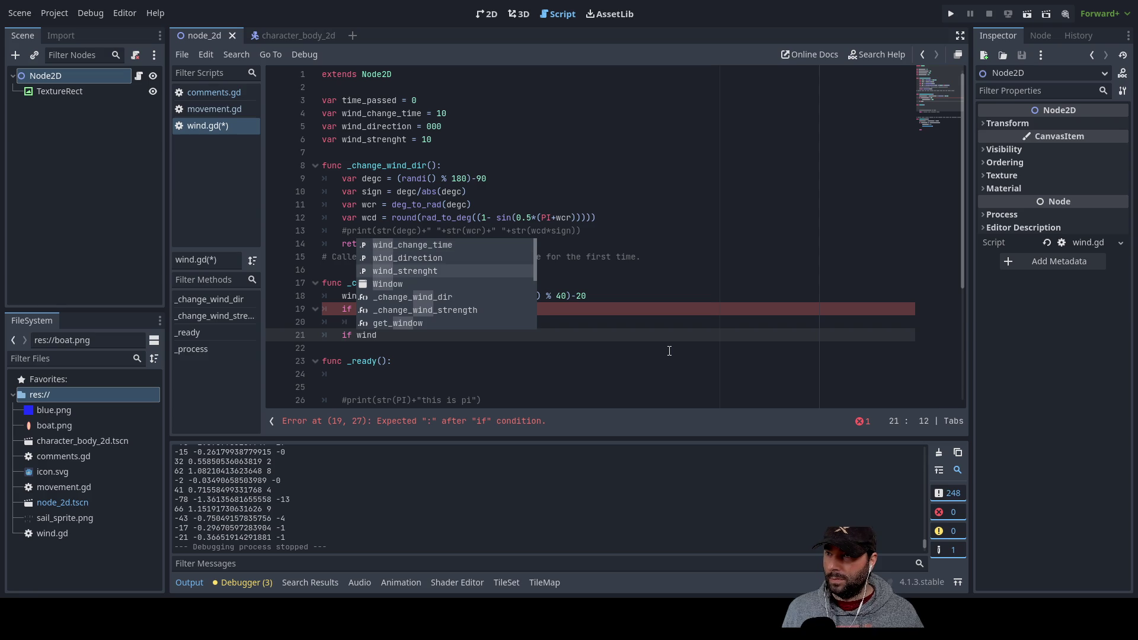
{"action": "key", "text": "Return"}
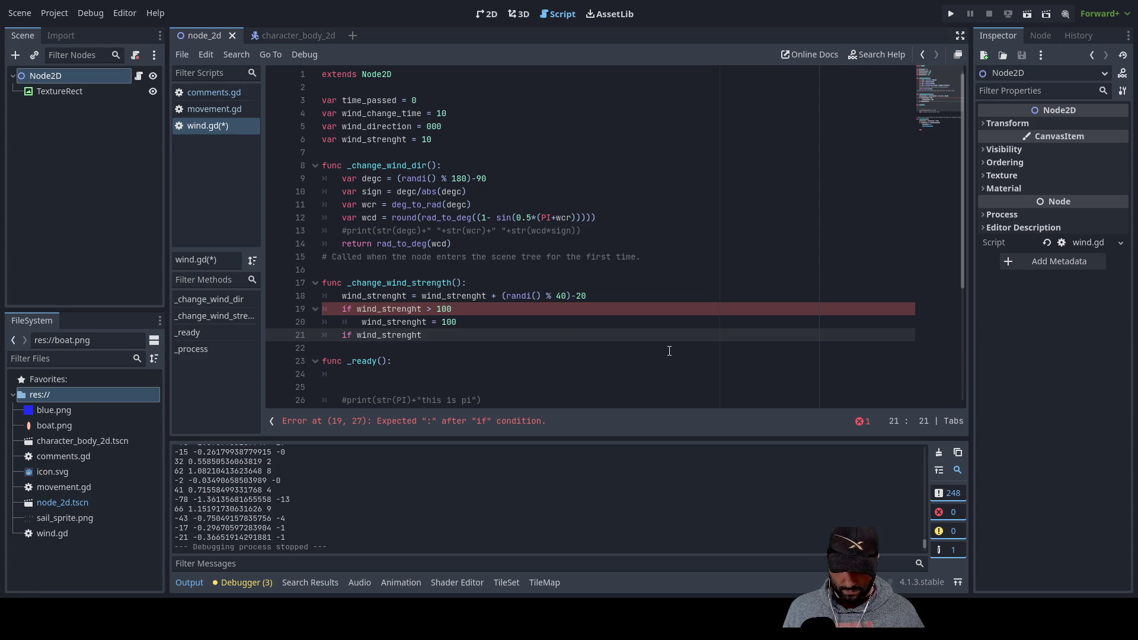
{"action": "type", "text": "< "}
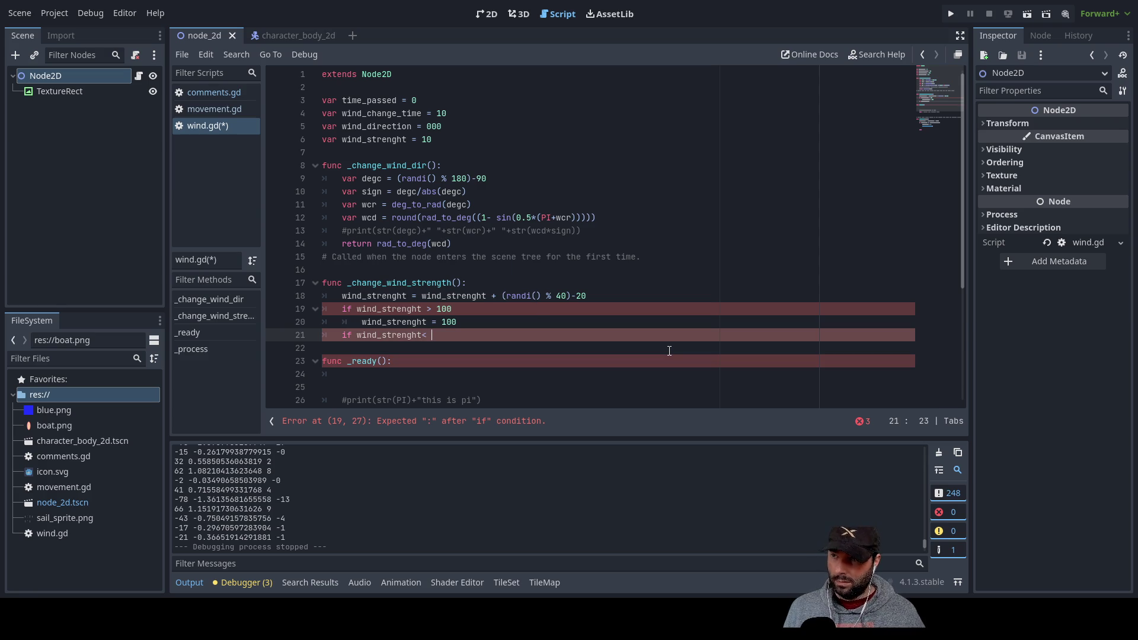
{"action": "type", "text": "0"}
{"action": "key", "text": "Return"}
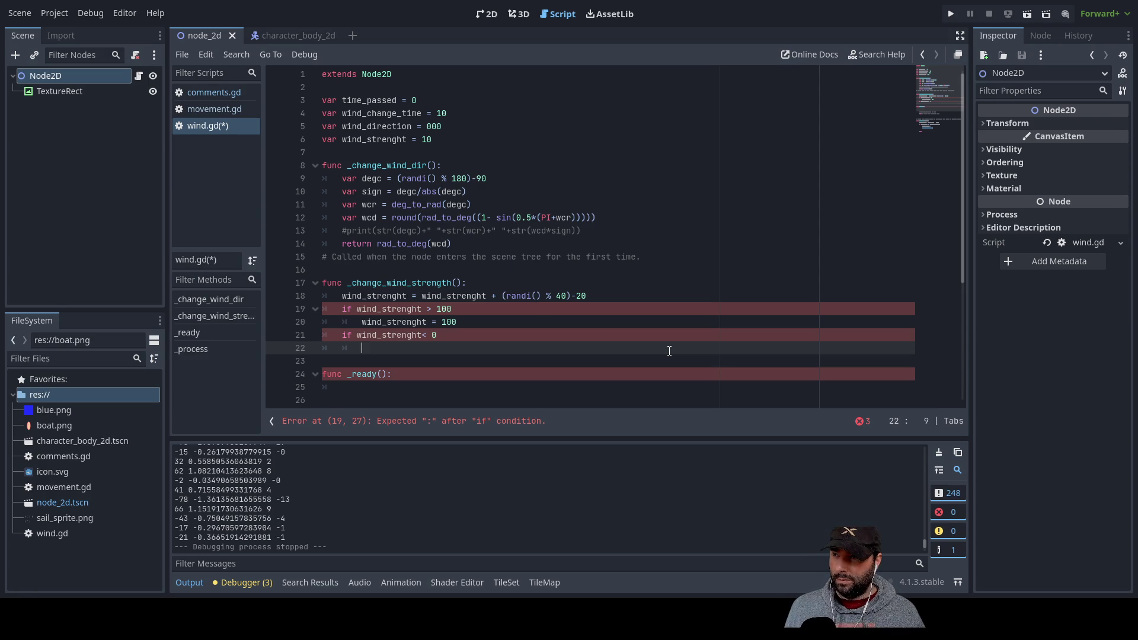
{"action": "key", "text": "Up"}
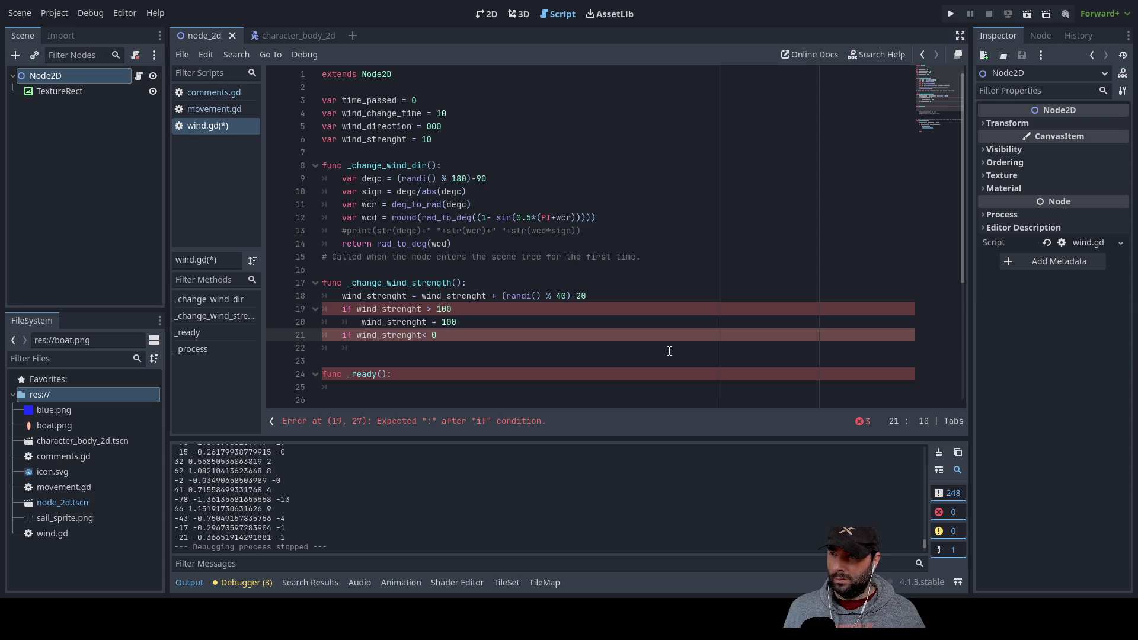
{"action": "key", "text": "Up"}
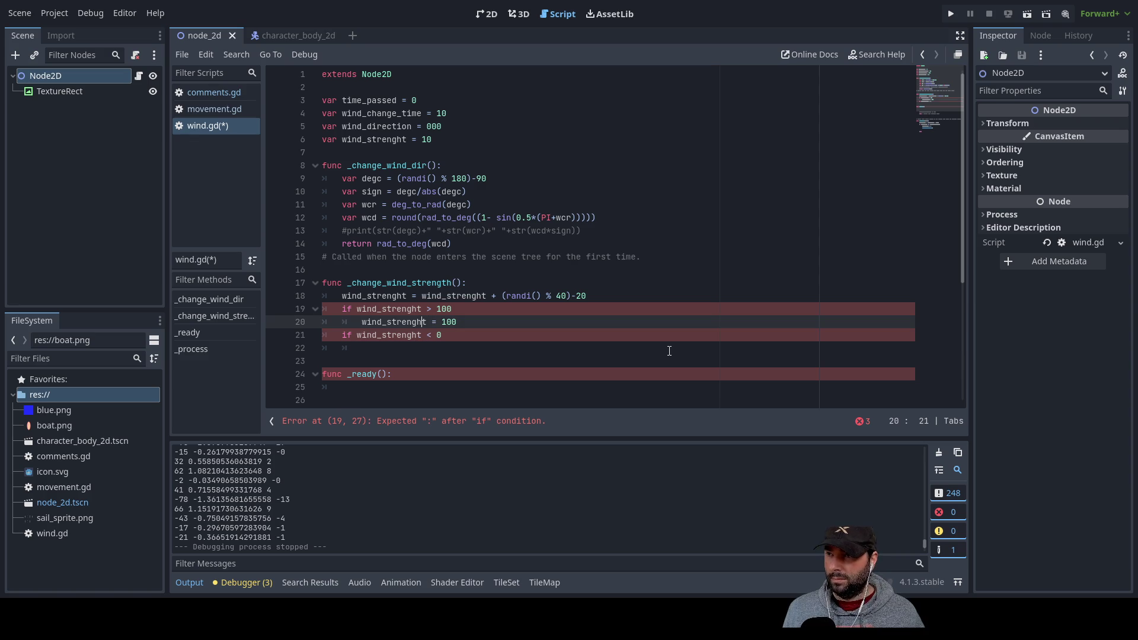
{"action": "key", "text": "shift+Right"}
{"action": "key", "text": "shift+Right"}
{"action": "key", "text": "shift+Right"}
{"action": "key", "text": "ctrl+c"}
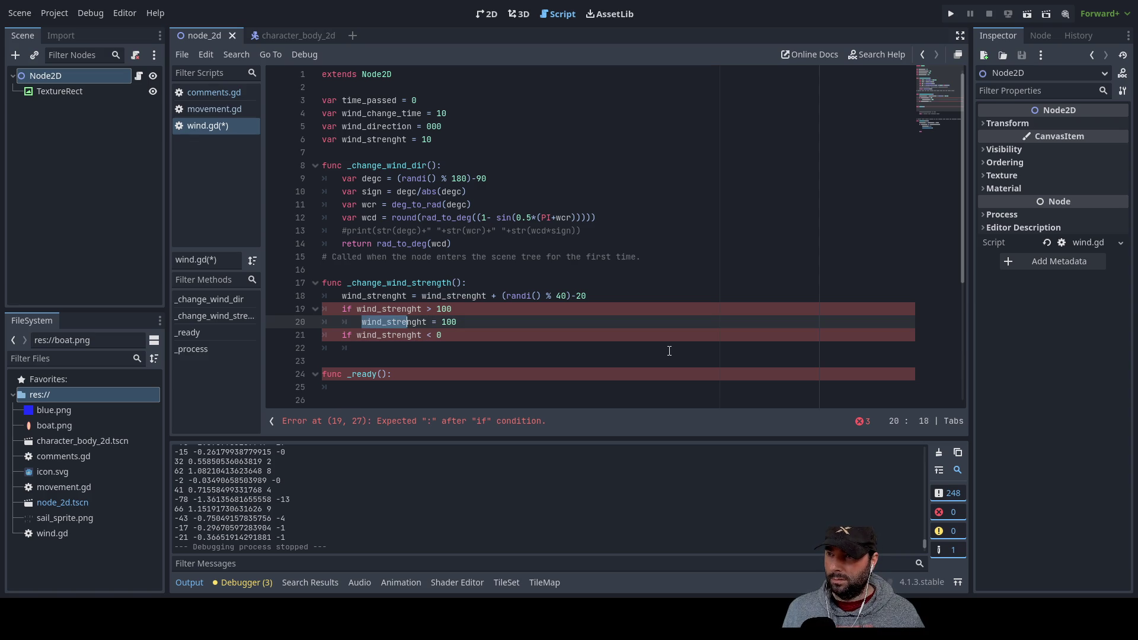
{"action": "key", "text": "Down"}
{"action": "key", "text": "Down"}
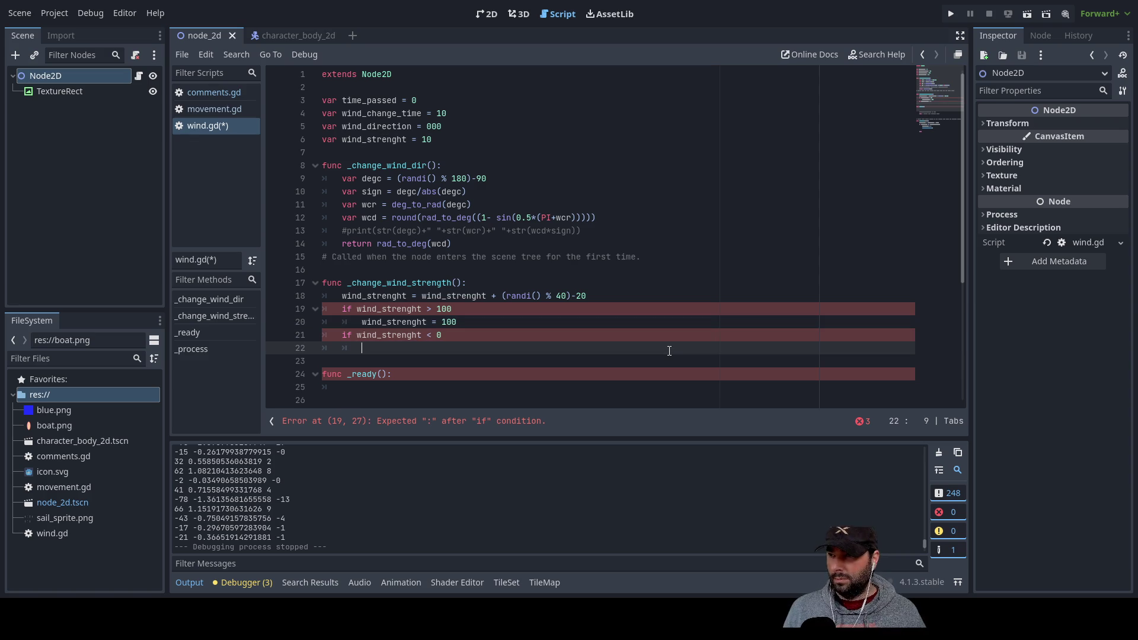
{"action": "key", "text": "ctrl+v"}
{"action": "key", "text": "BackSpace"}
{"action": "key", "text": "BackSpace"}
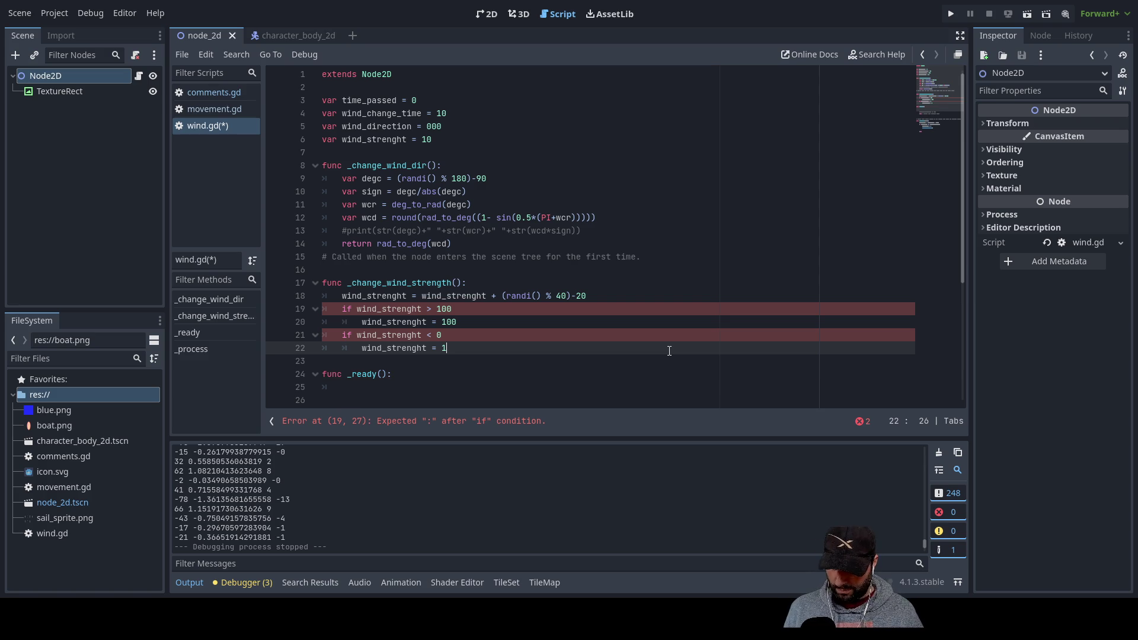
{"action": "key", "text": "BackSpace"}
{"action": "type", "text": "2"}
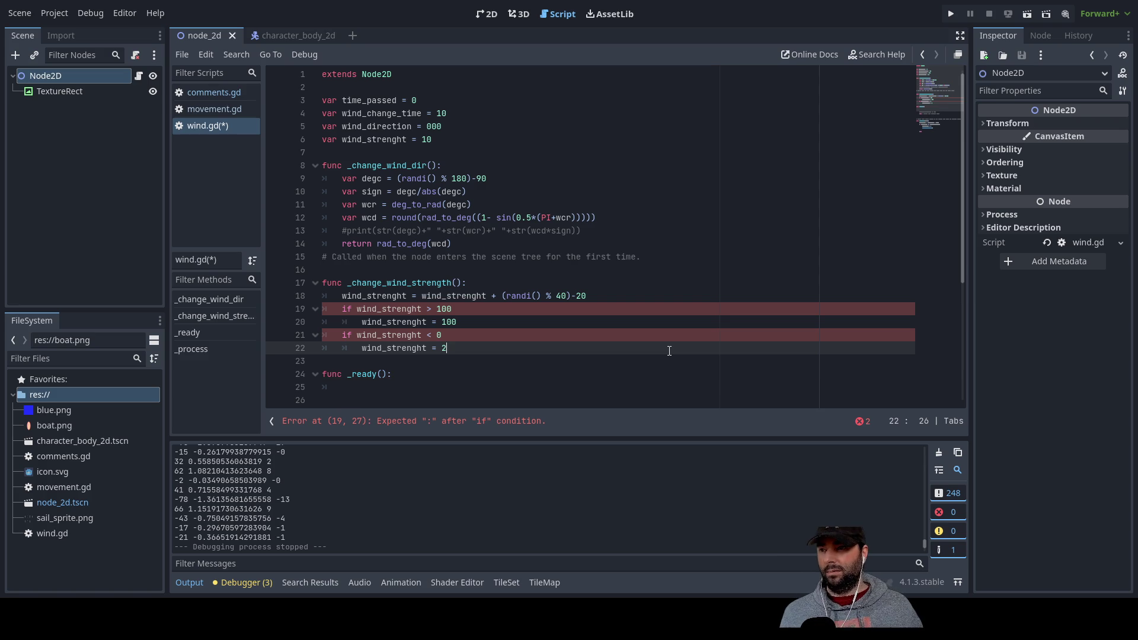
{"action": "key", "text": "Down"}
{"action": "key", "text": "Up"}
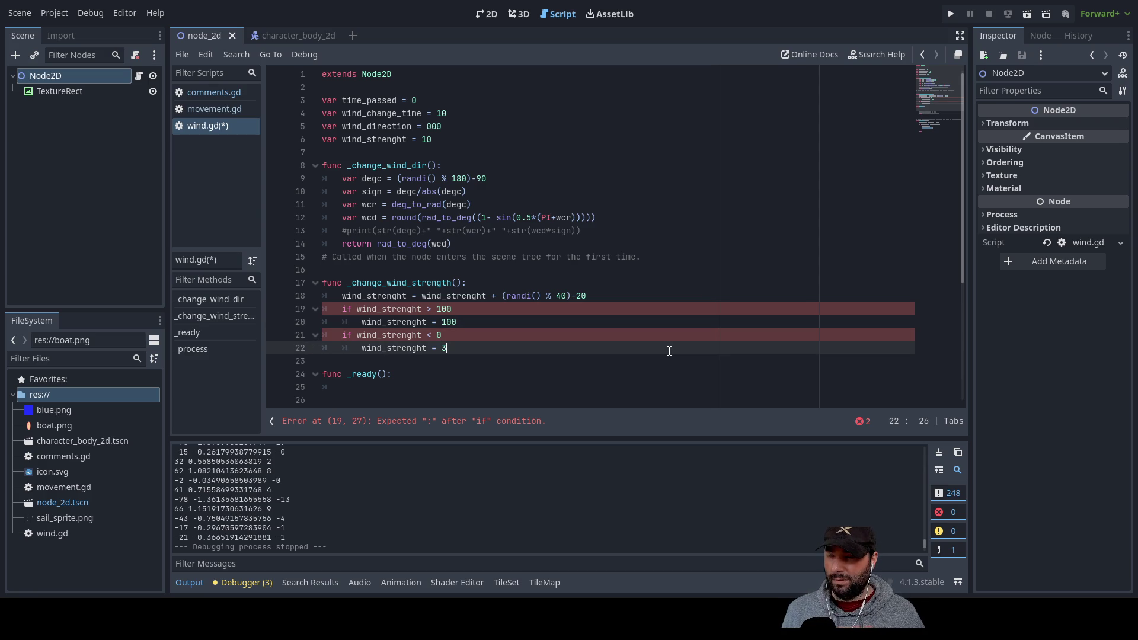
{"action": "key", "text": "BackSpace"}
{"action": "type", "text": "5"}
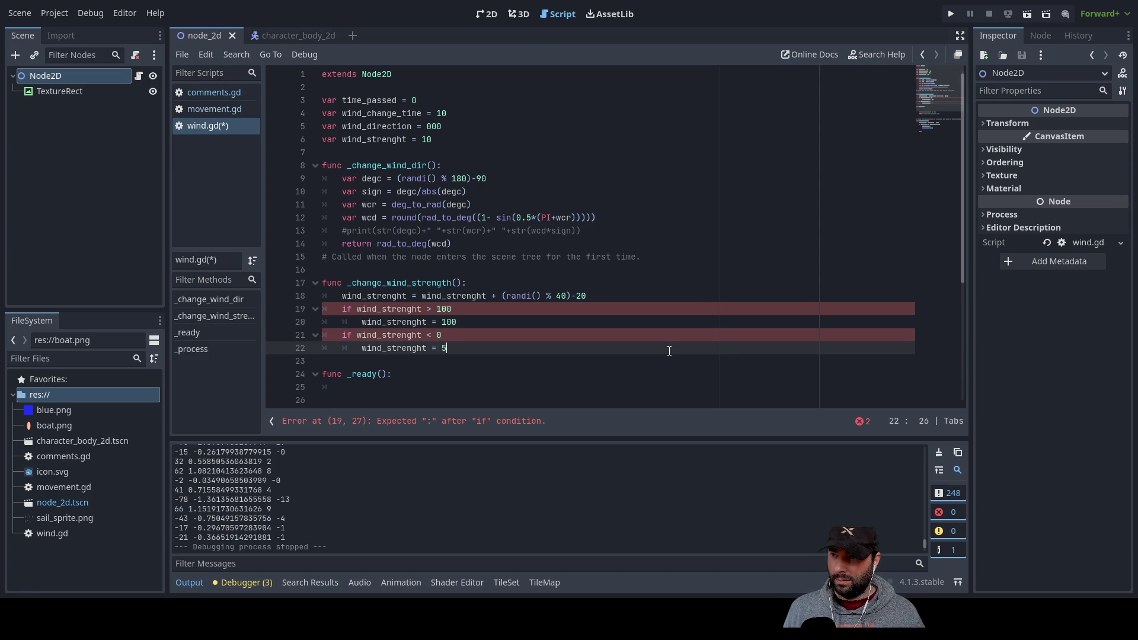
{"action": "key", "text": "Down"}
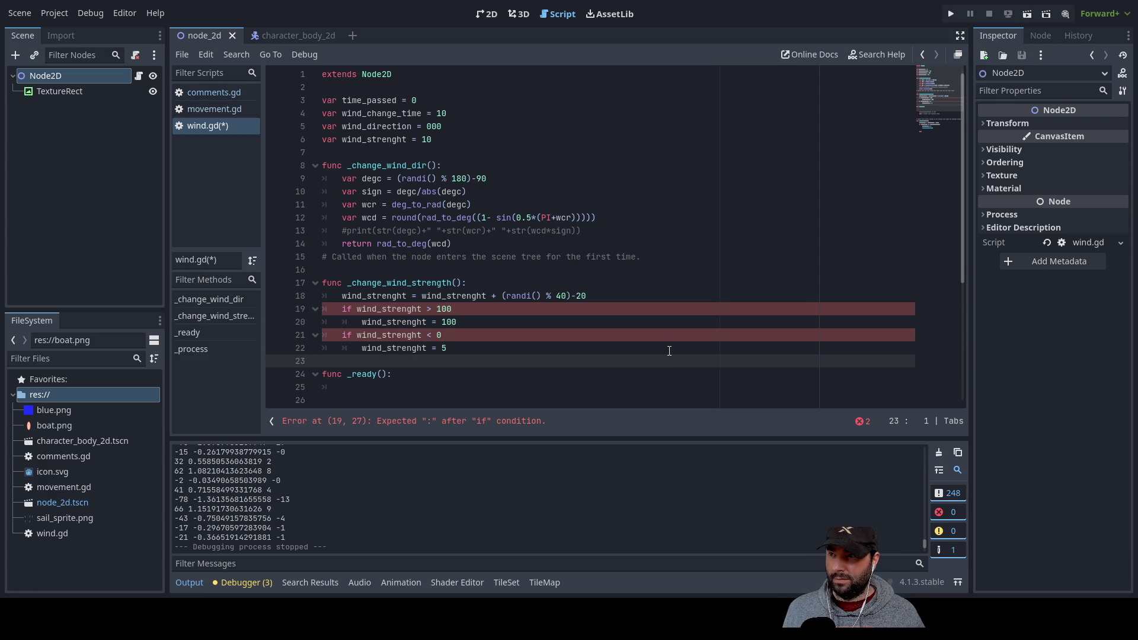
{"action": "key", "text": "Up"}
{"action": "key", "text": "Up"}
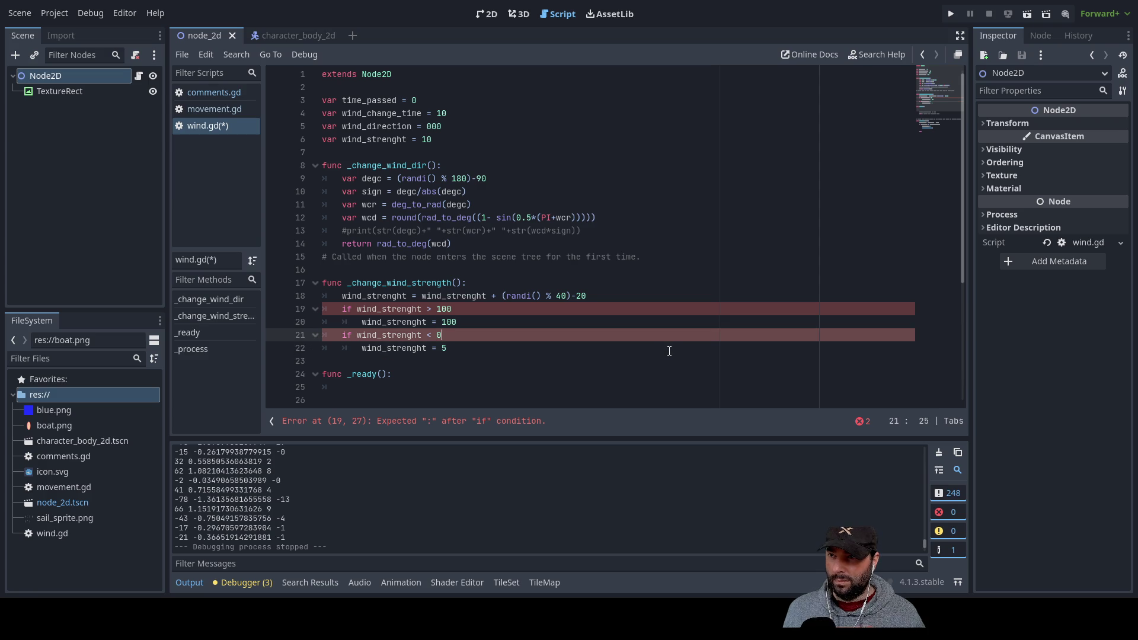
{"action": "key", "text": "BackSpace"}
{"action": "type", "text": "5"}
{"action": "key", "text": "Down"}
{"action": "key", "text": "Down"}
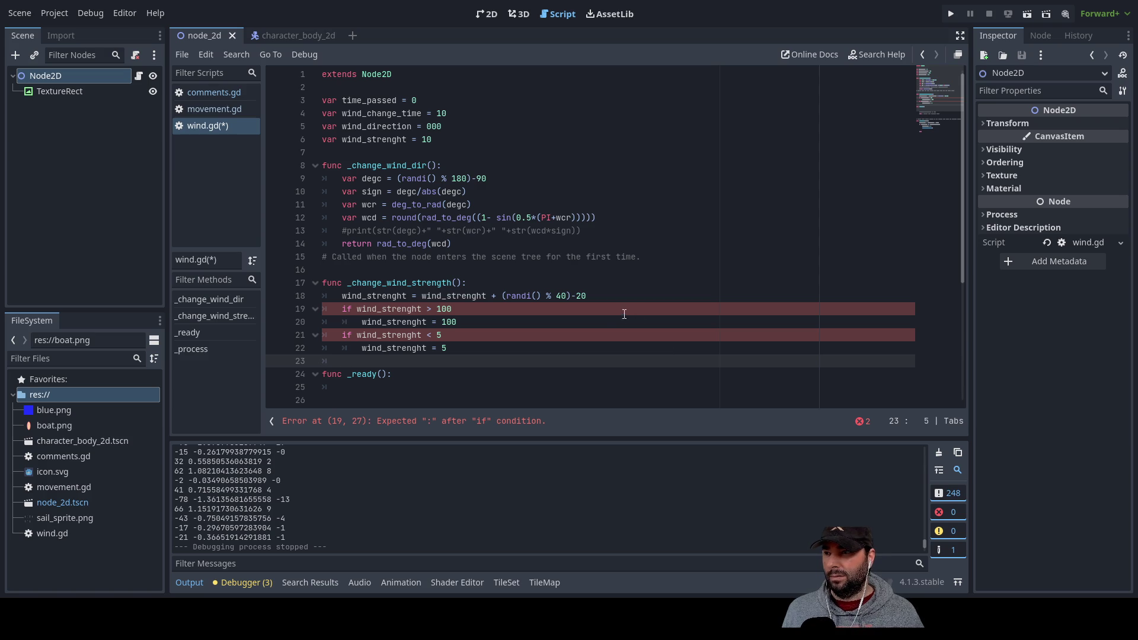
End the function with return wind_strenght
{"action": "type", "text": "re"}
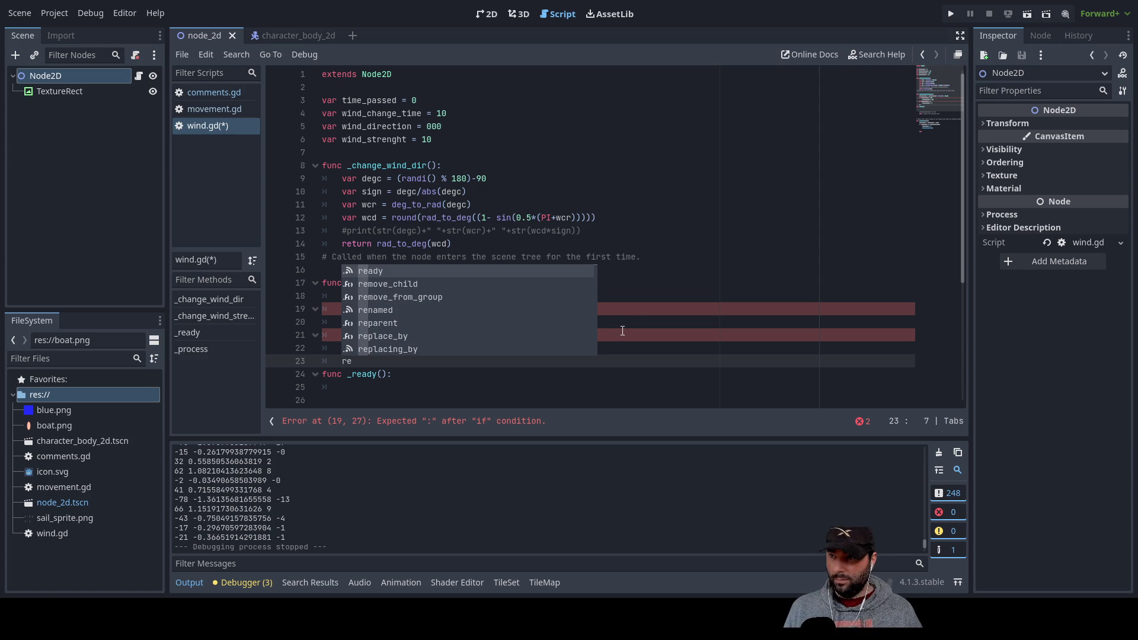
{"action": "type", "text": "turn"}
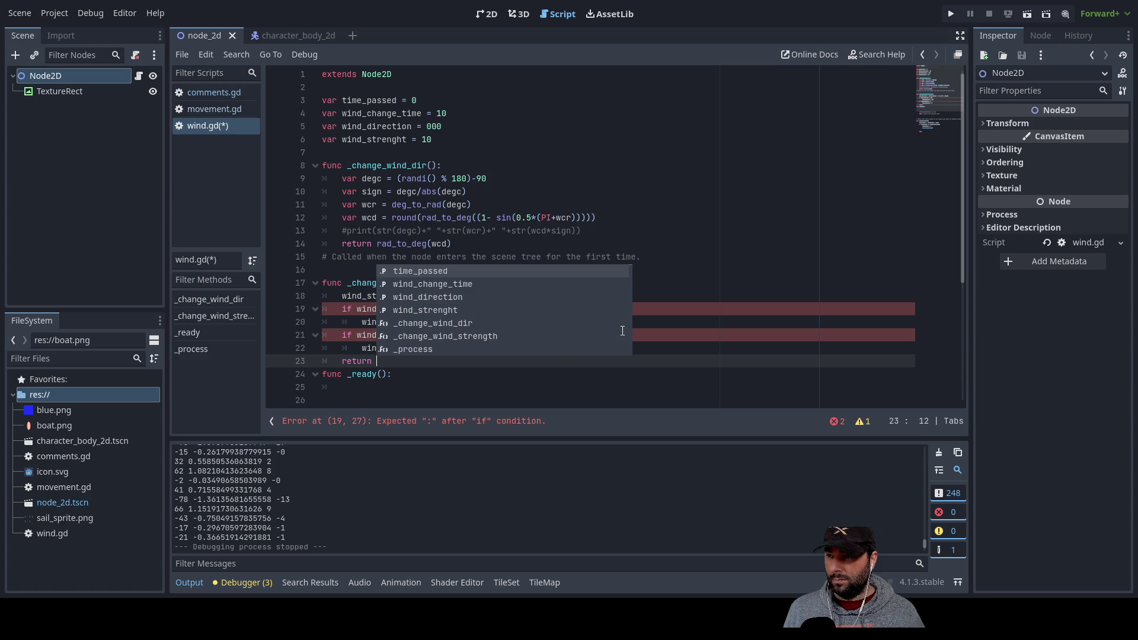
{"action": "key", "text": "Escape"}
{"action": "double_click", "coordinate": [394, 348]}
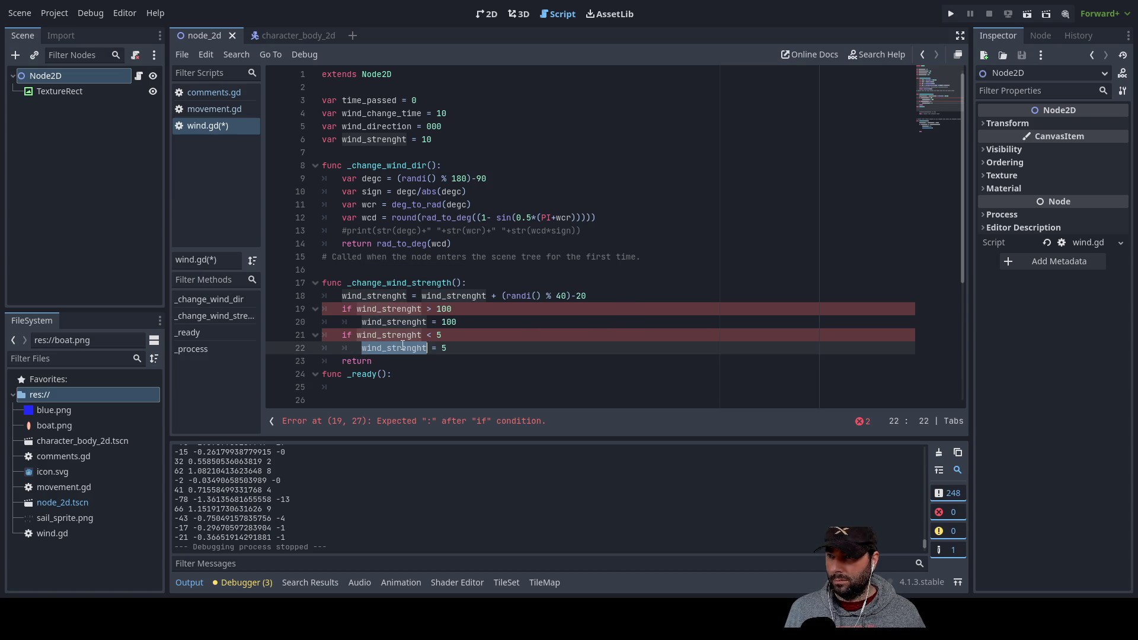
{"action": "key", "text": "ctrl+c"}
{"action": "key", "text": "Down"}
{"action": "key", "text": "ctrl+v"}
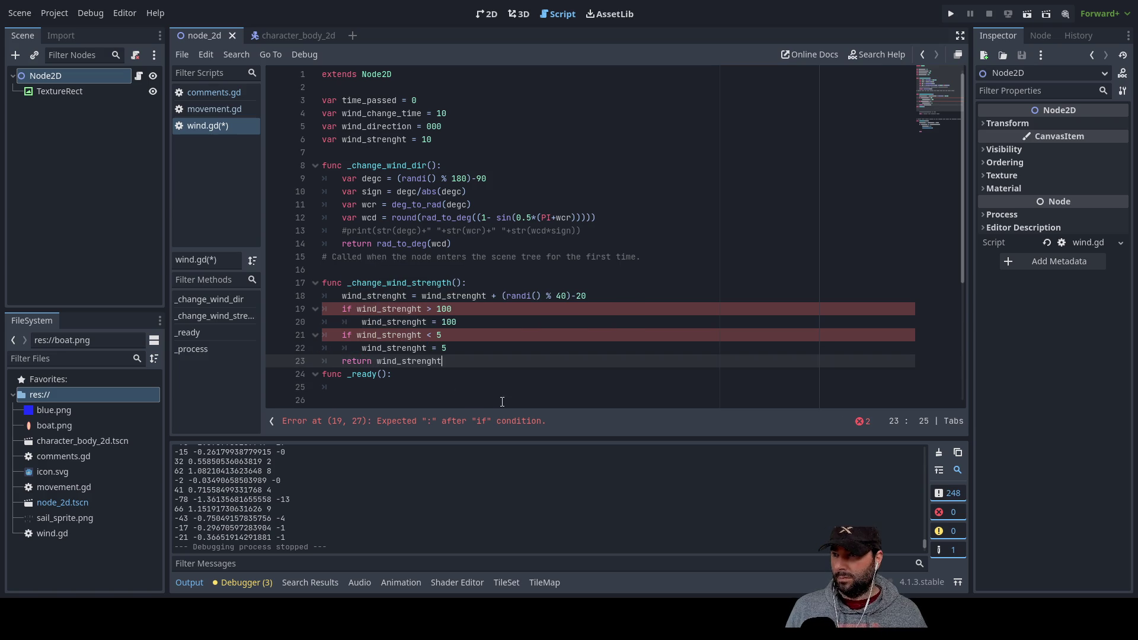
{"action": "scroll", "coordinate": [457, 331], "scroll_direction": "down", "scroll_amount": 5}
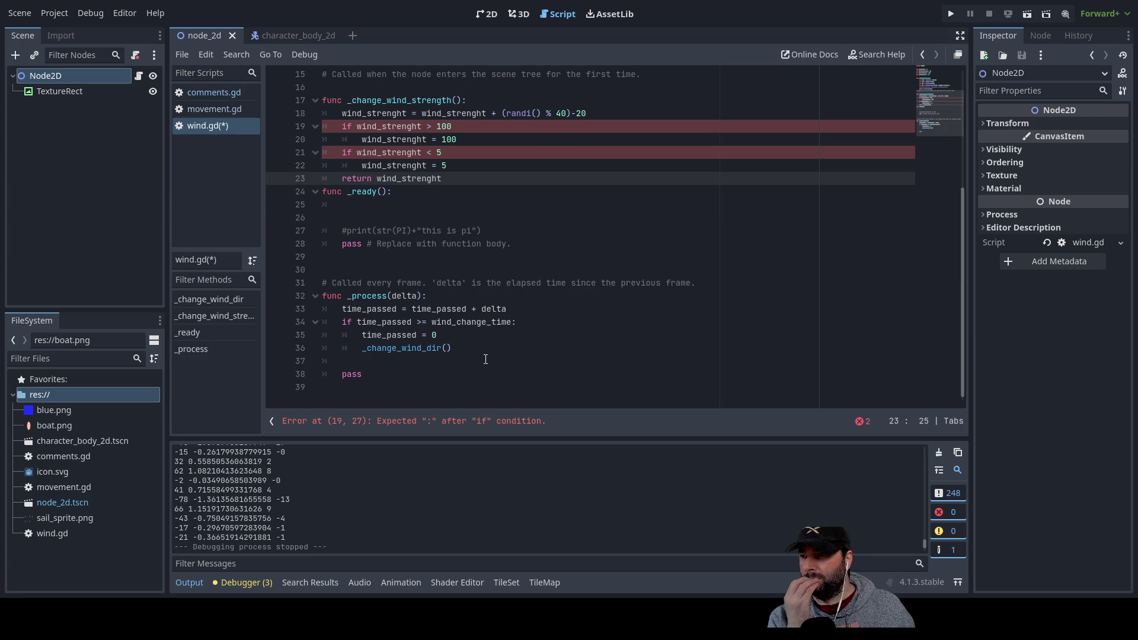
Add a _change_wind_strength() call below the _change_wind_dir() call in _process
{"action": "scroll", "coordinate": [425, 364], "scroll_direction": "up", "scroll_amount": 5}
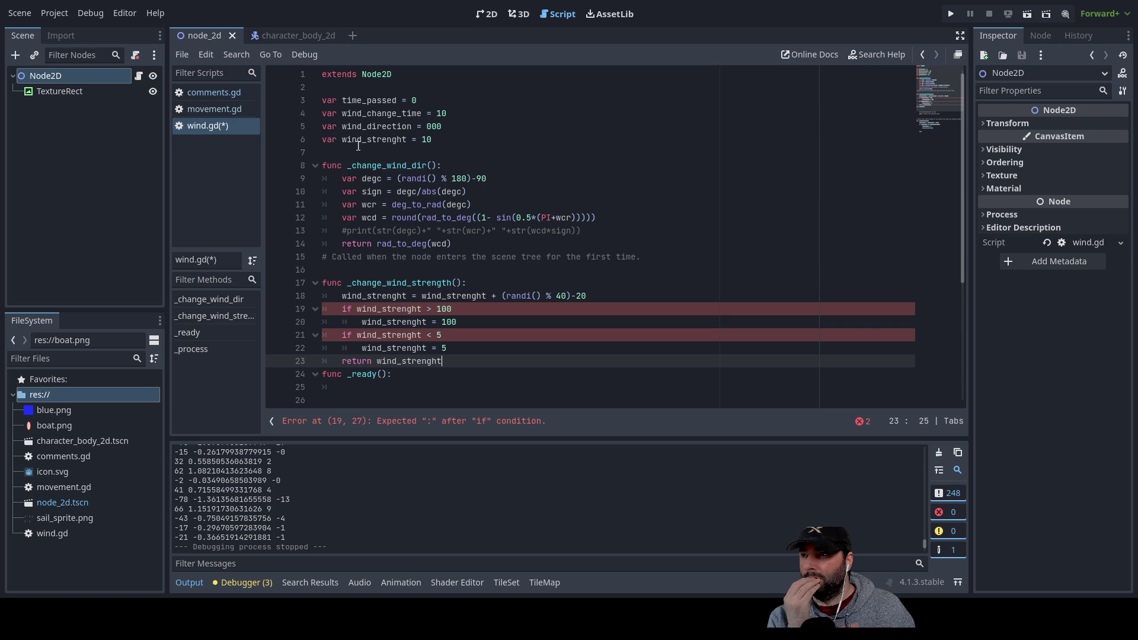
{"action": "scroll", "coordinate": [469, 323], "scroll_direction": "down", "scroll_amount": 5}
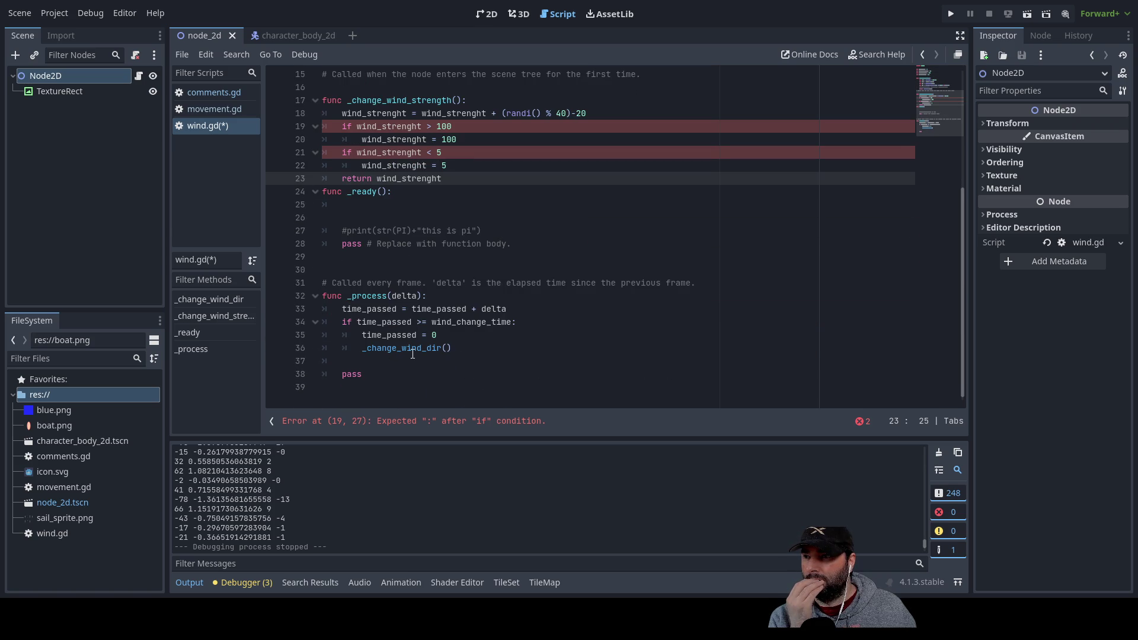
{"action": "left_click", "coordinate": [408, 349]}
{"action": "double_click", "coordinate": [409, 348]}
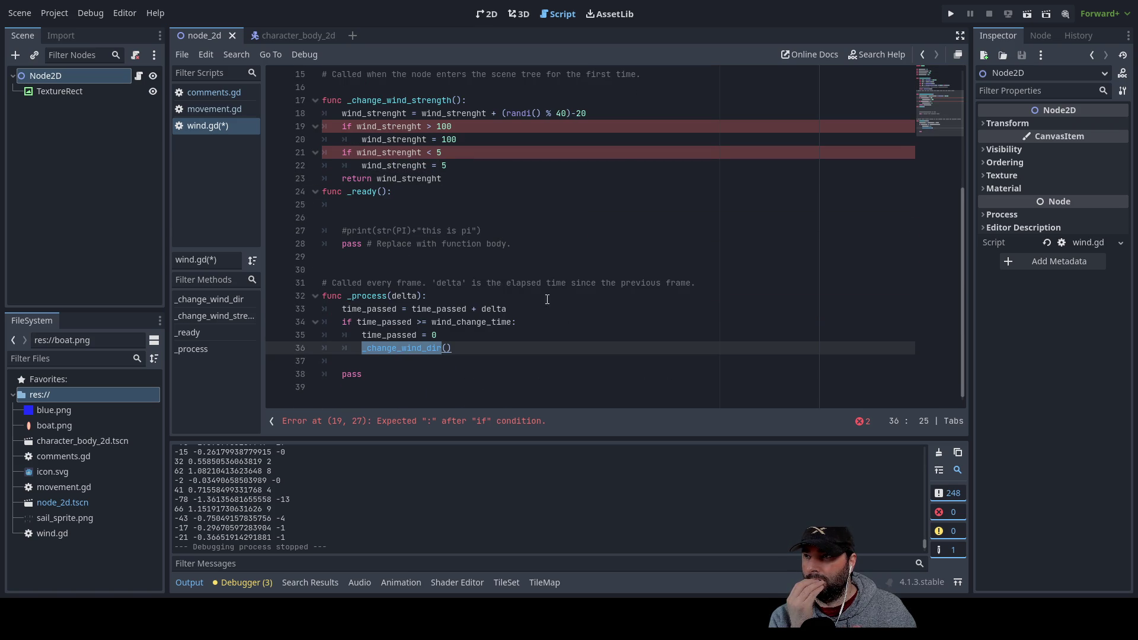
{"action": "scroll", "coordinate": [548, 301], "scroll_direction": "up", "scroll_amount": 5}
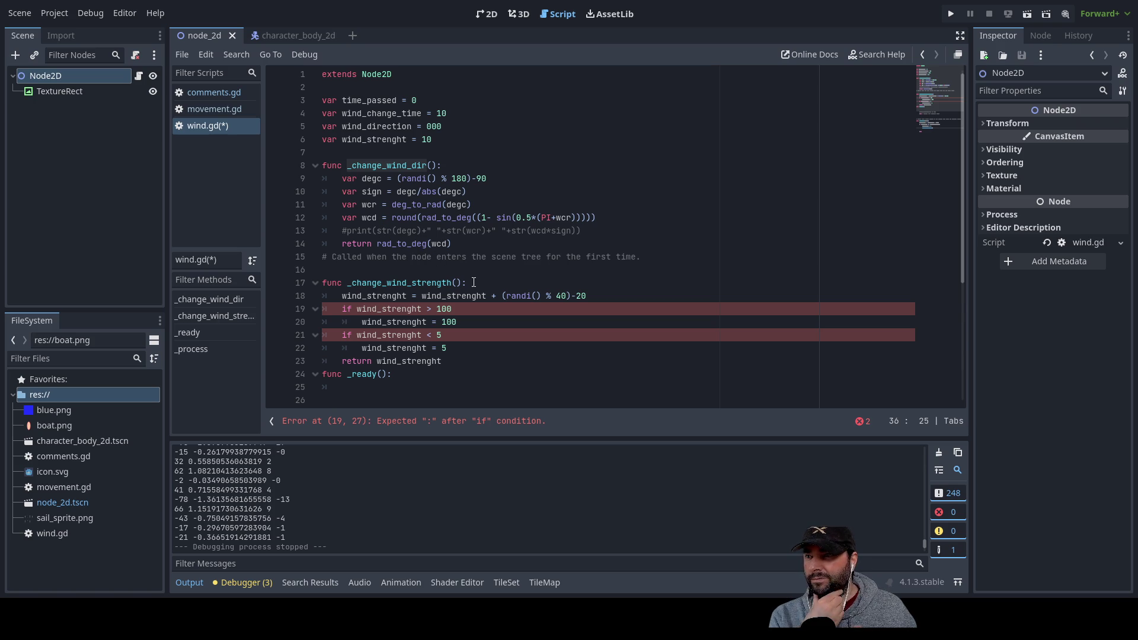
{"action": "scroll", "coordinate": [457, 269], "scroll_direction": "down", "scroll_amount": 5}
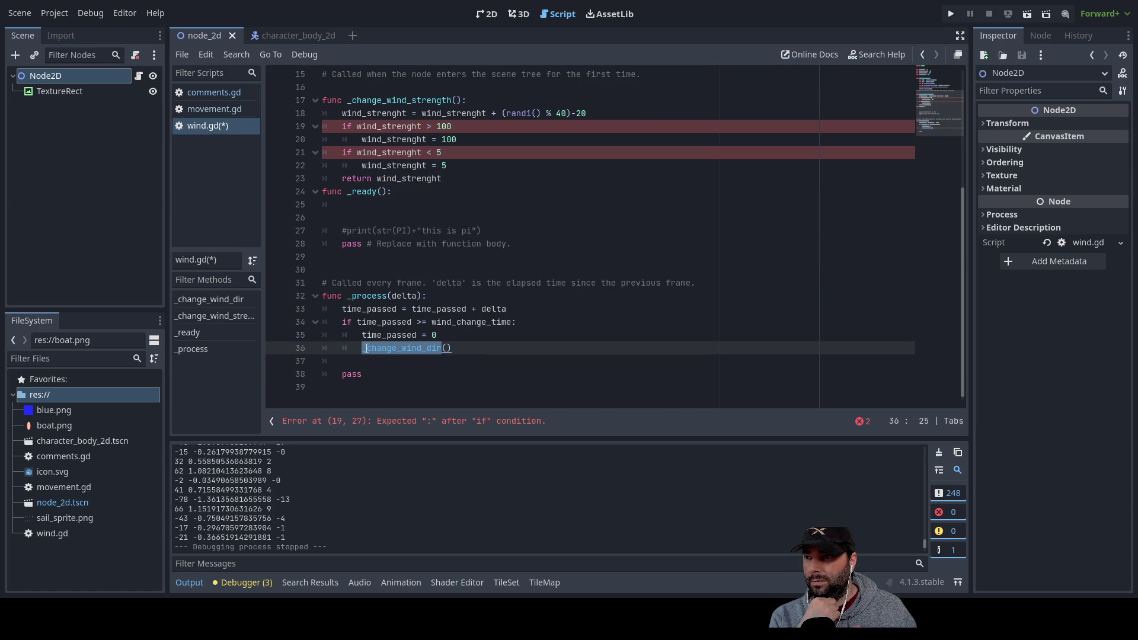
{"action": "left_click", "coordinate": [359, 348]}
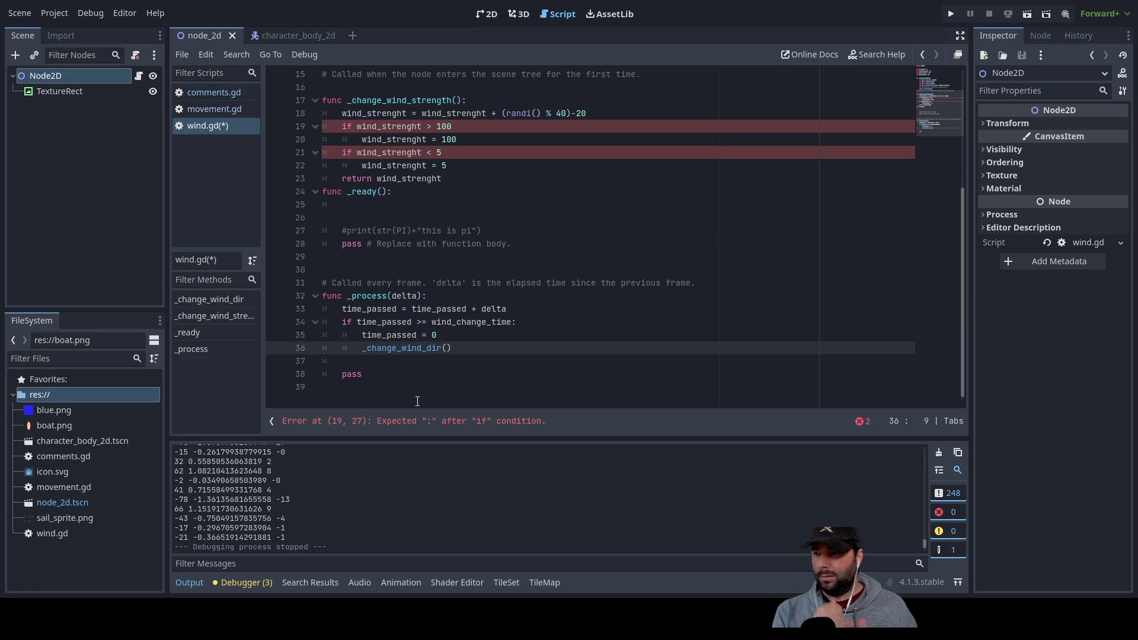
{"action": "key", "text": "shift+Right"}
{"action": "key", "text": "shift+Right"}
{"action": "key", "text": "shift+Right"}
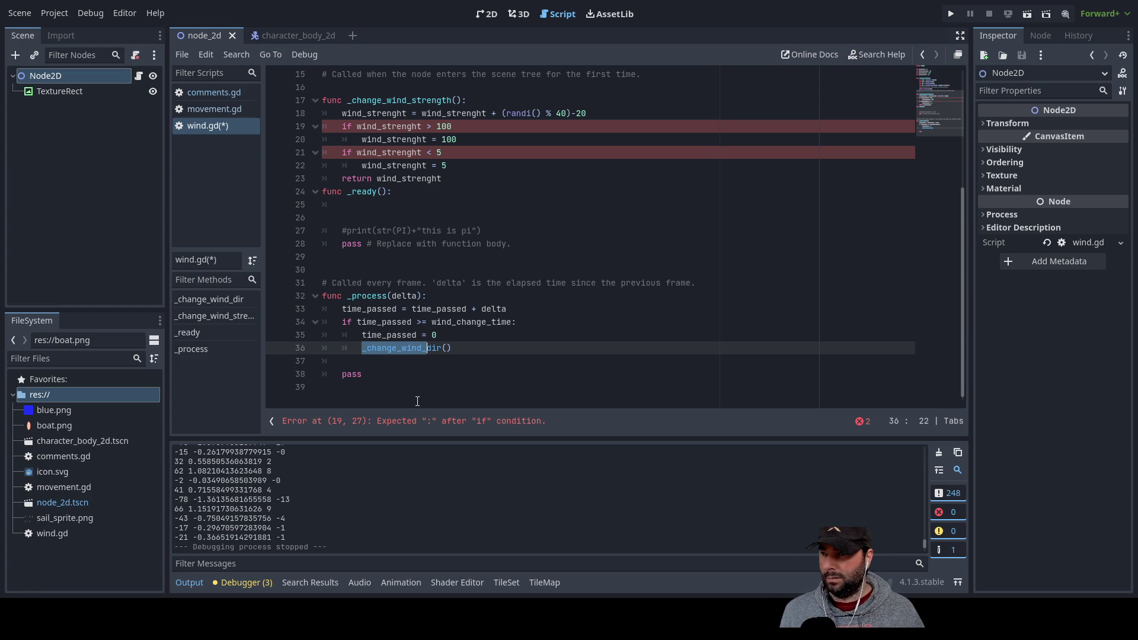
{"action": "key", "text": "Right"}
{"action": "key", "text": "Down"}
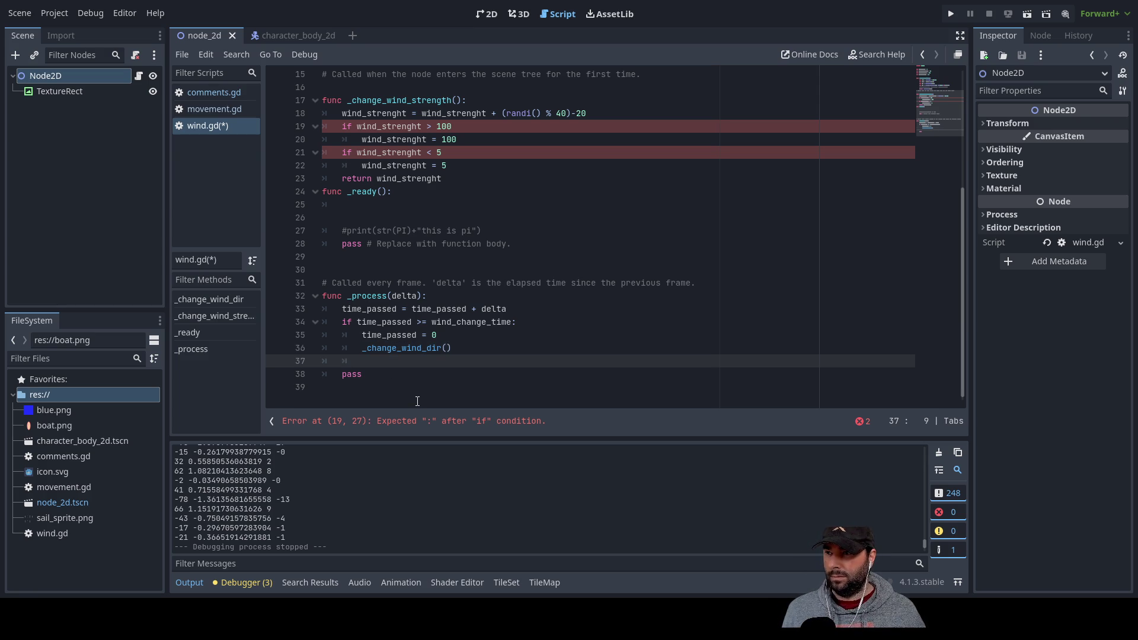
{"action": "type", "text": "_cha"}
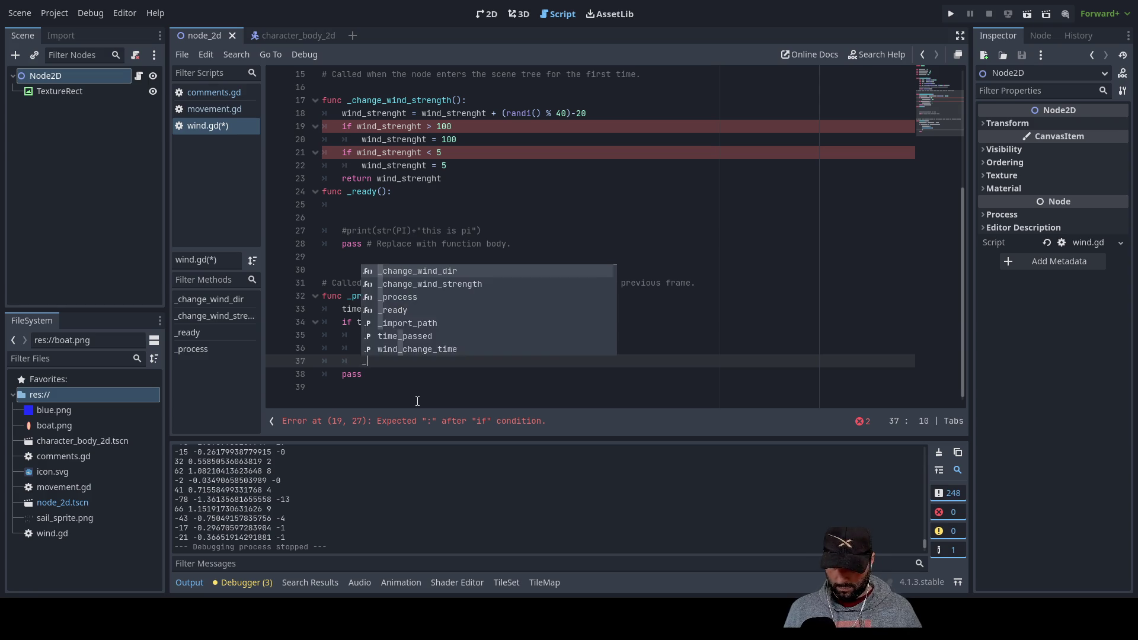
{"action": "key", "text": "Down"}
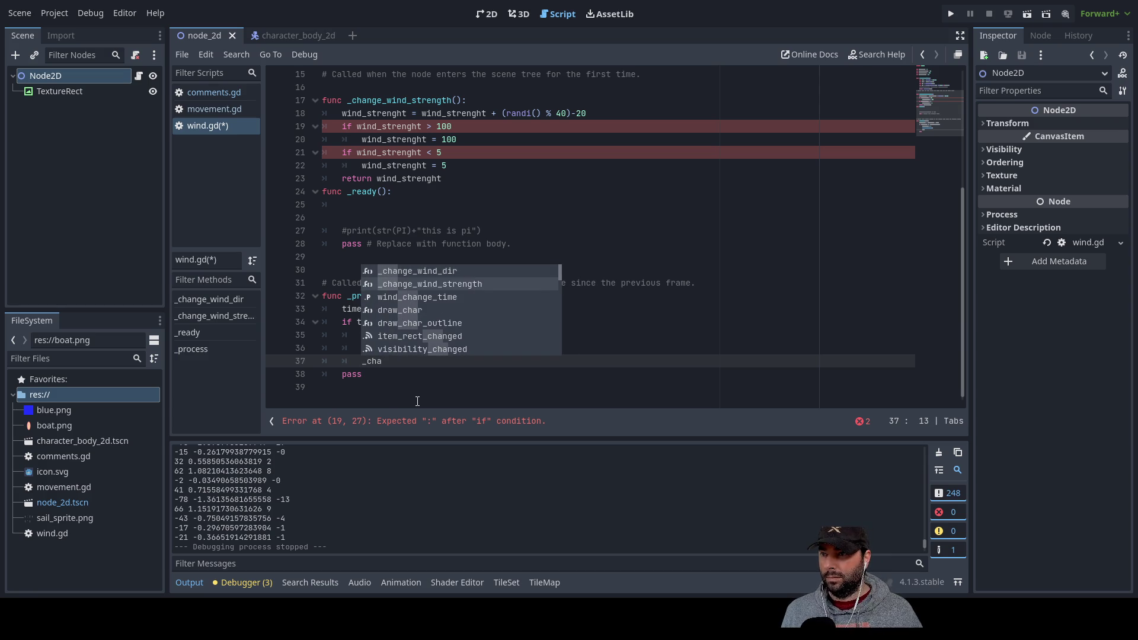
{"action": "key", "text": "Return"}
{"action": "key", "text": "Up"}
{"action": "key", "text": "Left"}
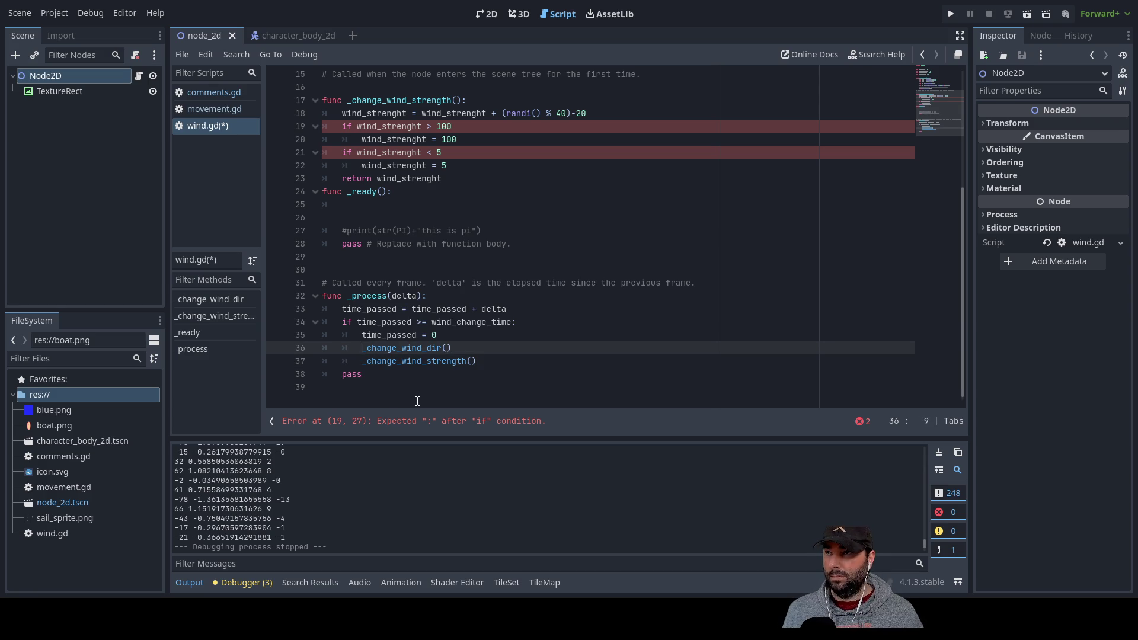
Assign the strength call's result with wind_strenght = _change_wind_strength()
{"action": "double_click", "coordinate": [396, 153]}
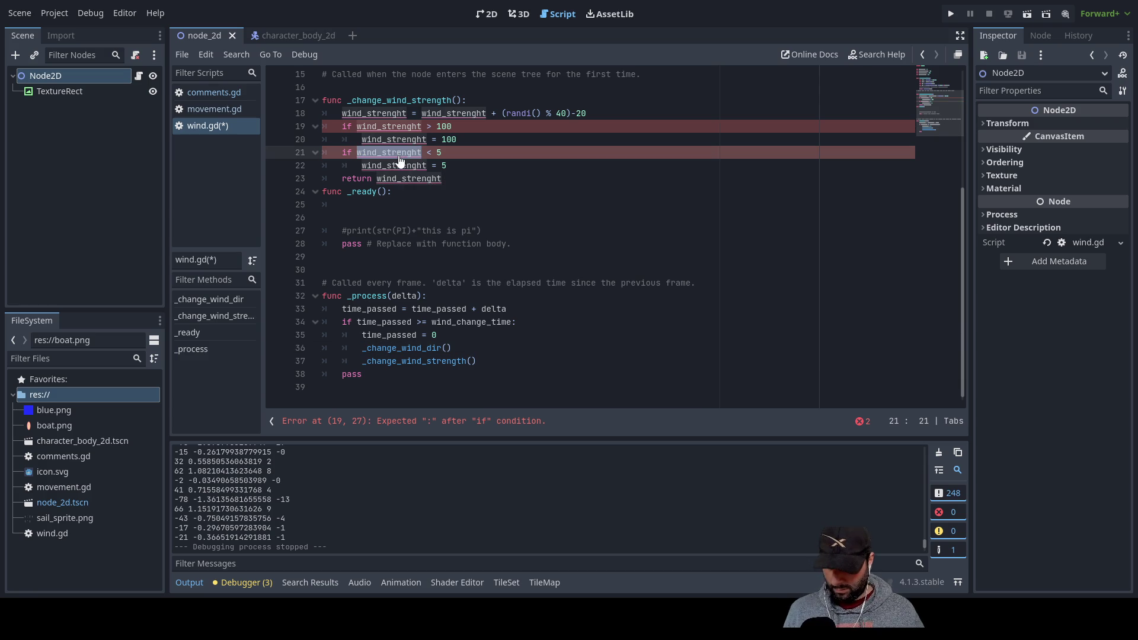
{"action": "left_click", "coordinate": [361, 361]}
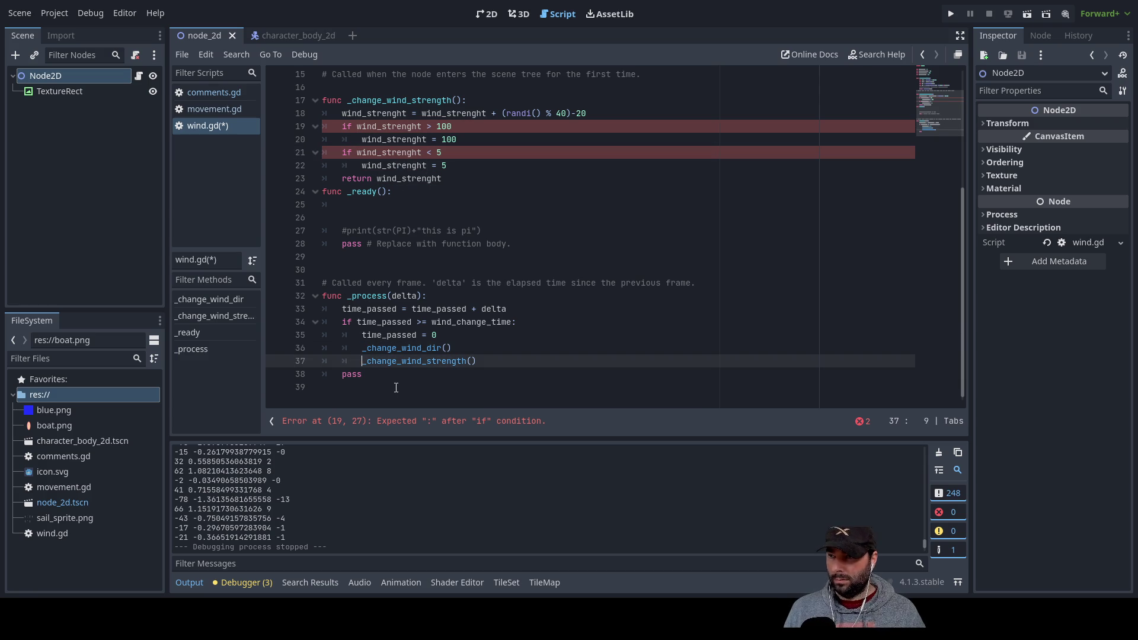
{"action": "type", "text": "wind_strenght ="}
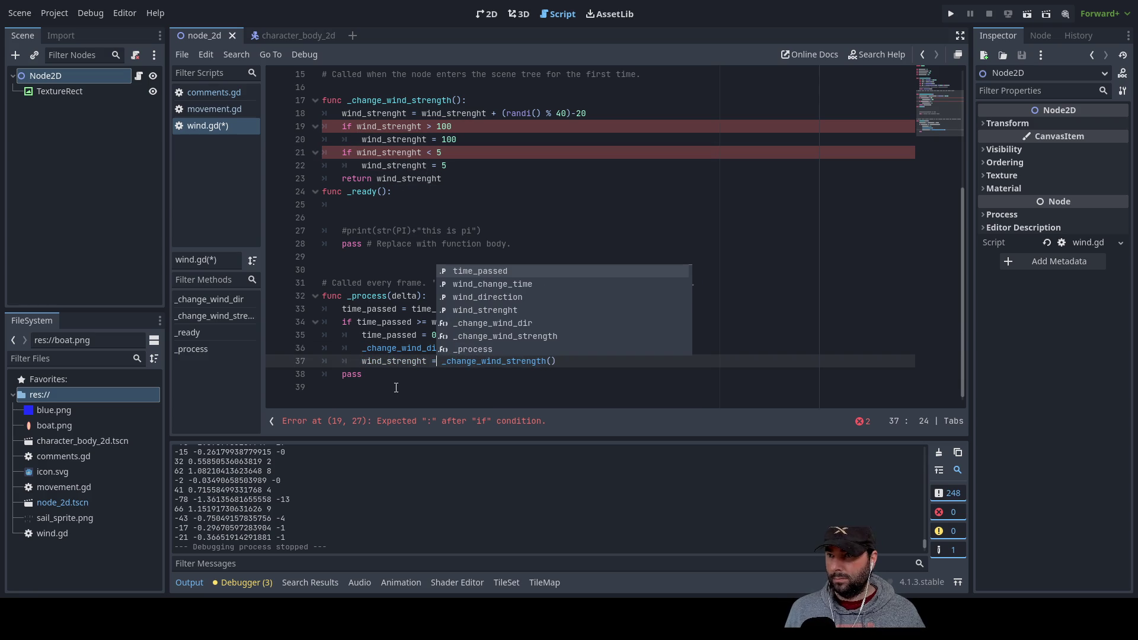
{"action": "left_click", "coordinate": [373, 387]}
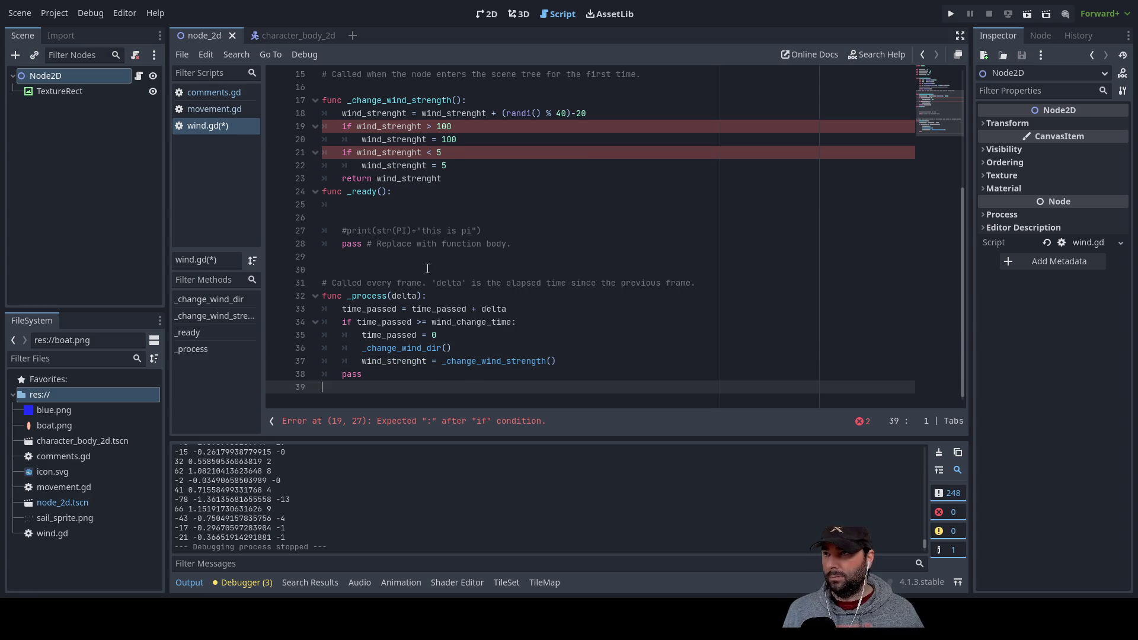
Assign the direction call's result with wind_direction = _change_wind_dir()
{"action": "scroll", "coordinate": [426, 278], "scroll_direction": "up", "scroll_amount": 5}
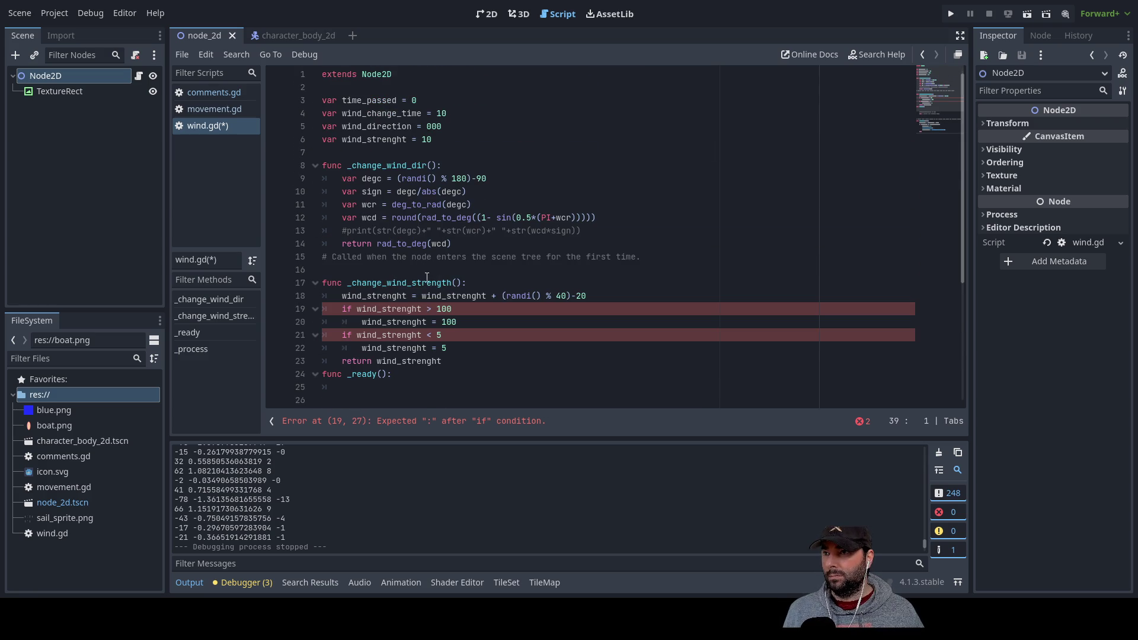
{"action": "double_click", "coordinate": [380, 127]}
{"action": "key", "text": "ctrl+c"}
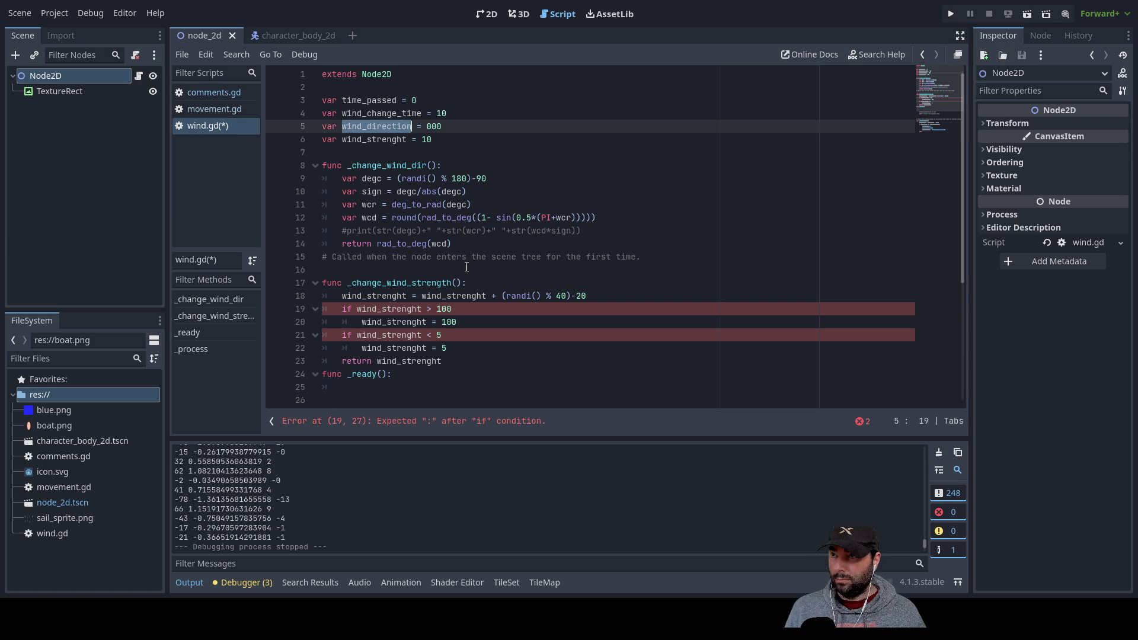
{"action": "scroll", "coordinate": [477, 255], "scroll_direction": "down", "scroll_amount": 5}
{"action": "left_click", "coordinate": [363, 348]}
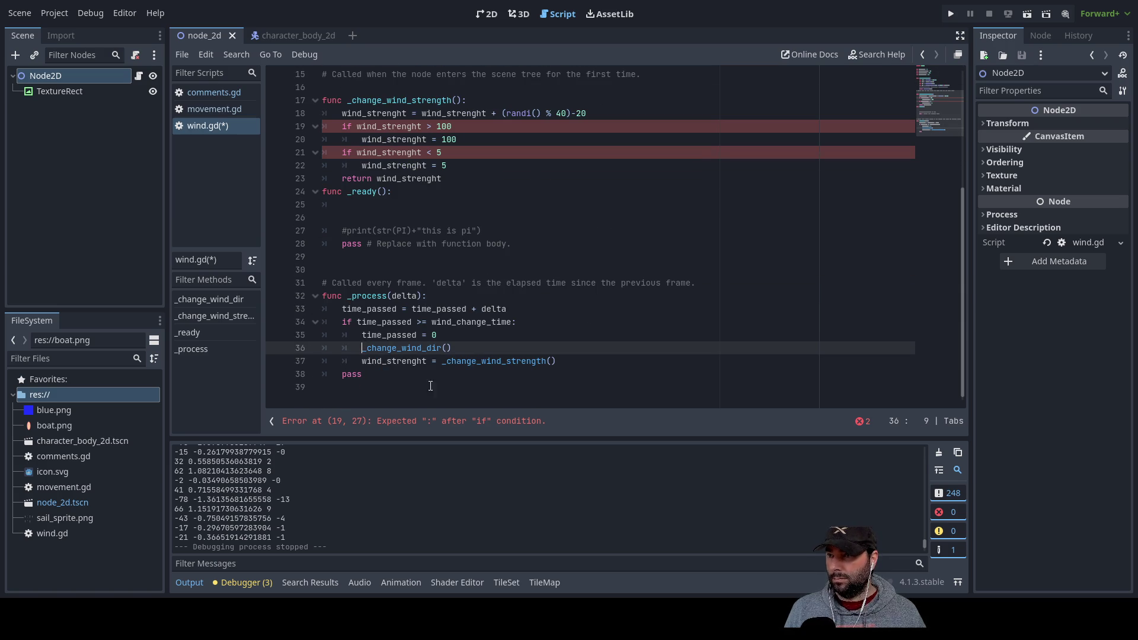
{"action": "key", "text": "ctrl+v"}
{"action": "type", "text": "="}
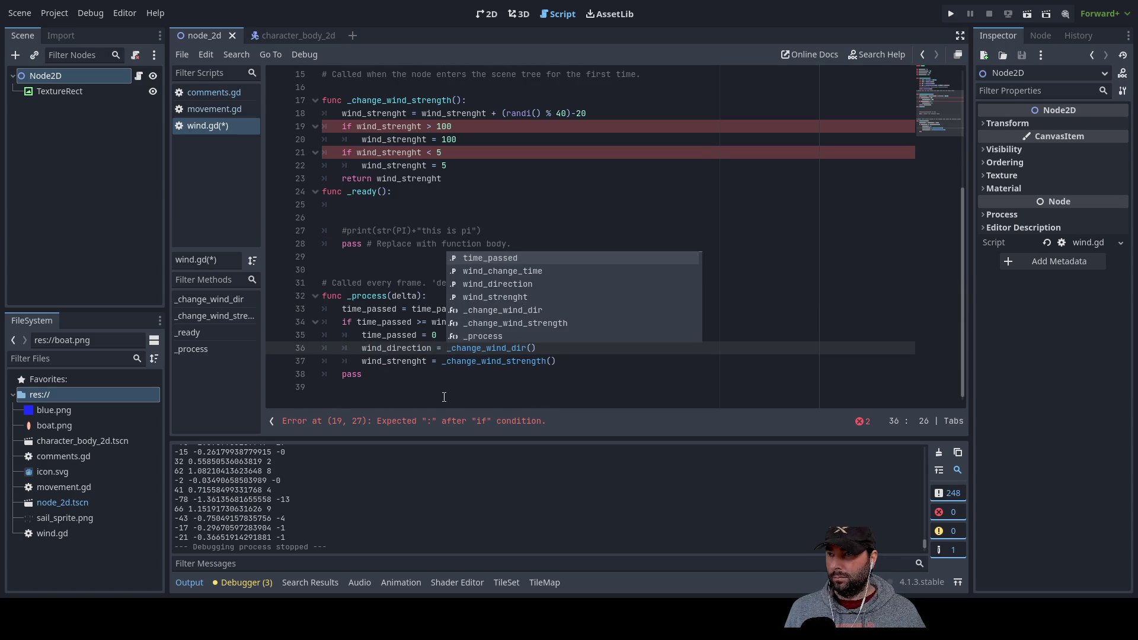
{"action": "left_click", "coordinate": [450, 400]}
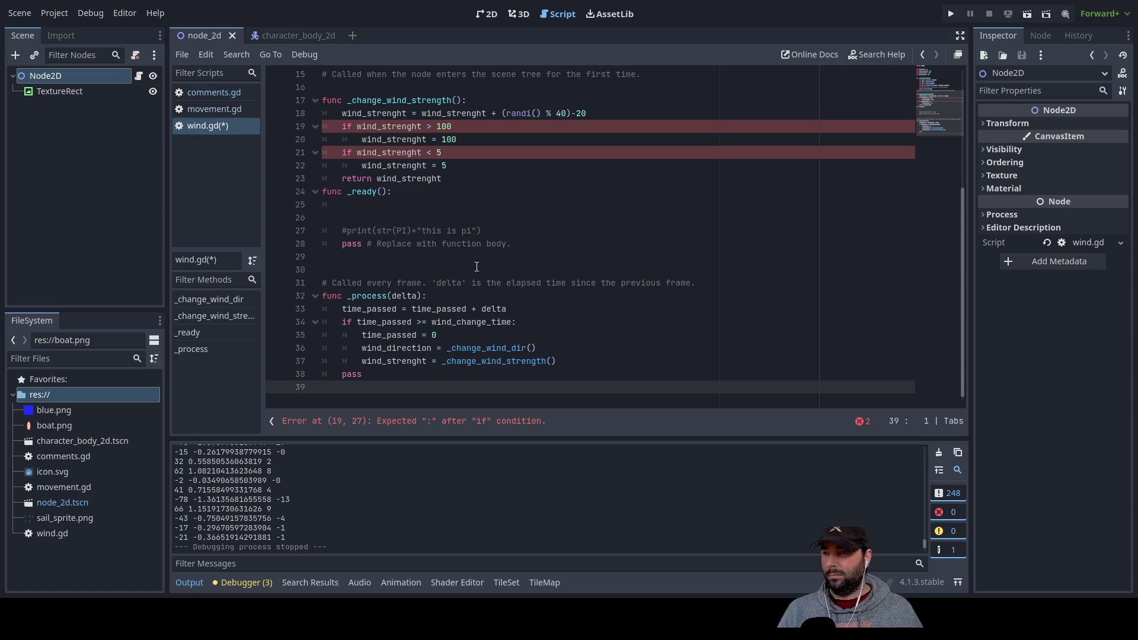
{"action": "scroll", "coordinate": [476, 255], "scroll_direction": "up", "scroll_amount": 5}
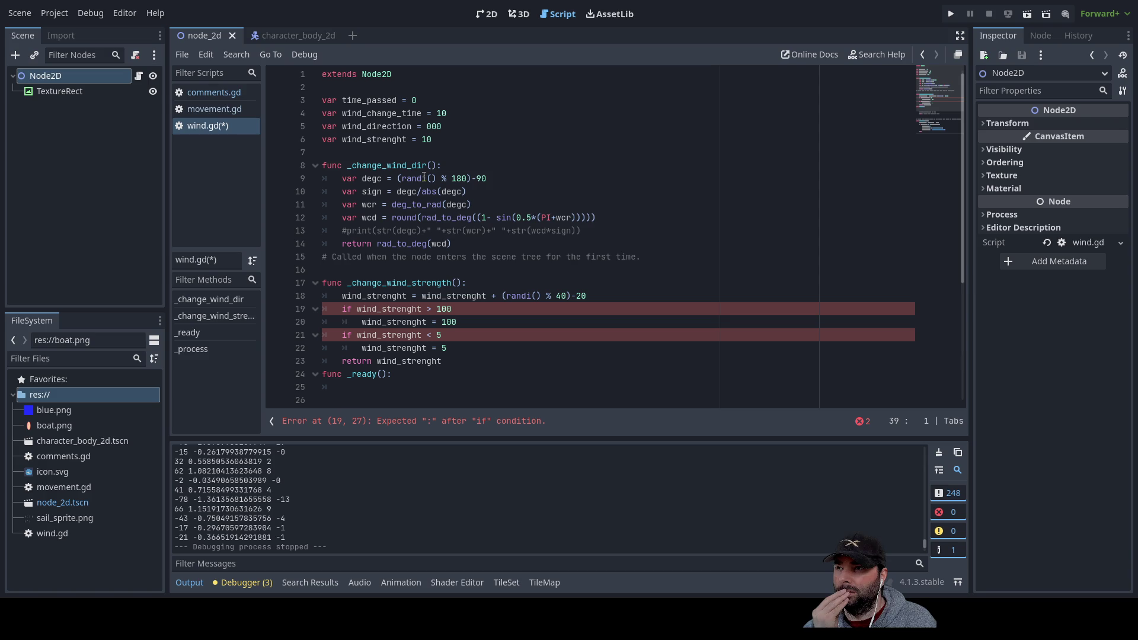
End the if conditions in _change_wind_strength with colons to clear the parse errors
{"action": "left_click", "coordinate": [438, 245]}
{"action": "double_click", "coordinate": [439, 244]}
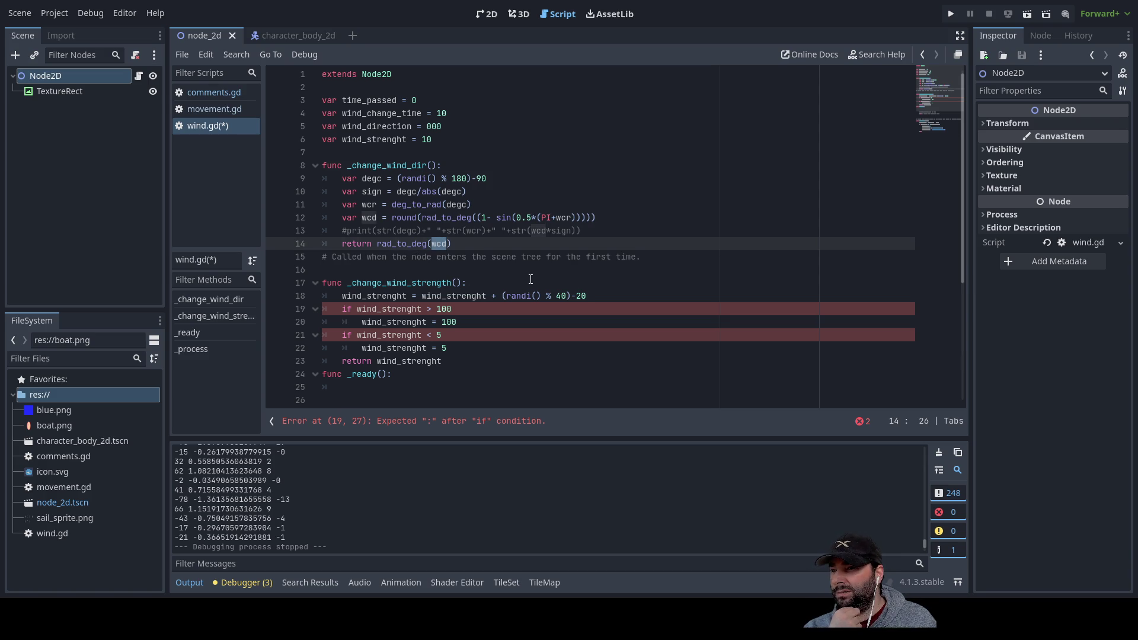
{"action": "left_click", "coordinate": [478, 309]}
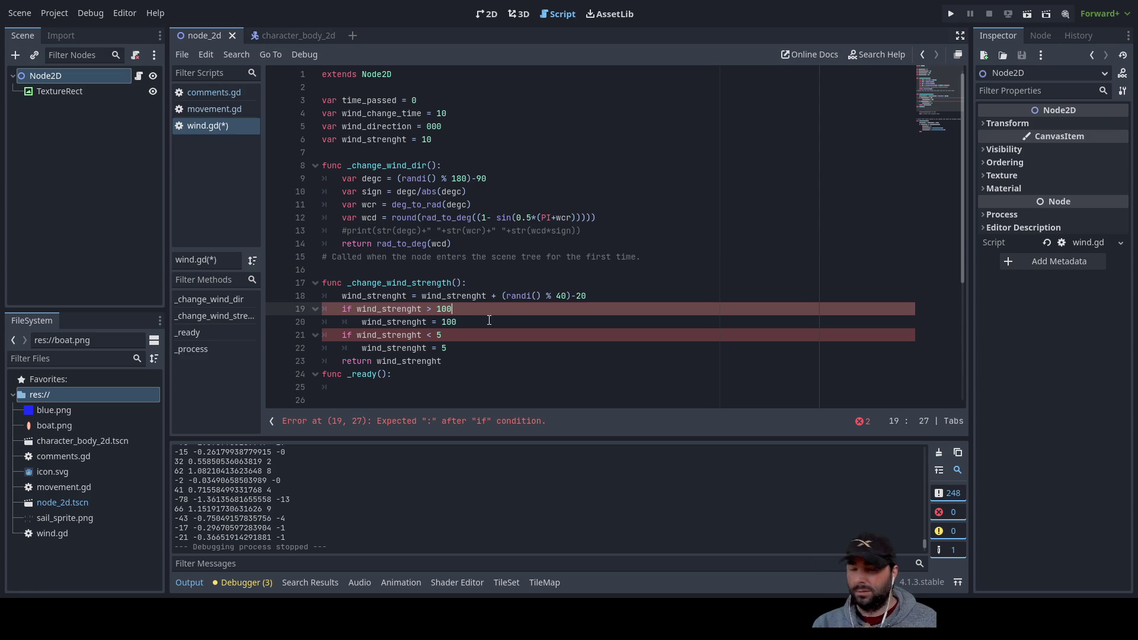
{"action": "type", "text": ":"}
{"action": "key", "text": "Down"}
{"action": "key", "text": "Down"}
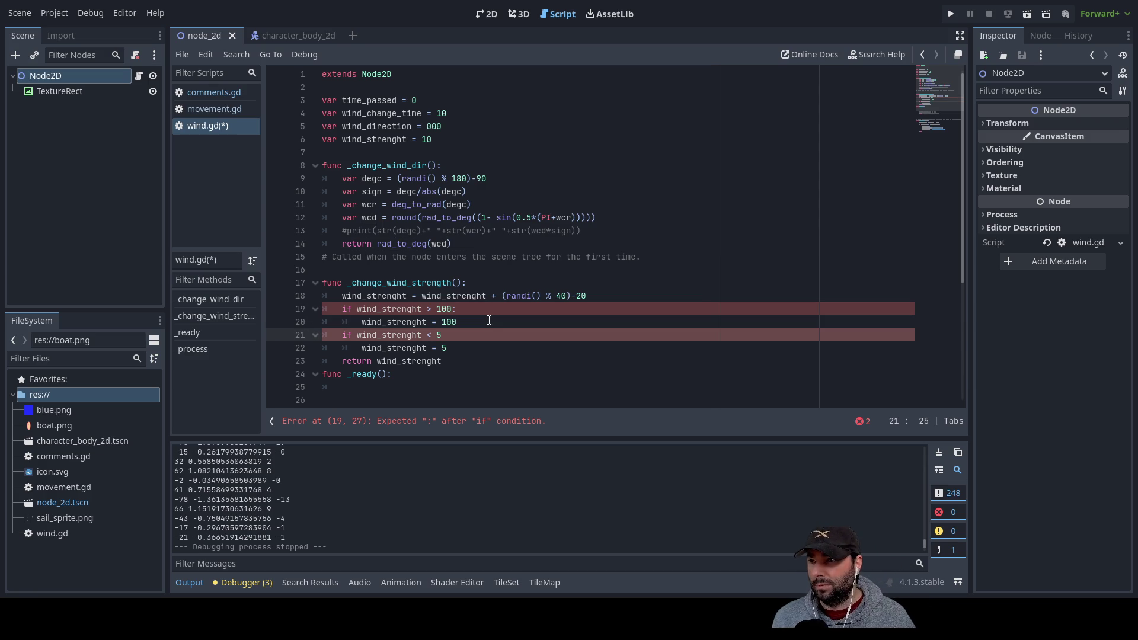
{"action": "type", "text": ":"}
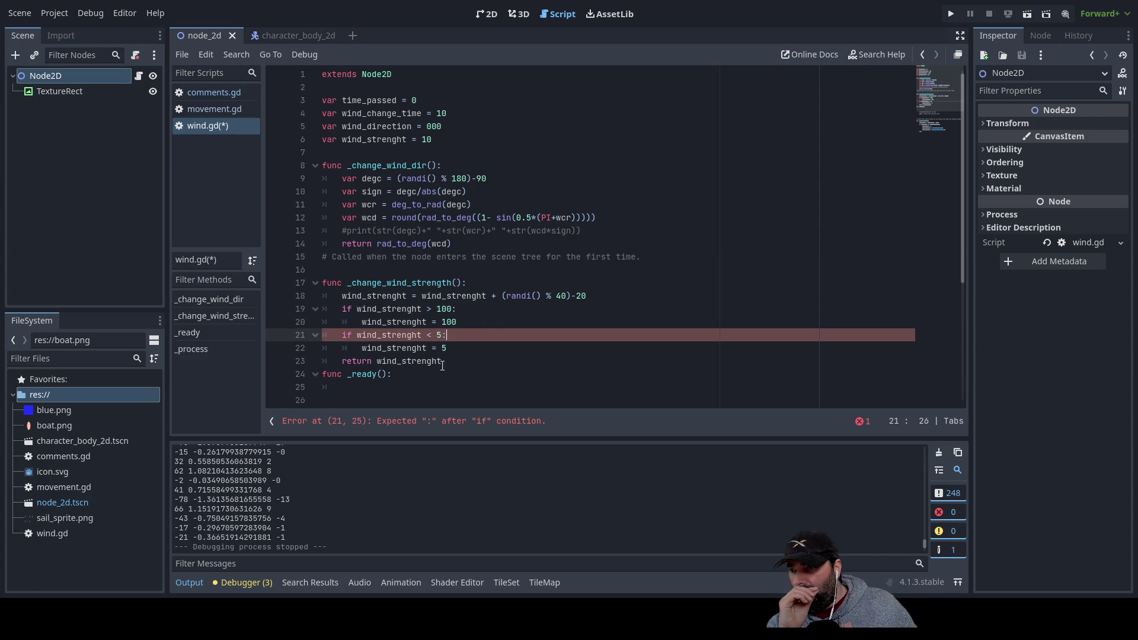
Insert a blank line above the return statement in _change_wind_dir
{"action": "scroll", "coordinate": [481, 364], "scroll_direction": "down", "scroll_amount": 4}
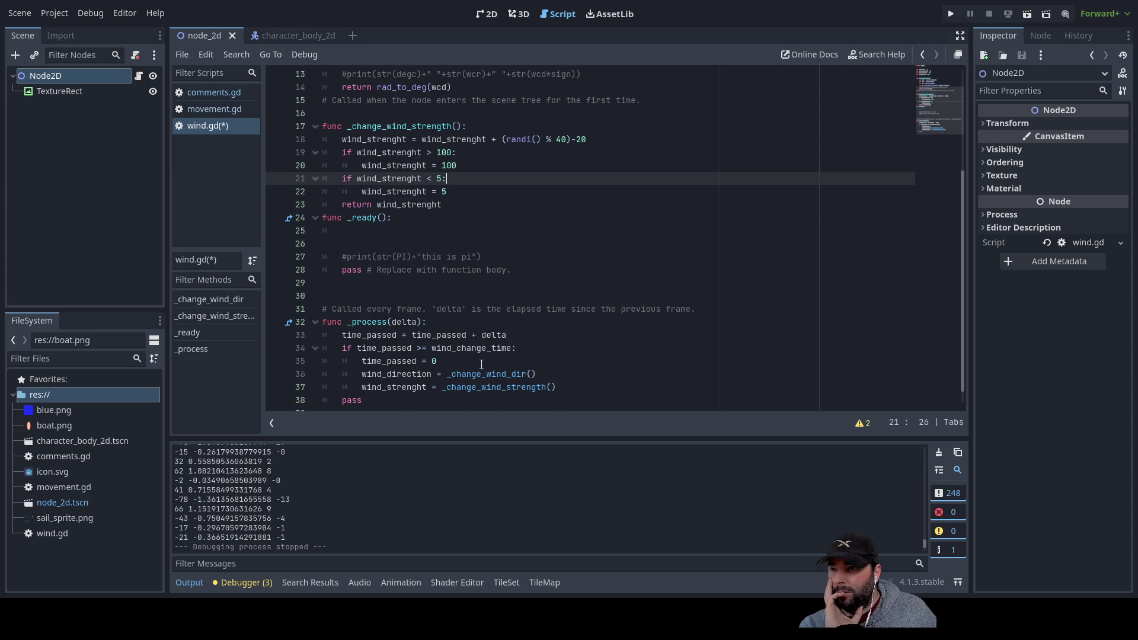
{"action": "scroll", "coordinate": [482, 364], "scroll_direction": "up", "scroll_amount": 2}
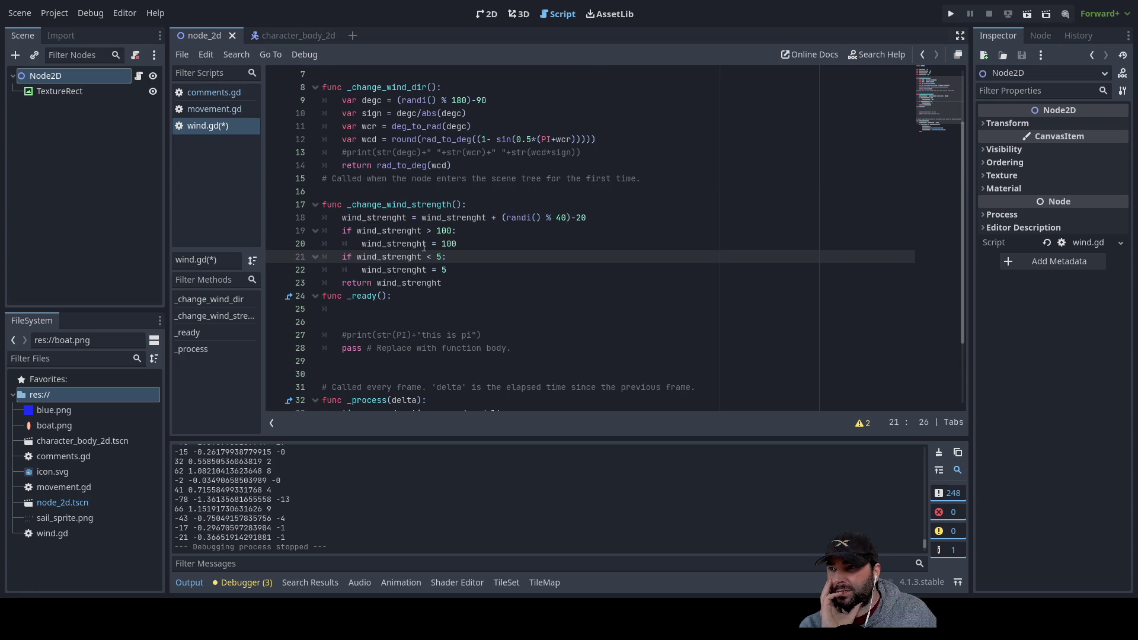
{"action": "scroll", "coordinate": [417, 261], "scroll_direction": "up", "scroll_amount": 2}
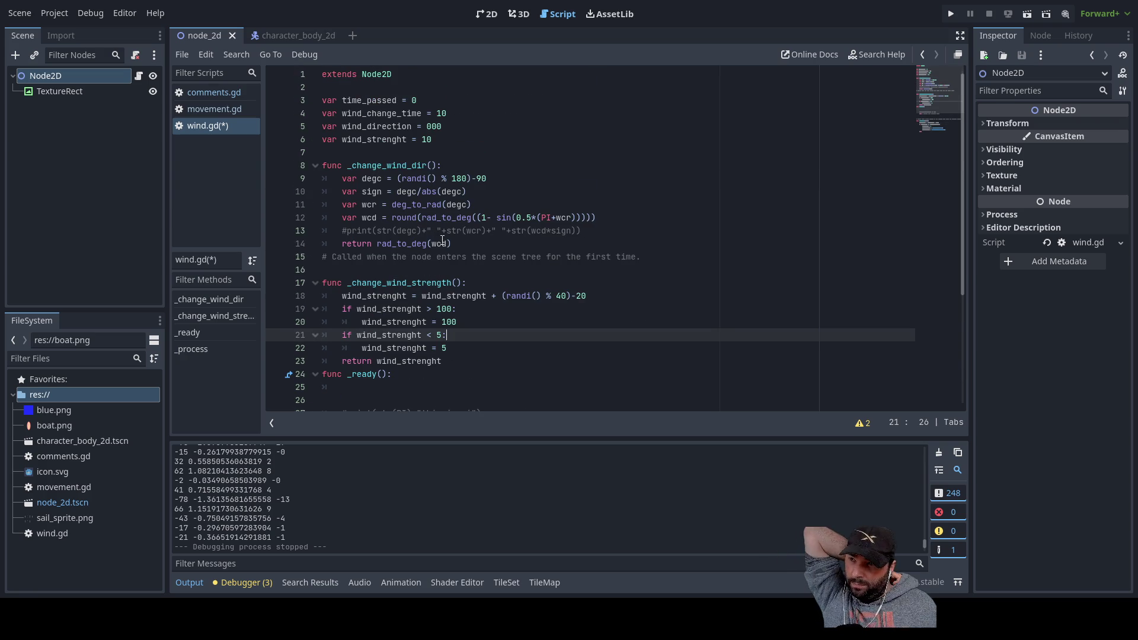
{"action": "left_click", "coordinate": [343, 244]}
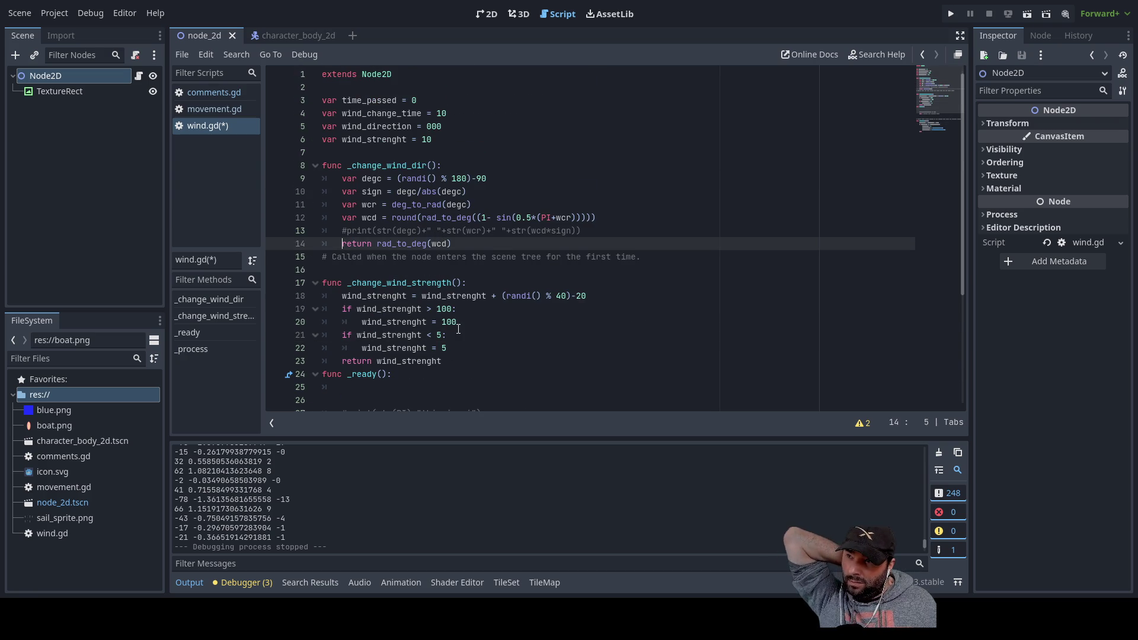
{"action": "key", "text": "Return"}
Write a mod(wind_direction,360) call above the return in _change_wind_dir
{"action": "key", "text": "Up"}
{"action": "key", "text": "Up"}
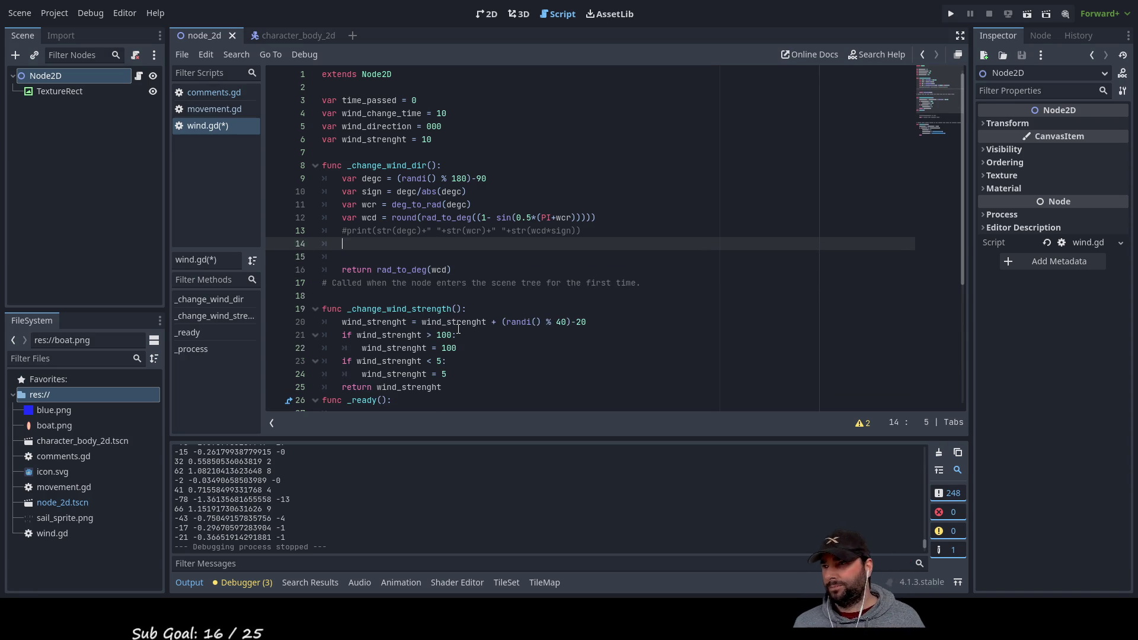
{"action": "type", "text": "mod"}
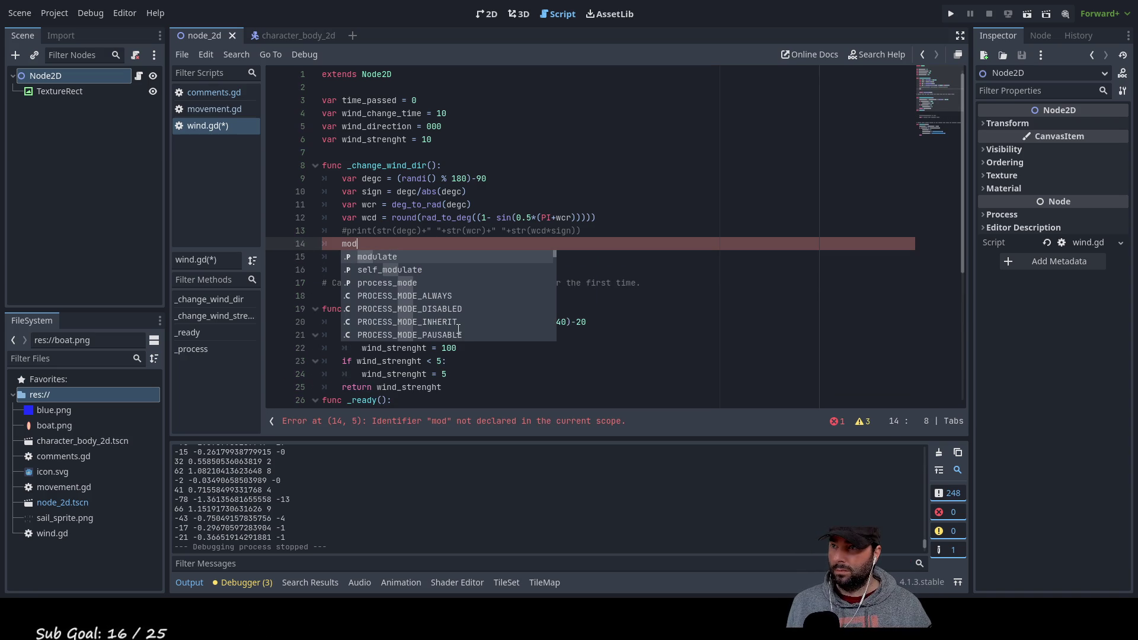
{"action": "type", "text": "()"}
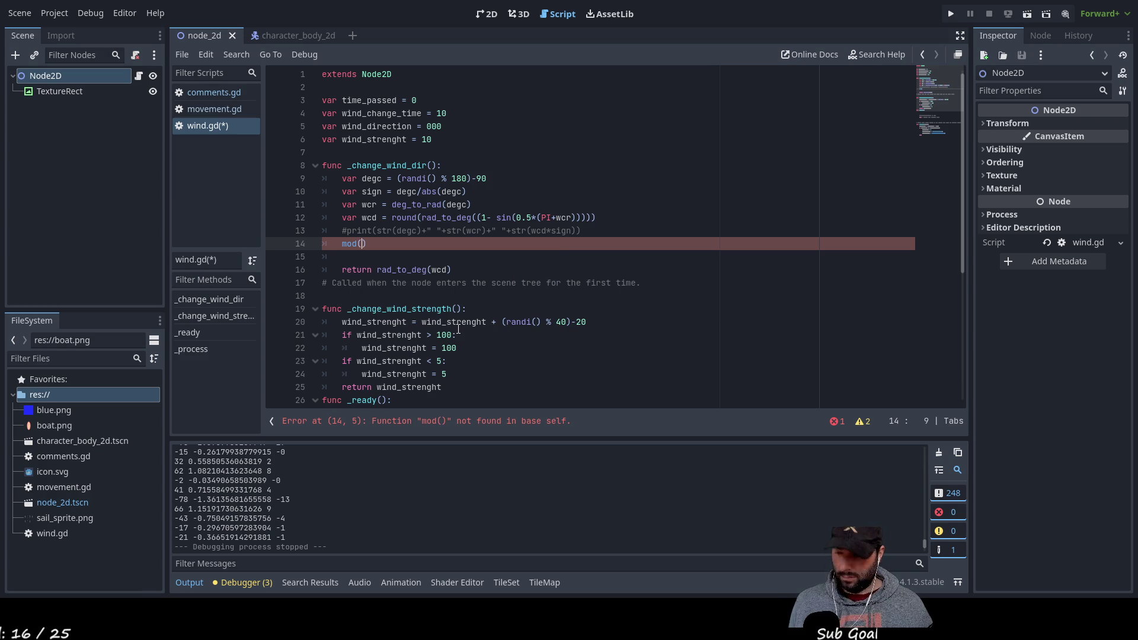
{"action": "type", "text": "nd"}
{"action": "key", "text": "Down"}
{"action": "key", "text": "Down"}
{"action": "key", "text": "Up"}
{"action": "key", "text": "Return"}
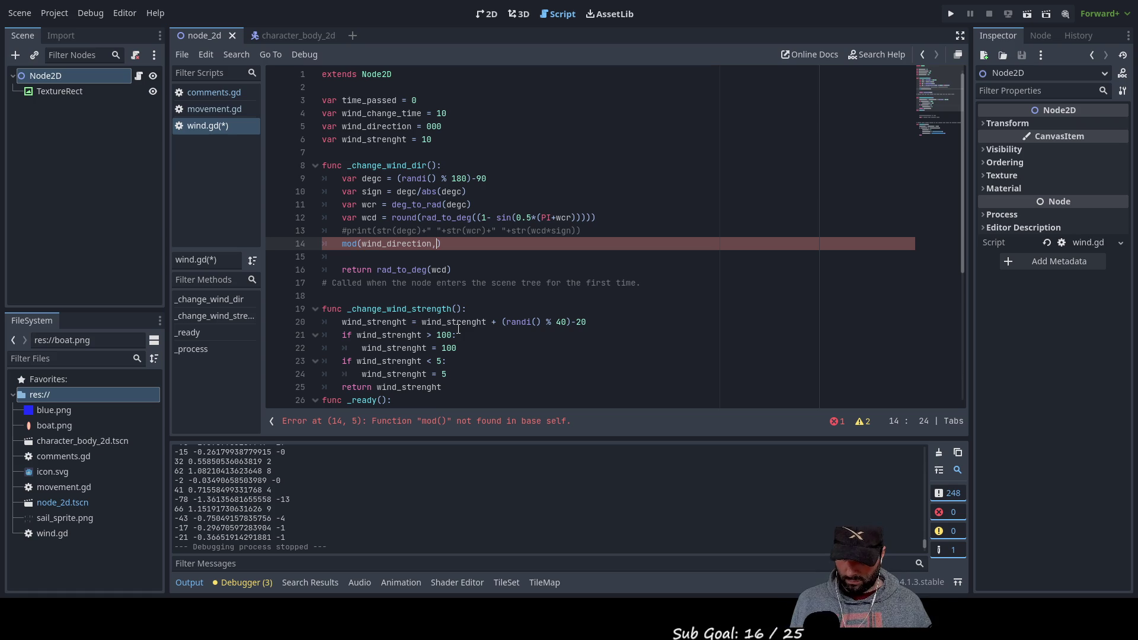
{"action": "key", "text": "Left"}
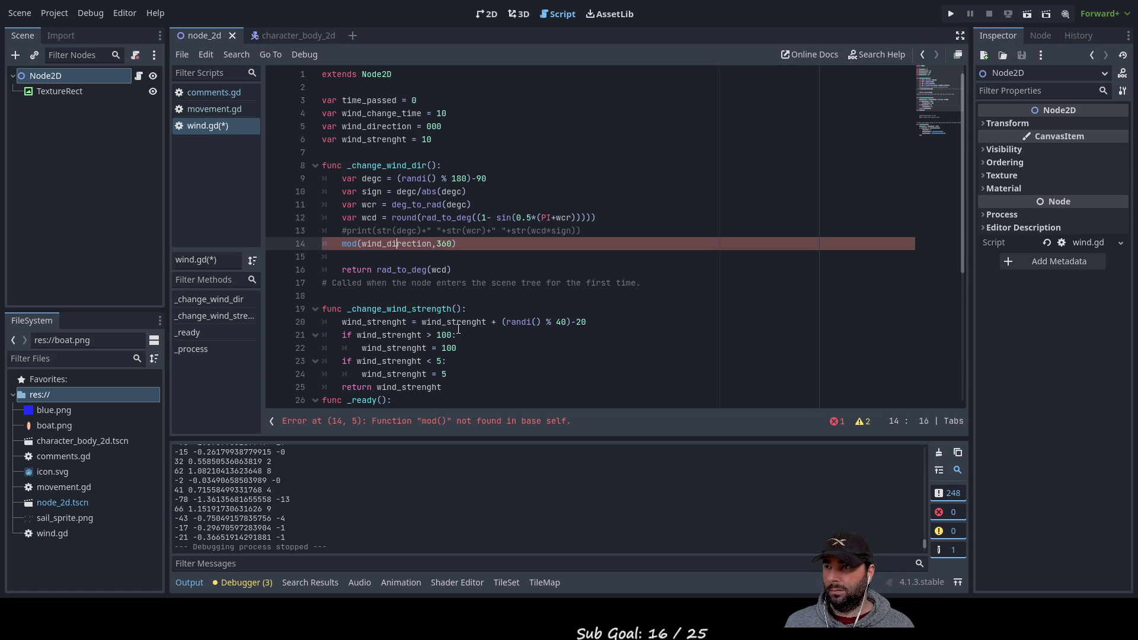
Add a blank line above the mod call and remove the extra blank line before the return
{"action": "key", "text": "Home"}
{"action": "key", "text": "Return"}
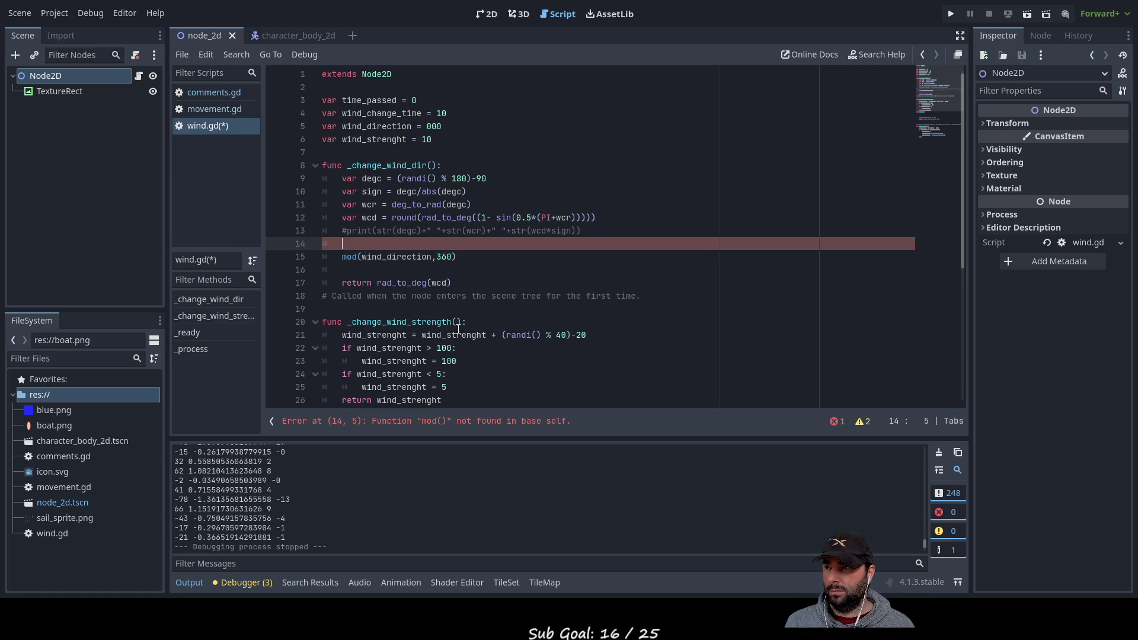
{"action": "key", "text": "Down"}
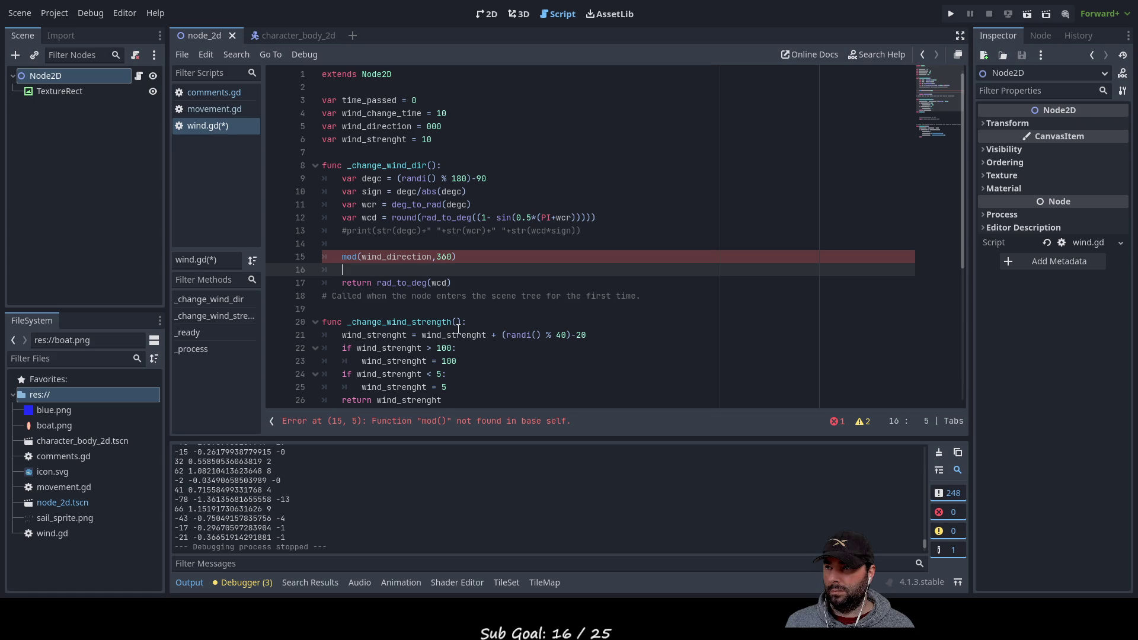
{"action": "key", "text": "BackSpace"}
{"action": "key", "text": "BackSpace"}
{"action": "scroll", "coordinate": [458, 329], "scroll_direction": "down", "scroll_amount": 5}
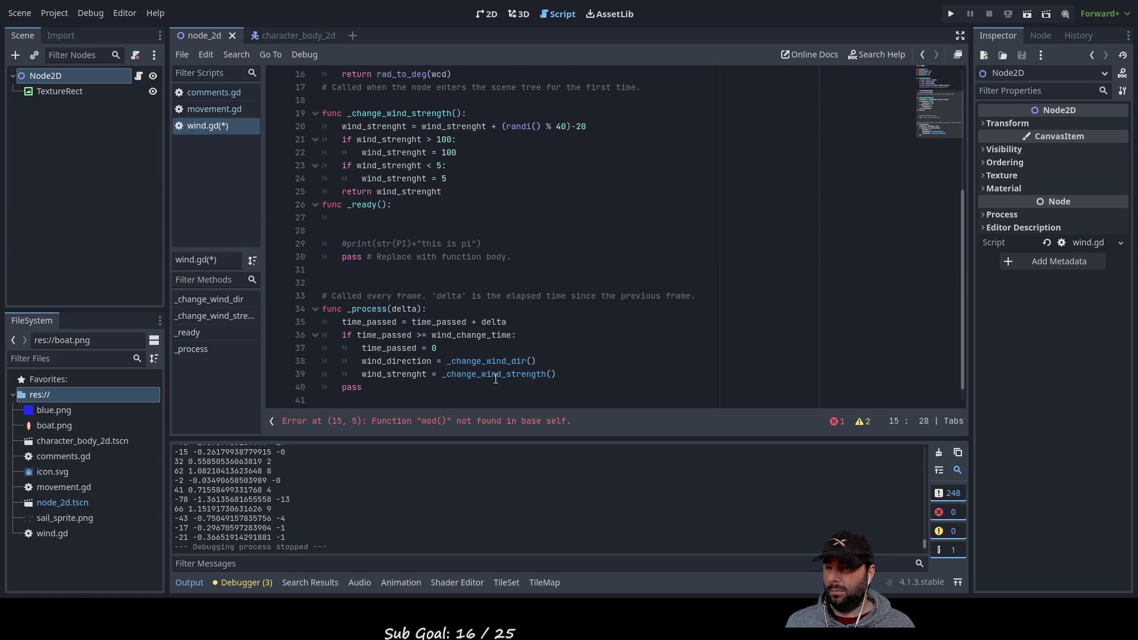
{"action": "scroll", "coordinate": [392, 230], "scroll_direction": "up", "scroll_amount": 1}
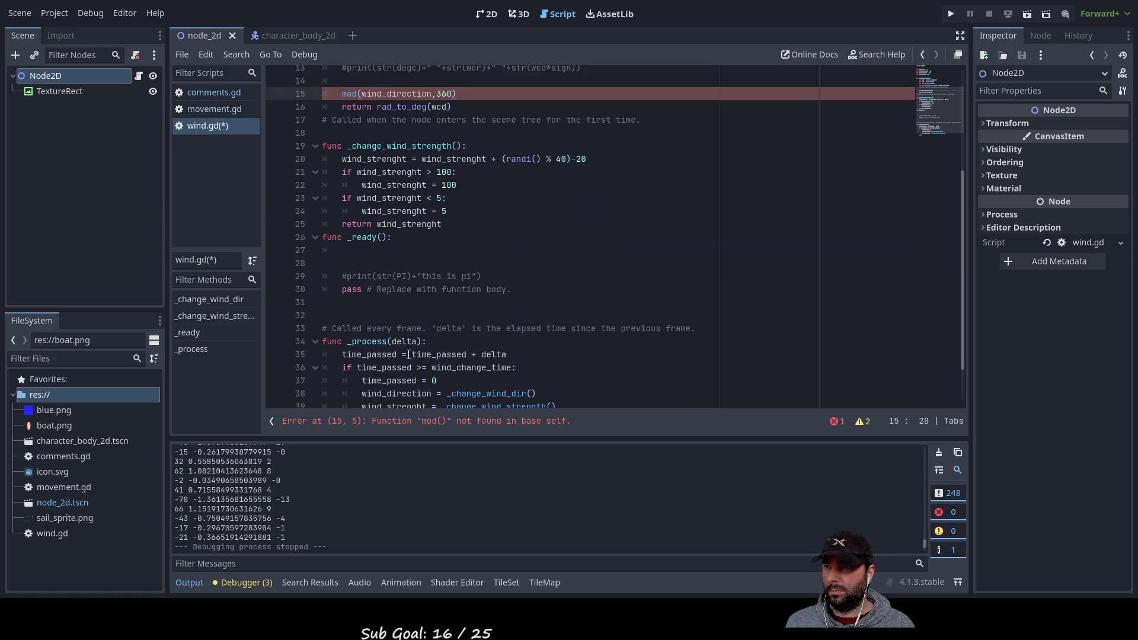
{"action": "left_click", "coordinate": [407, 230]}
{"action": "scroll", "coordinate": [513, 299], "scroll_direction": "down", "scroll_amount": 1}
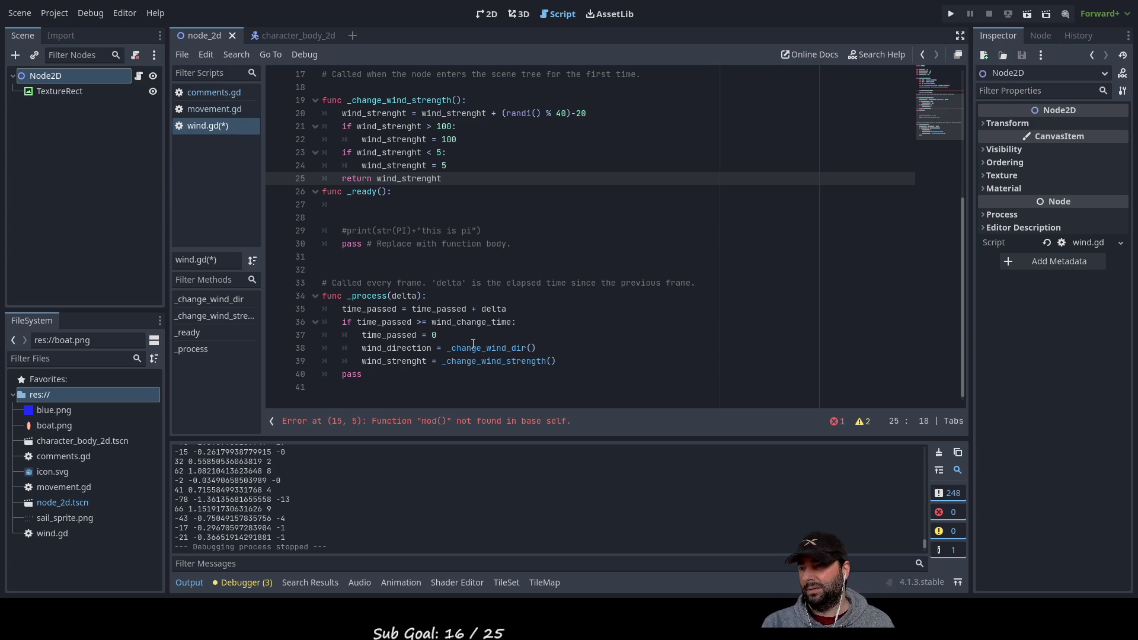
{"action": "scroll", "coordinate": [473, 344], "scroll_direction": "up", "scroll_amount": 5}
{"action": "scroll", "coordinate": [417, 323], "scroll_direction": "down", "scroll_amount": 4}
{"action": "scroll", "coordinate": [418, 324], "scroll_direction": "up", "scroll_amount": 4}
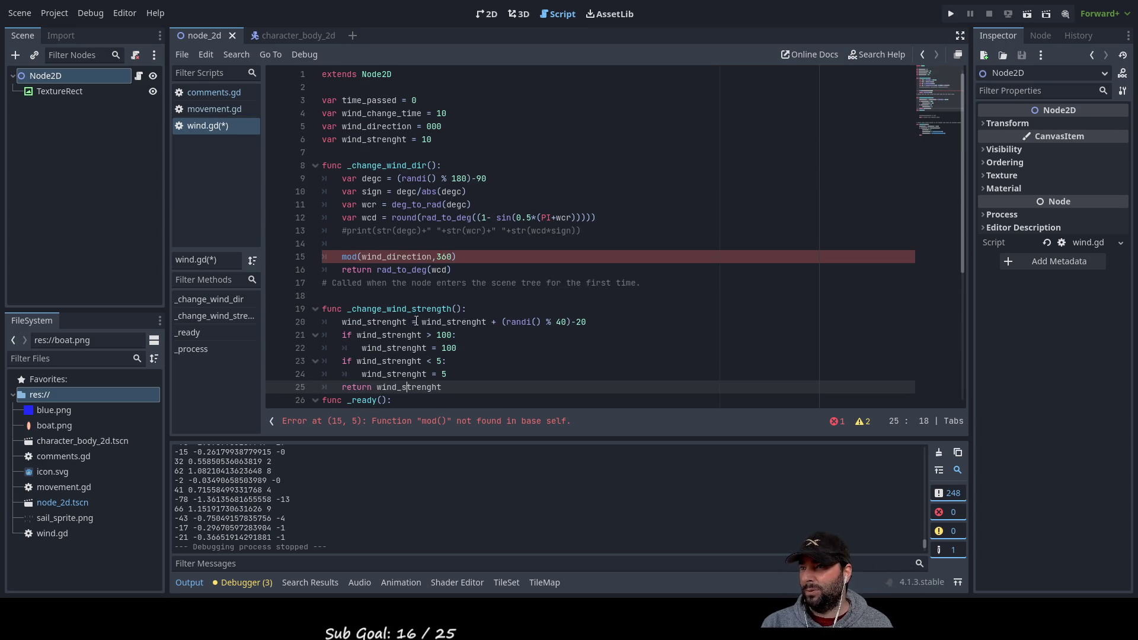
{"action": "double_click", "coordinate": [377, 113]}
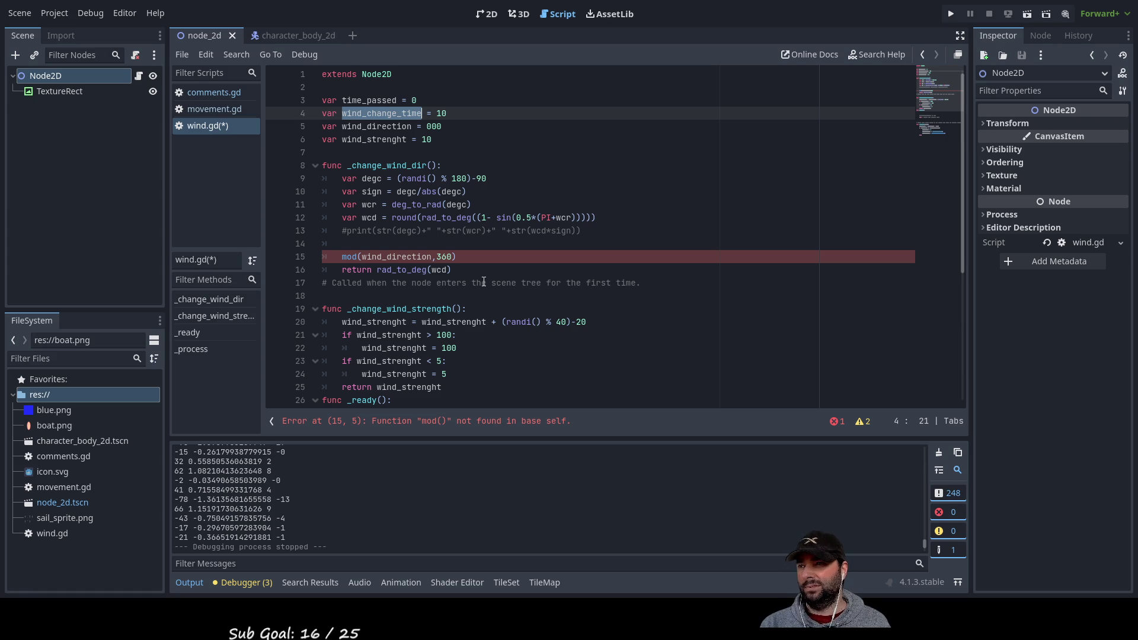
{"action": "scroll", "coordinate": [485, 288], "scroll_direction": "down", "scroll_amount": 3}
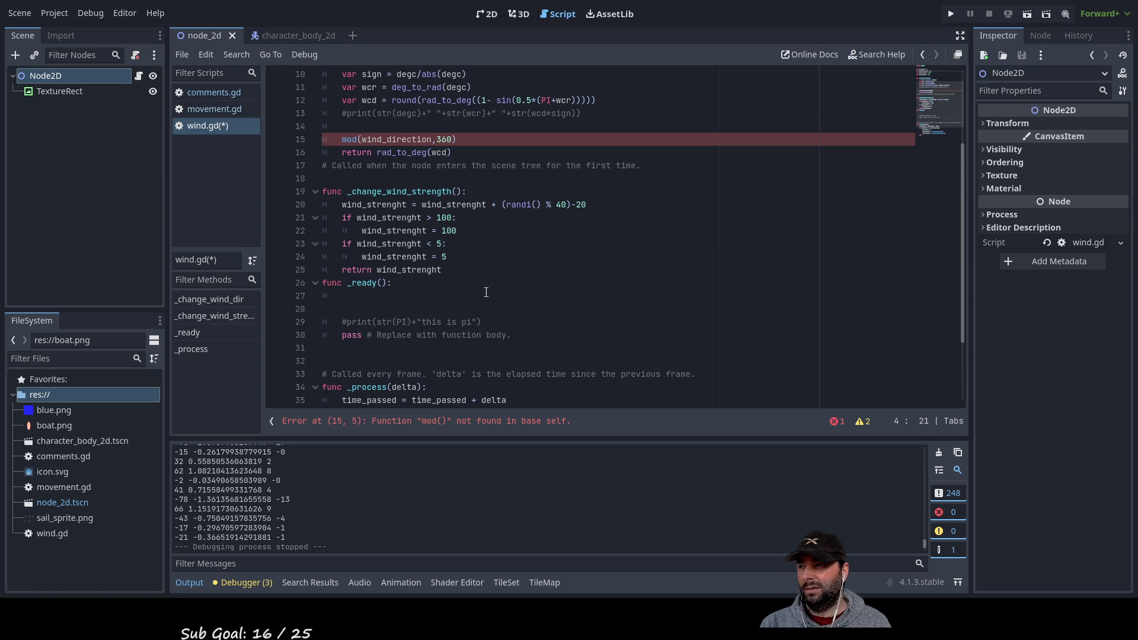
{"action": "double_click", "coordinate": [389, 204]}
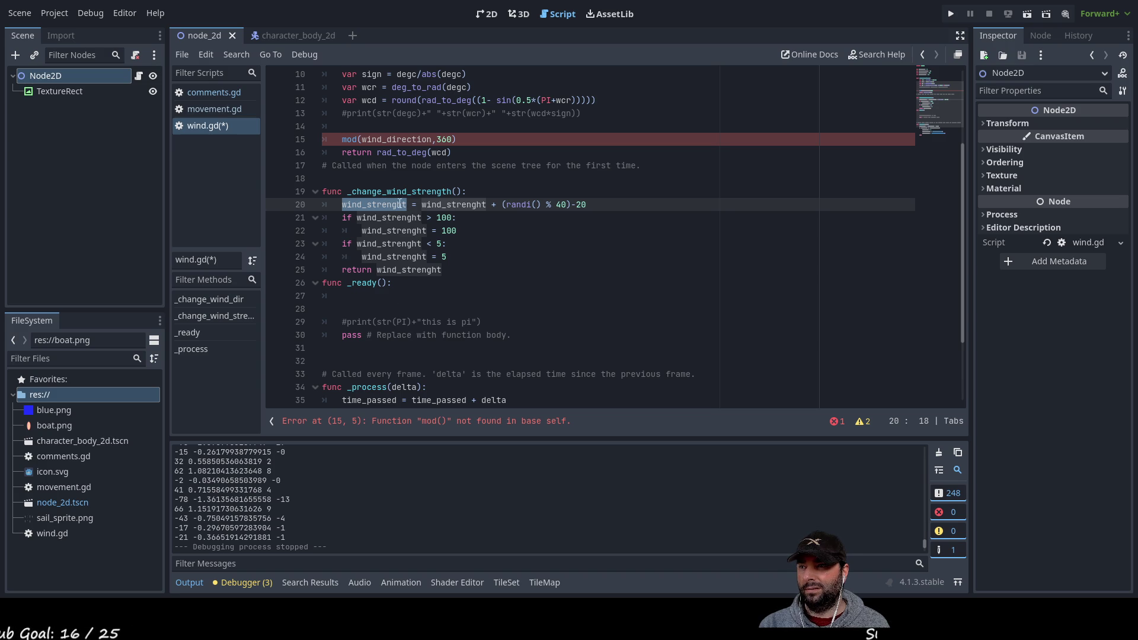
{"action": "double_click", "coordinate": [402, 271]}
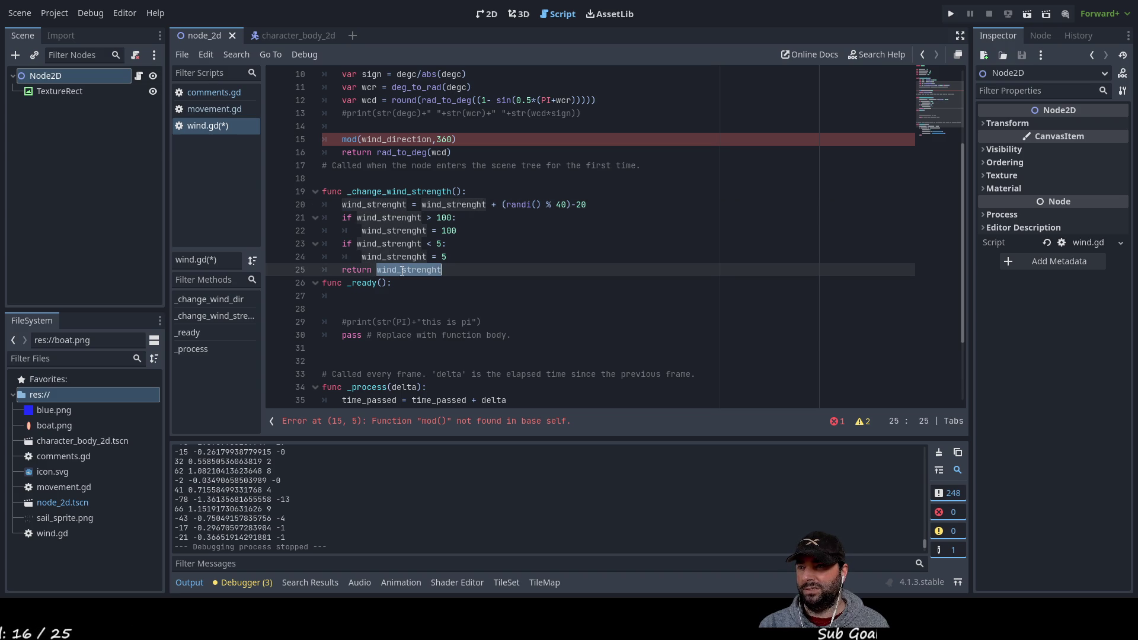
{"action": "scroll", "coordinate": [504, 345], "scroll_direction": "down", "scroll_amount": 2}
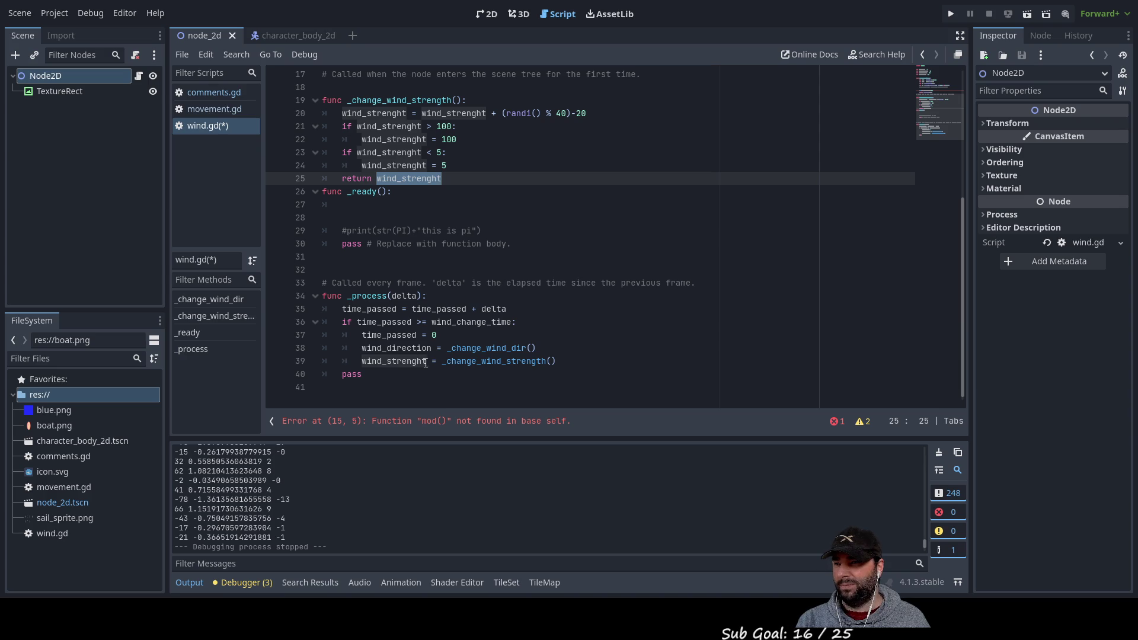
{"action": "double_click", "coordinate": [360, 180]}
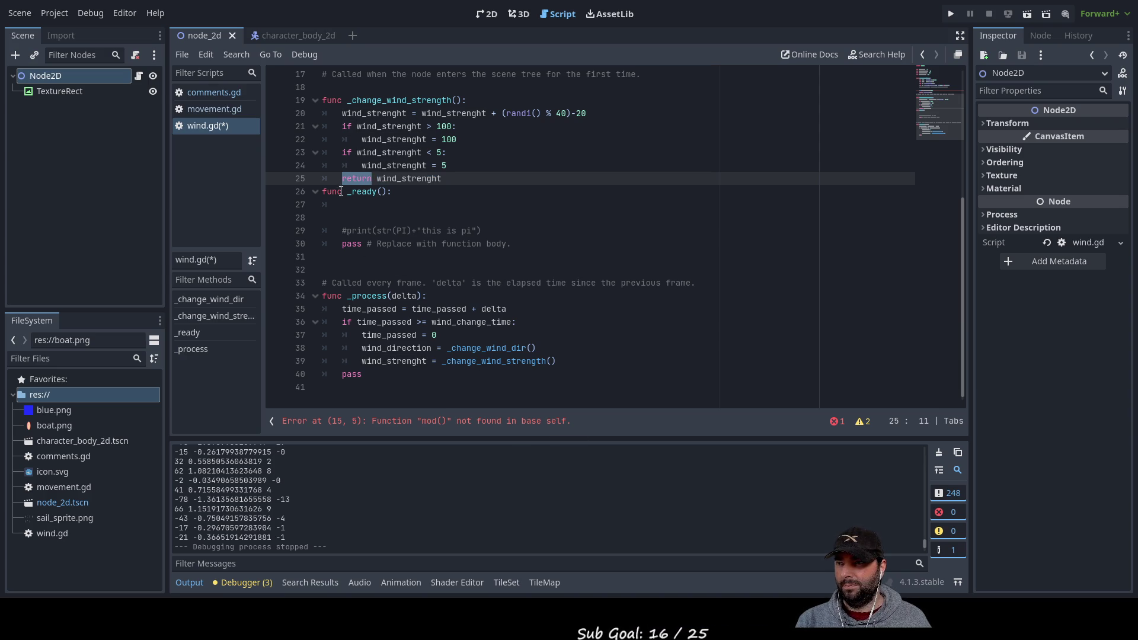
{"action": "key", "text": "Left"}
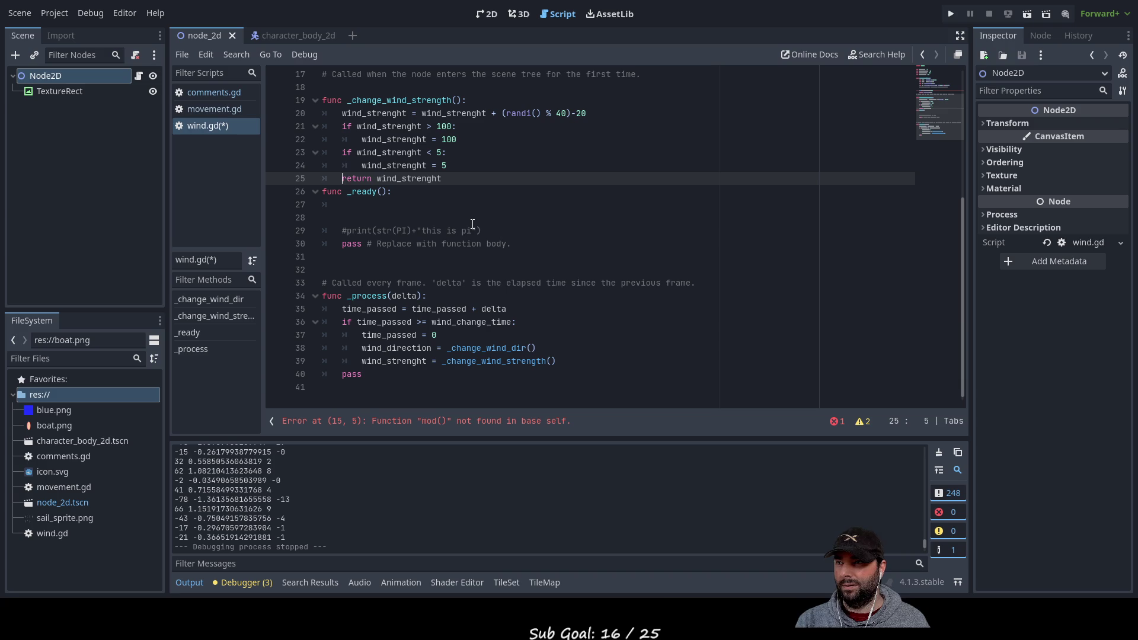
Comment out both return statements, including return rad_to_deg(wcd), with #
{"action": "type", "text": "#"}
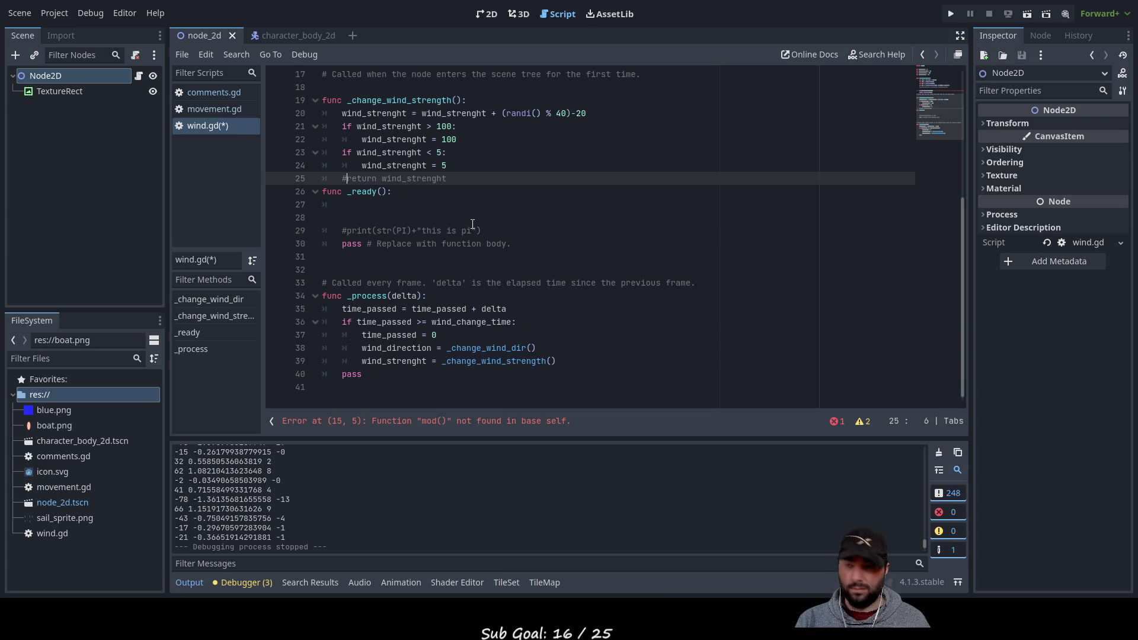
{"action": "scroll", "coordinate": [466, 276], "scroll_direction": "up", "scroll_amount": 2}
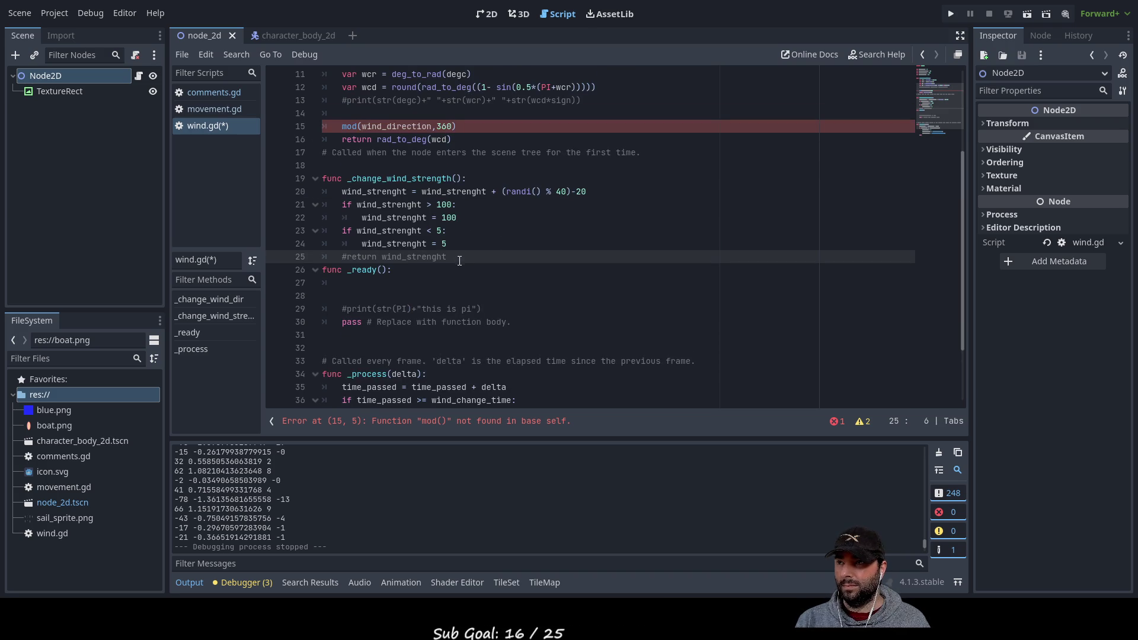
{"action": "left_click", "coordinate": [341, 139]}
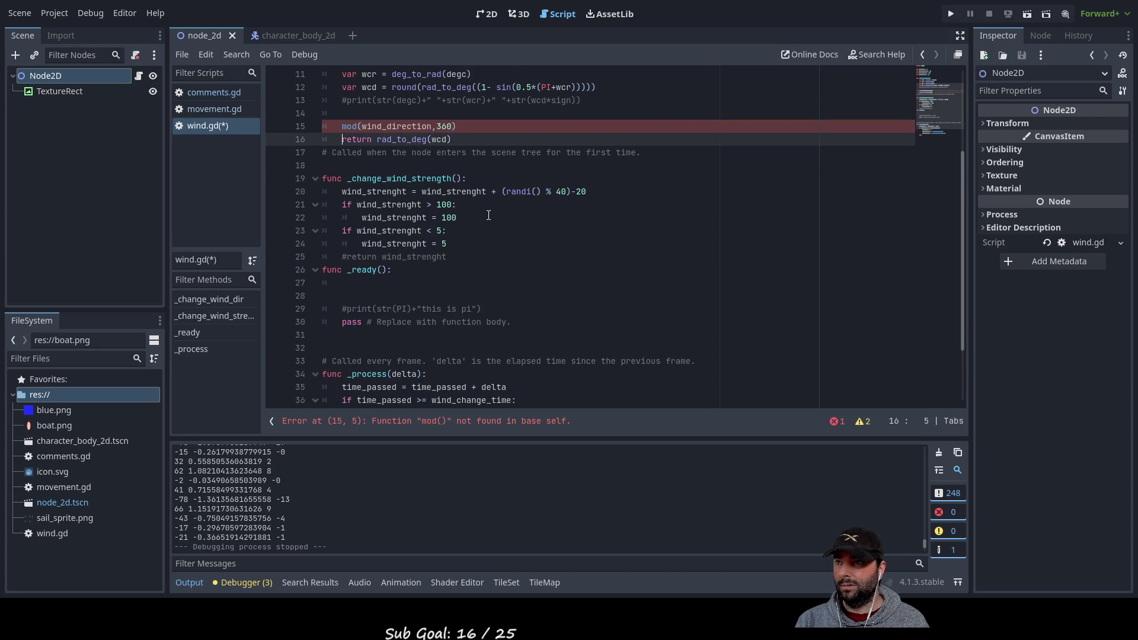
{"action": "type", "text": "#"}
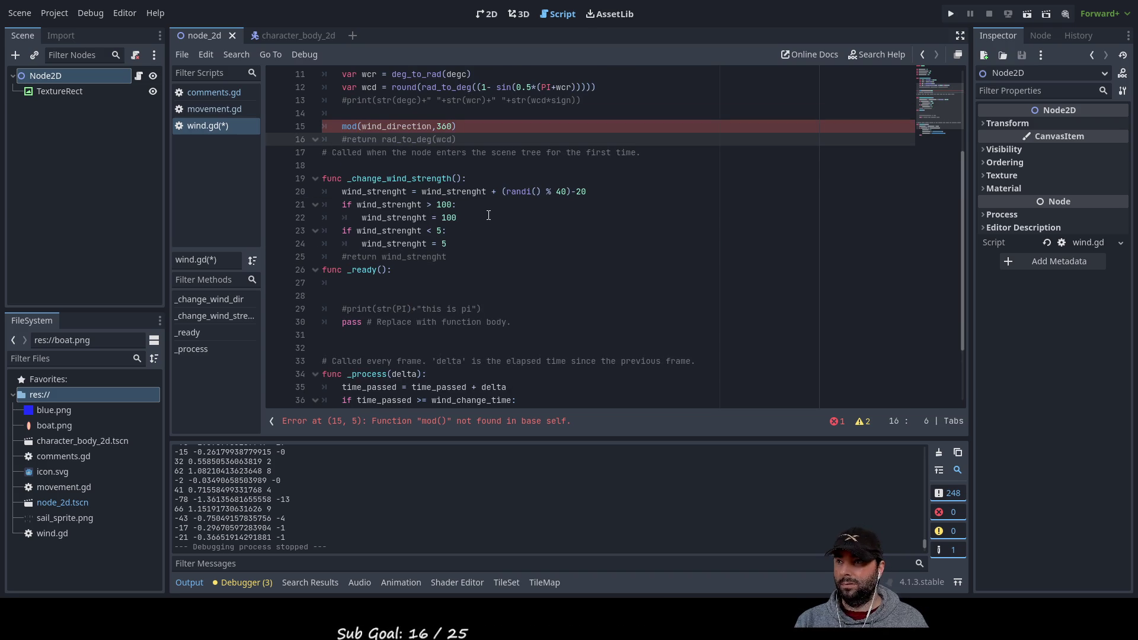
{"action": "key", "text": "Up"}
{"action": "key", "text": "Up"}
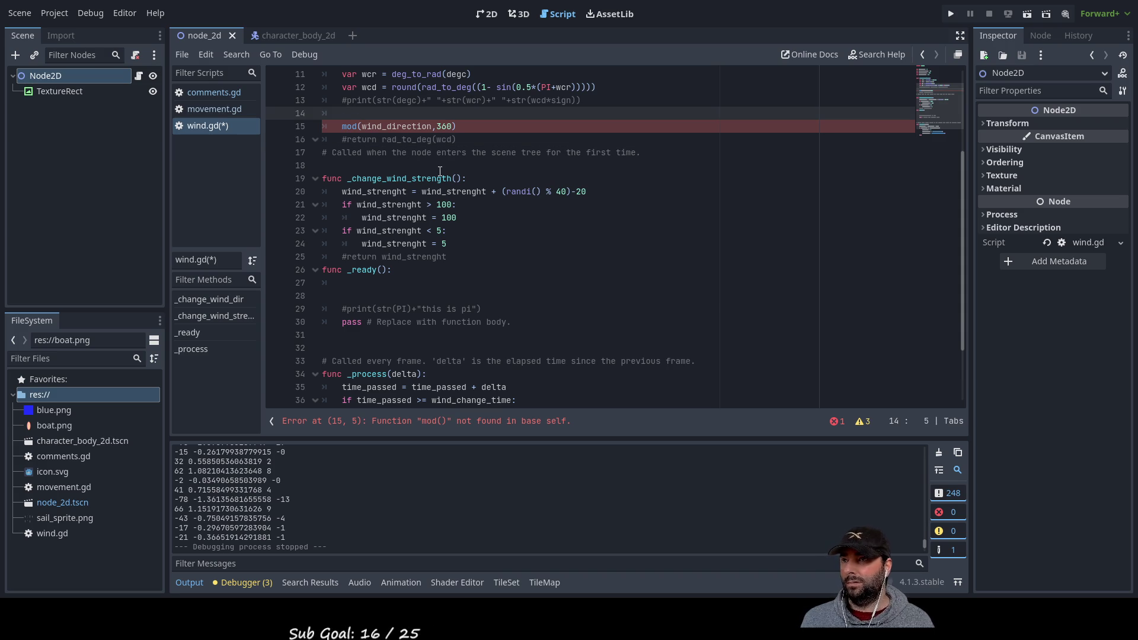
Start line 14 with wind_direction = wind_direction using autocomplete
{"action": "scroll", "coordinate": [487, 305], "scroll_direction": "up", "scroll_amount": 2}
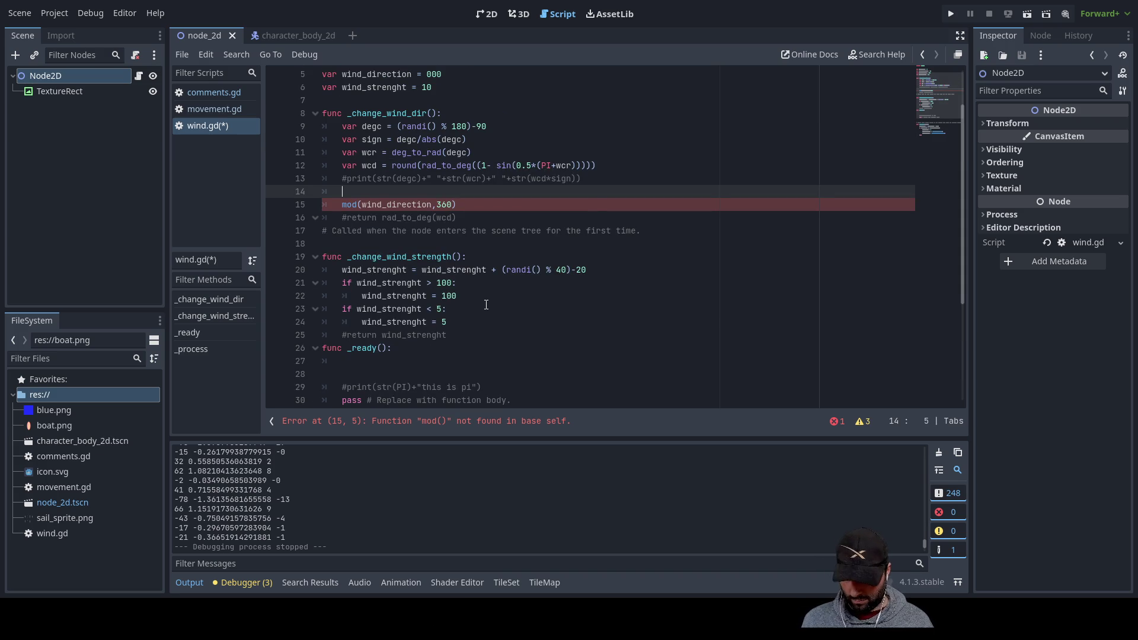
{"action": "type", "text": "wind"}
{"action": "key", "text": "Down"}
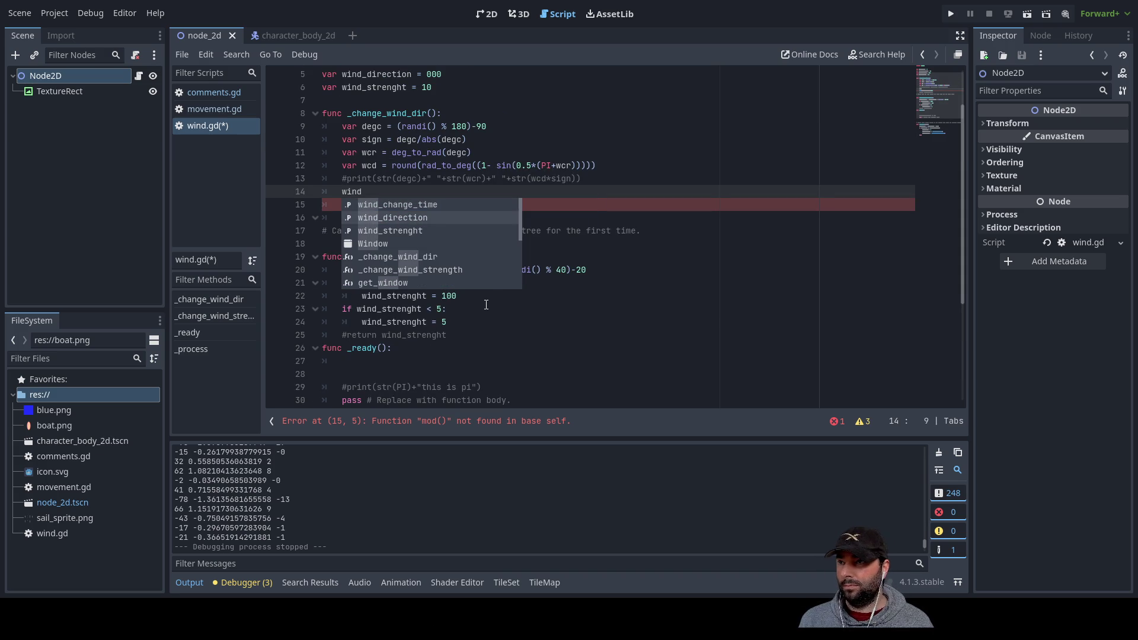
{"action": "key", "text": "Return"}
{"action": "key", "text": "ctrl+space"}
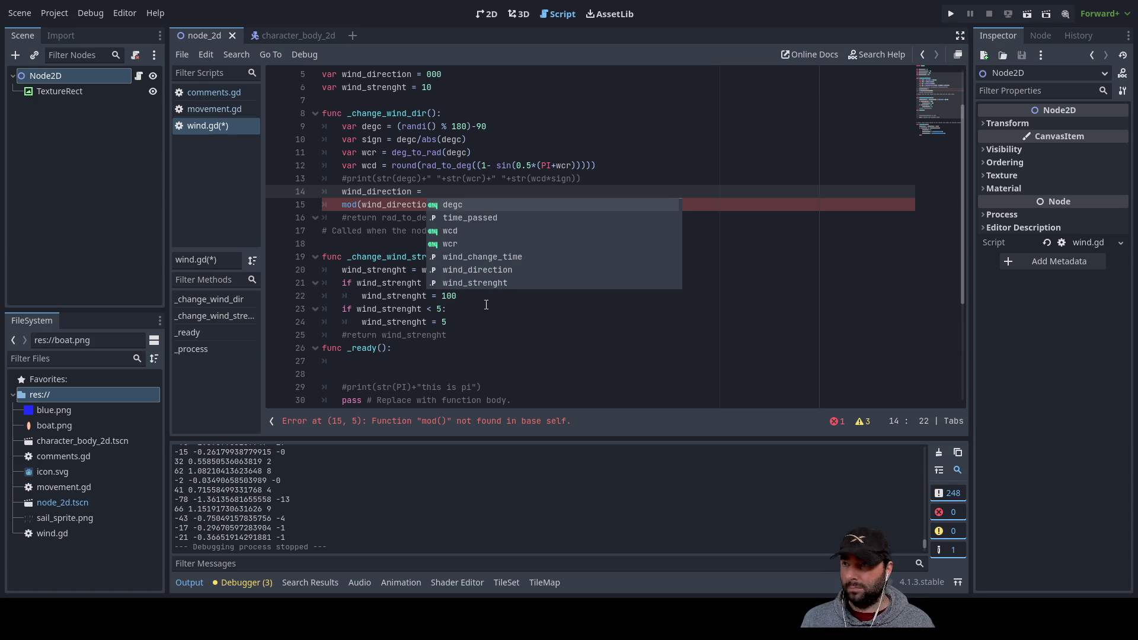
{"action": "type", "text": "wind"}
{"action": "key", "text": "Down"}
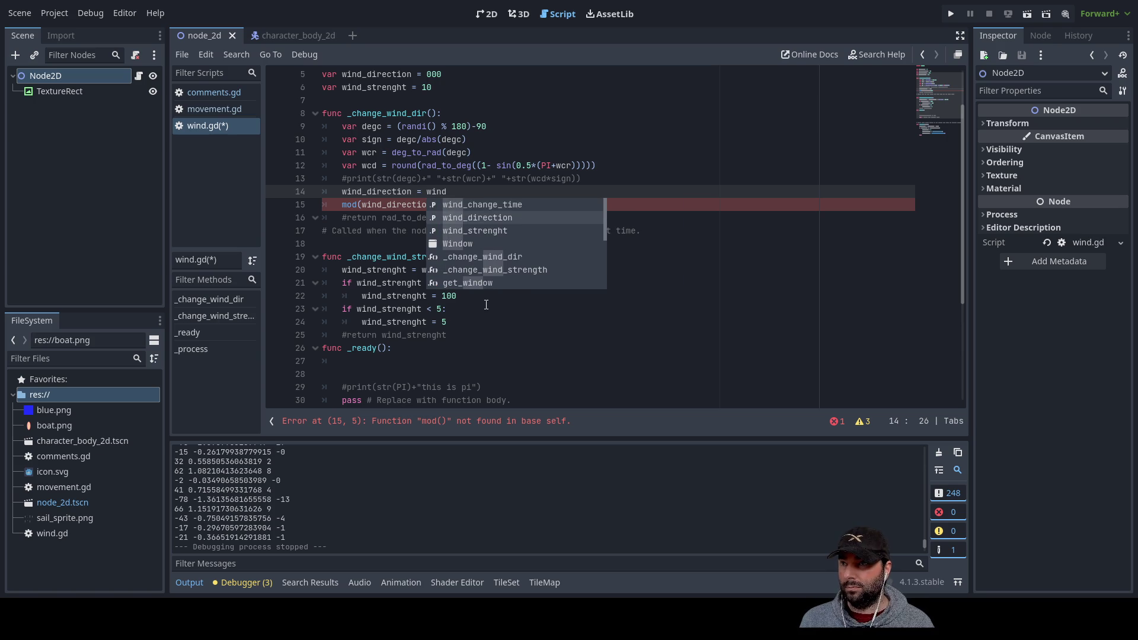
{"action": "key", "text": "Return"}
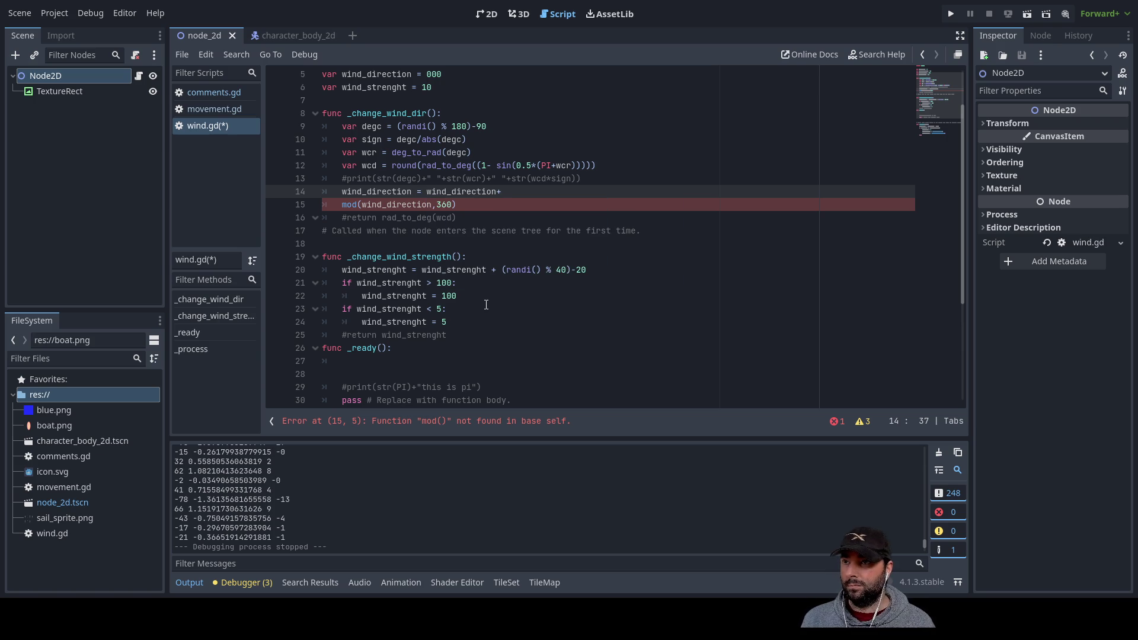
Complete line 14 so it reads wind_direction = wind_direction+(wcd*sign)
{"action": "double_click", "coordinate": [373, 167]}
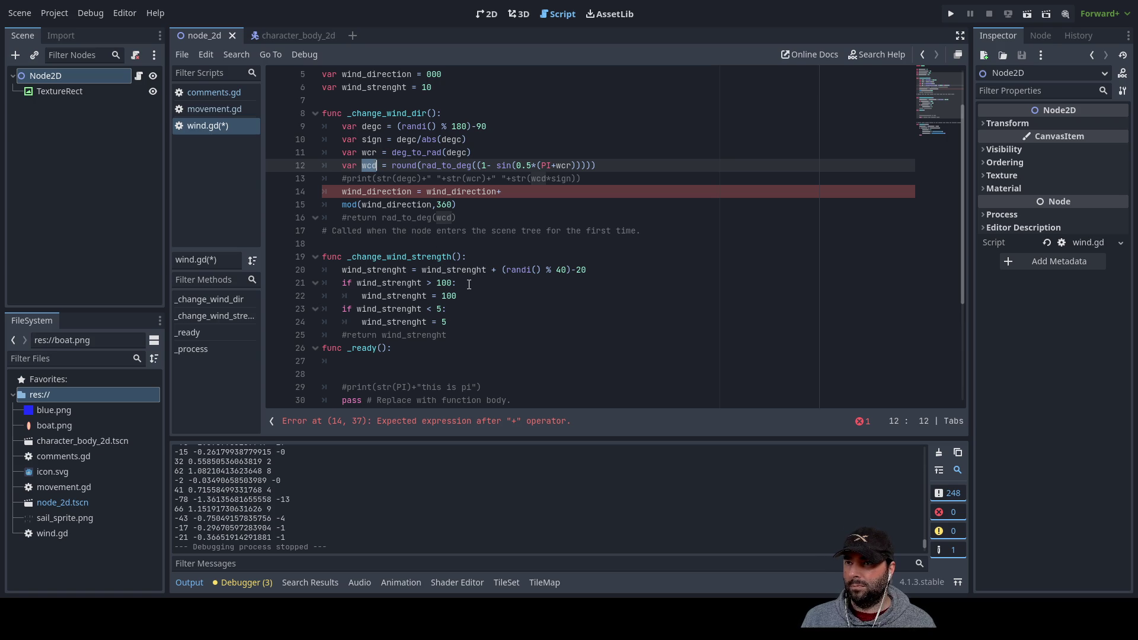
{"action": "left_click", "coordinate": [535, 179]}
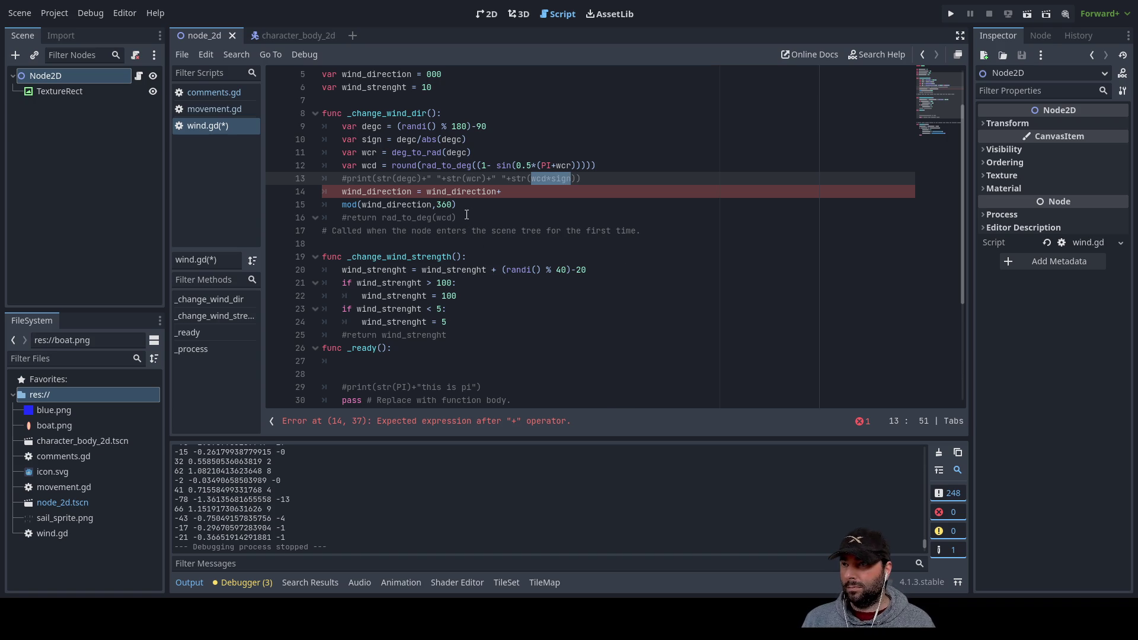
{"action": "left_click", "coordinate": [503, 196]}
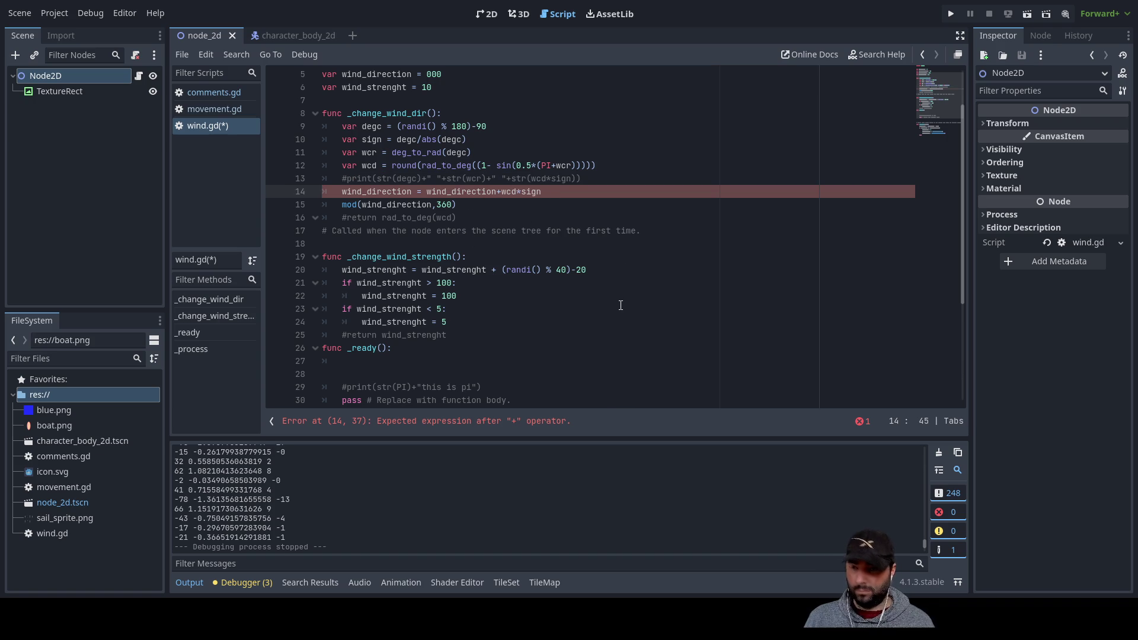
{"action": "type", "text": ")"}
{"action": "key", "text": "Left"}
{"action": "key", "text": "Left"}
{"action": "key", "text": "Left"}
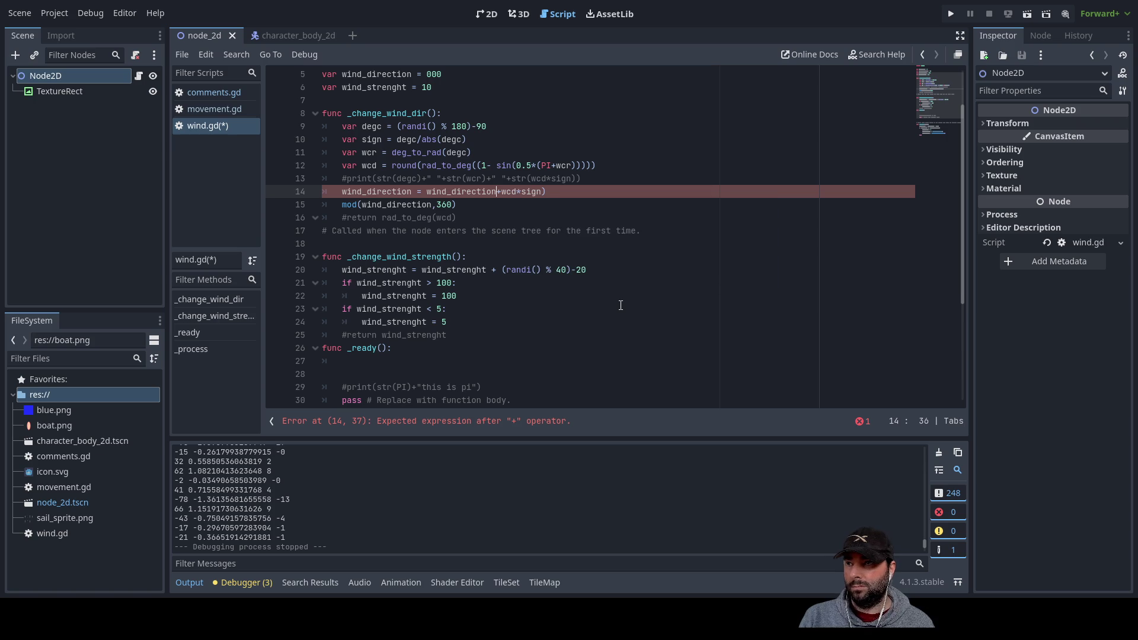
{"action": "type", "text": "("}
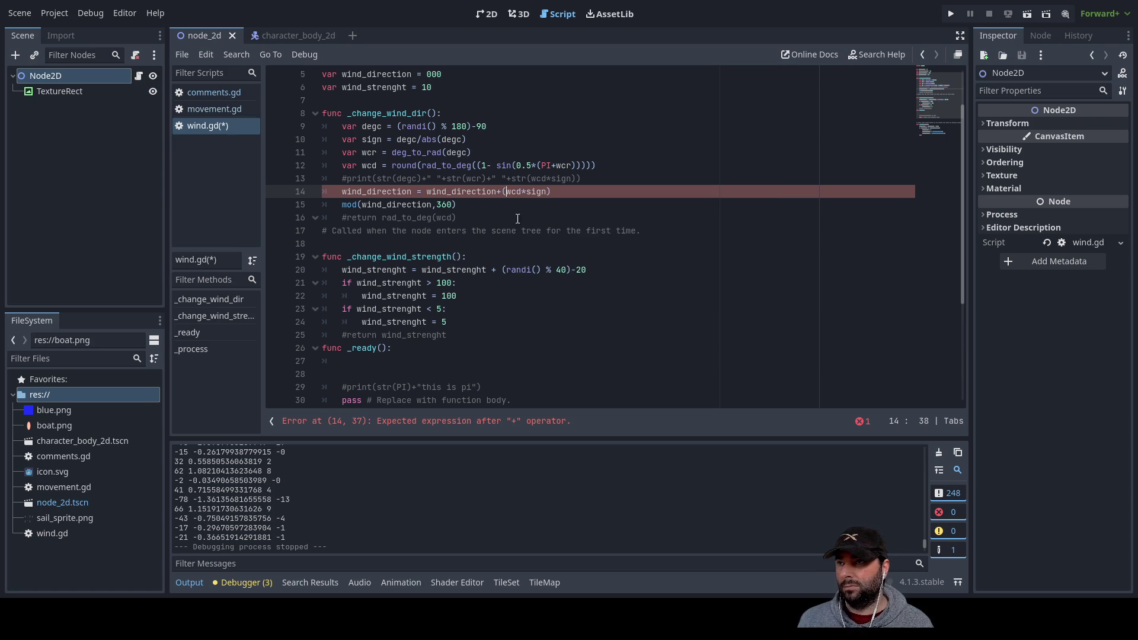
{"action": "key", "text": "Down"}
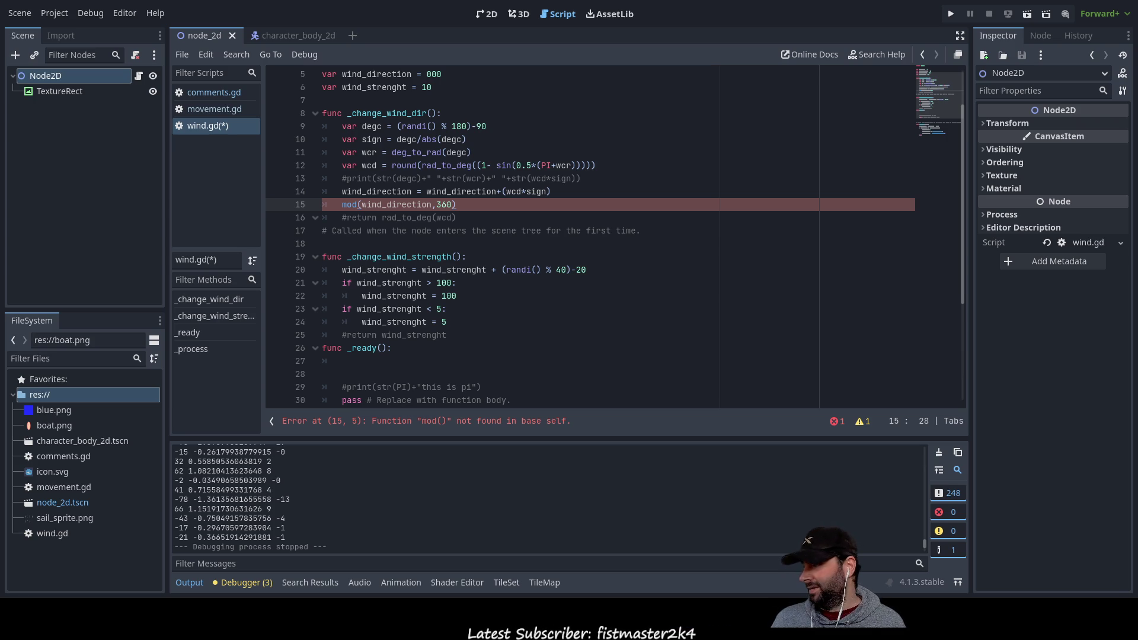
Consult the GDScript reference in the browser about the missing mod() function, then return to wind.gd
{"action": "key", "text": "alt+Tab"}
{"action": "mouse_move", "coordinate": [1115, 207]}
{"action": "left_mouse_down"}
{"action": "mouse_move", "coordinate": [1094, 98]}
{"action": "mouse_move", "coordinate": [1102, 48]}
{"action": "mouse_move", "coordinate": [1113, 121]}
{"action": "mouse_move", "coordinate": [1104, 251]}
{"action": "mouse_move", "coordinate": [1116, 536]}
{"action": "mouse_move", "coordinate": [1116, 59]}
{"action": "left_mouse_up"}
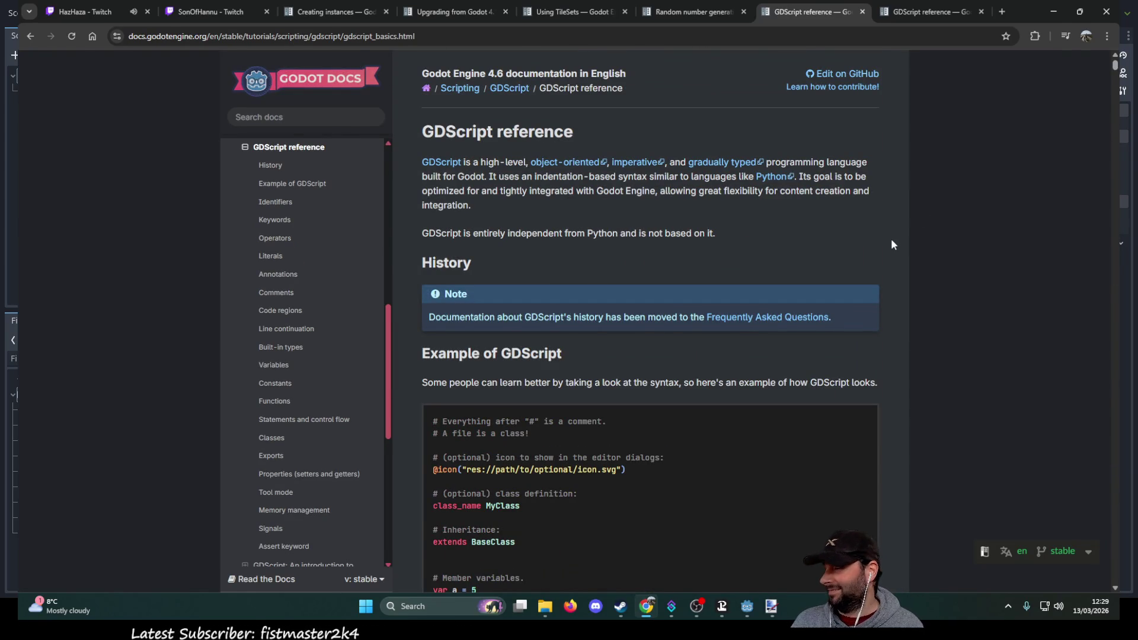
{"action": "key", "text": "alt+Tab"}
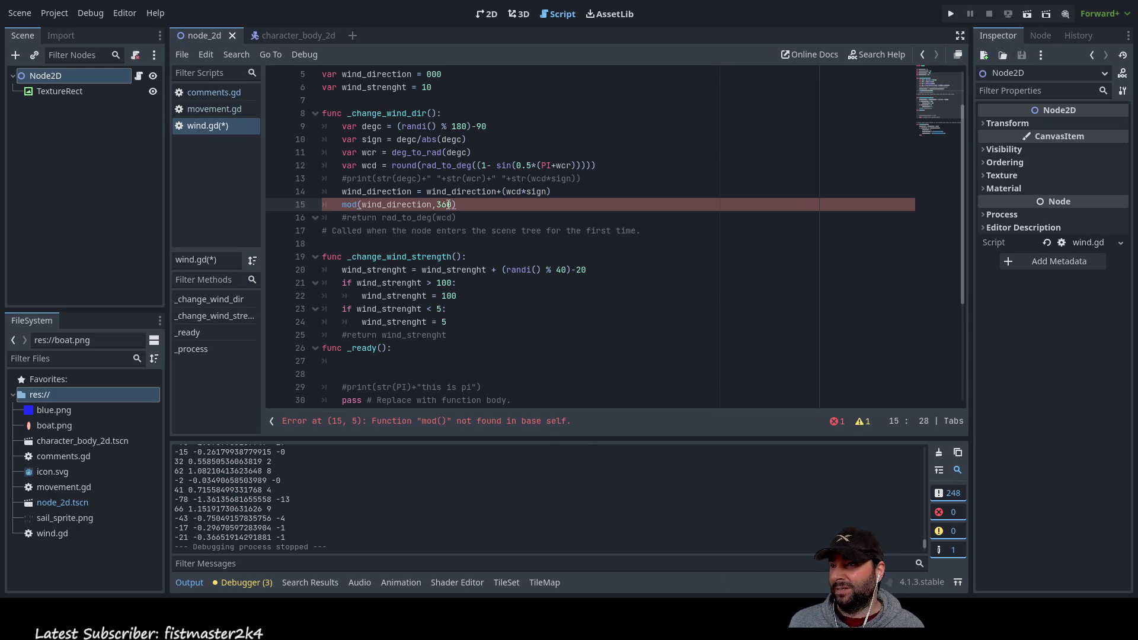
Change mod to fmod on line 15 so it reads fmod(wind_direction,360)
{"action": "double_click", "coordinate": [349, 205]}
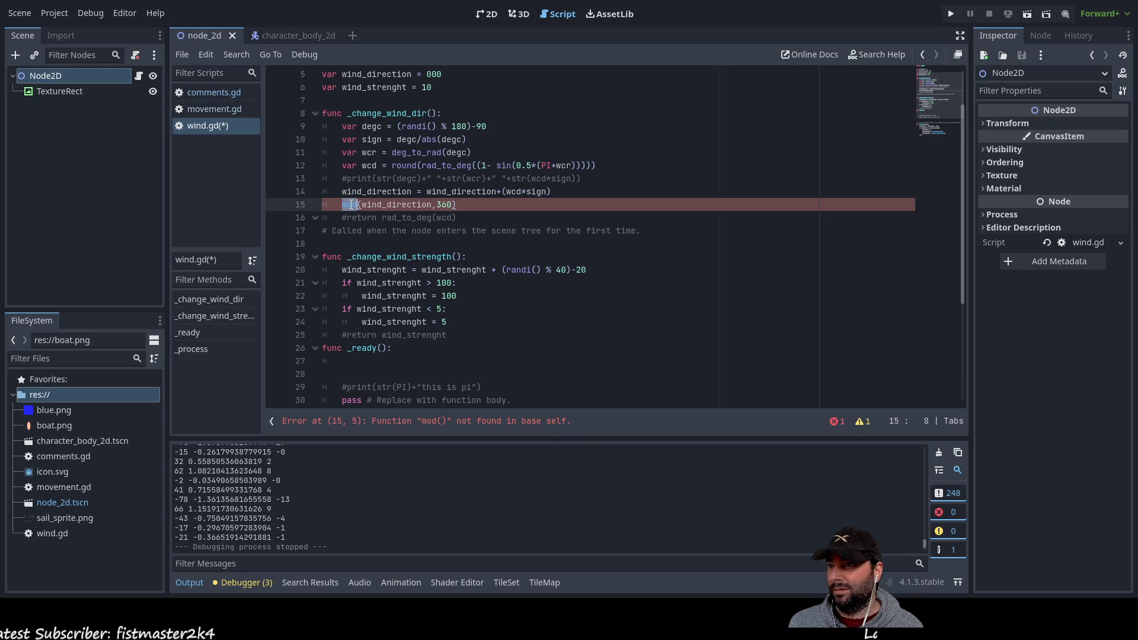
{"action": "key", "text": "Left"}
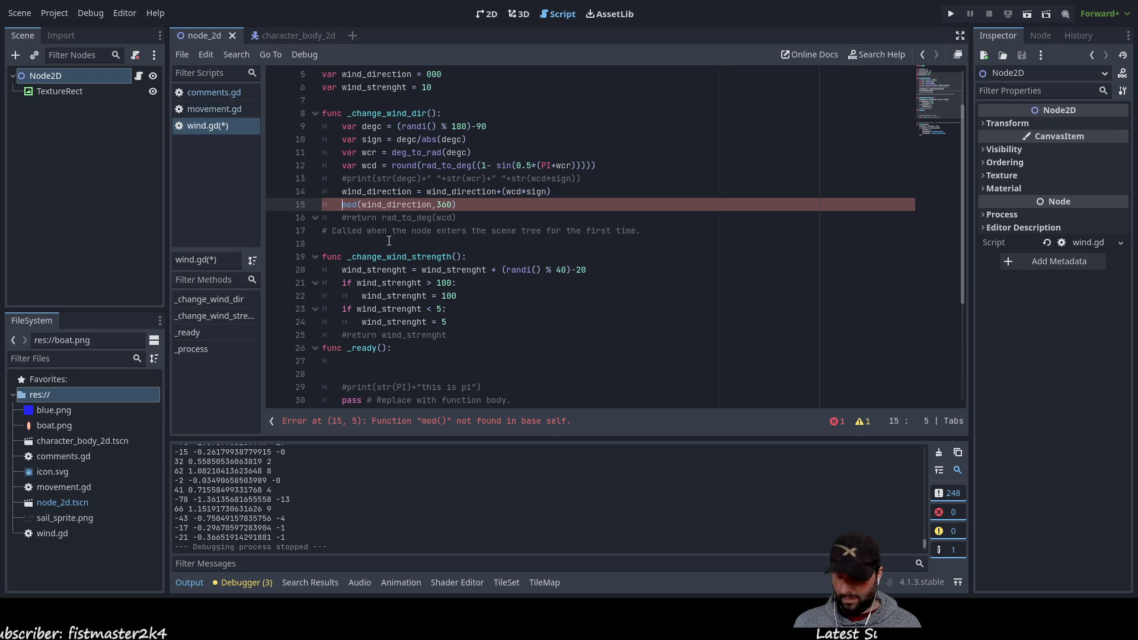
{"action": "type", "text": "f"}
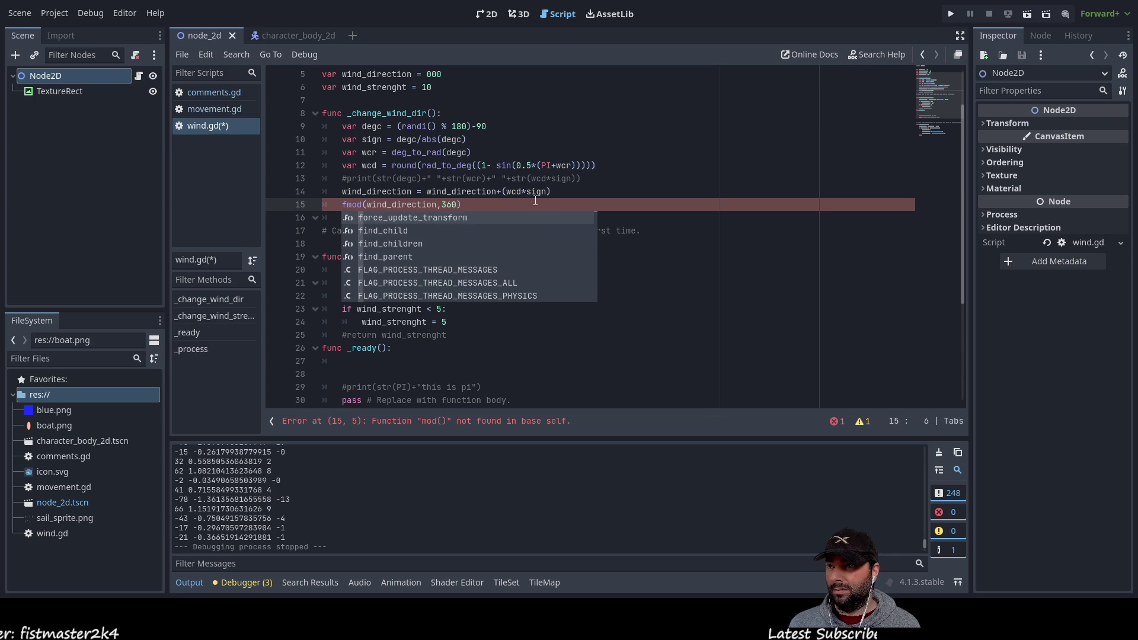
{"action": "left_click", "coordinate": [396, 204]}
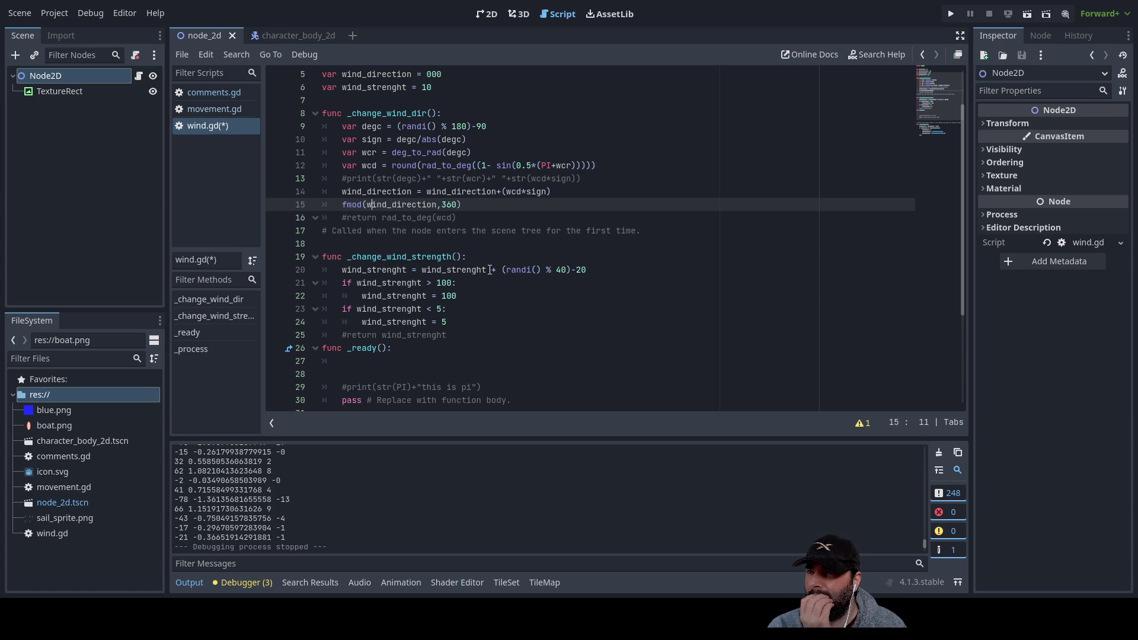
Rewrite line 15's fmod call as the expression wind_direction%360
{"action": "key", "text": "Delete"}
{"action": "key", "text": "Delete"}
{"action": "key", "text": "Delete"}
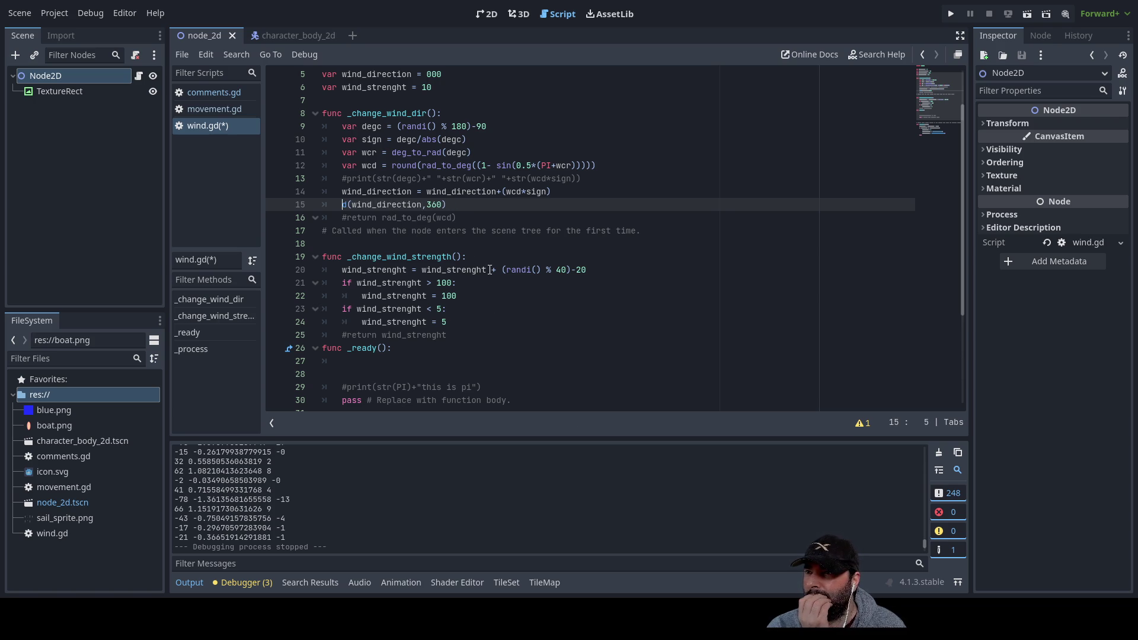
{"action": "key", "text": "Delete"}
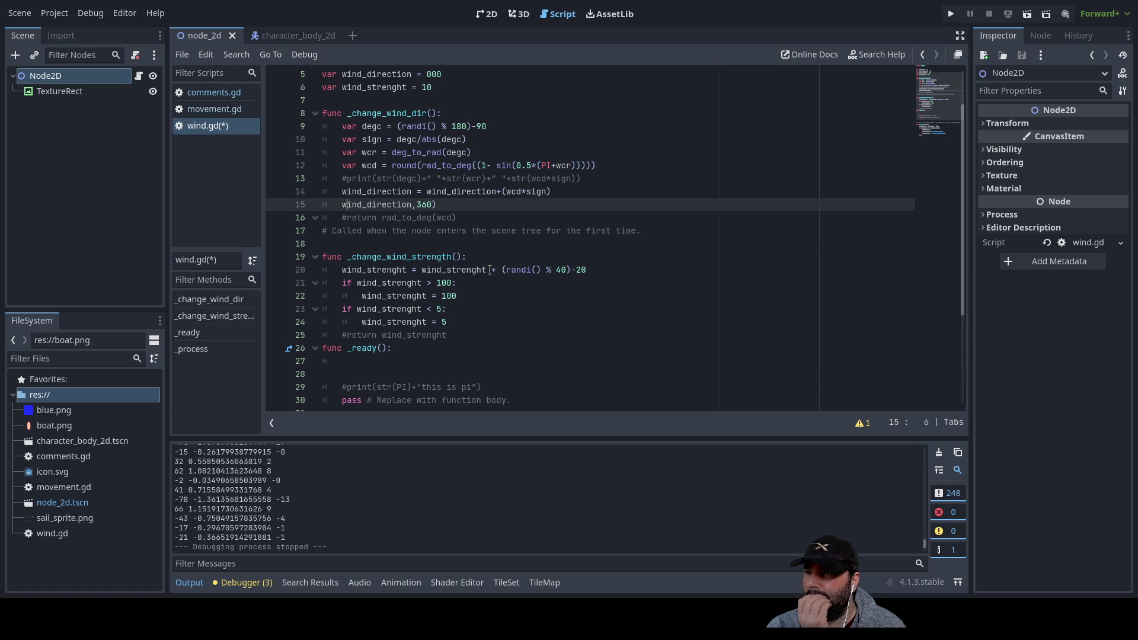
{"action": "key", "text": "Delete"}
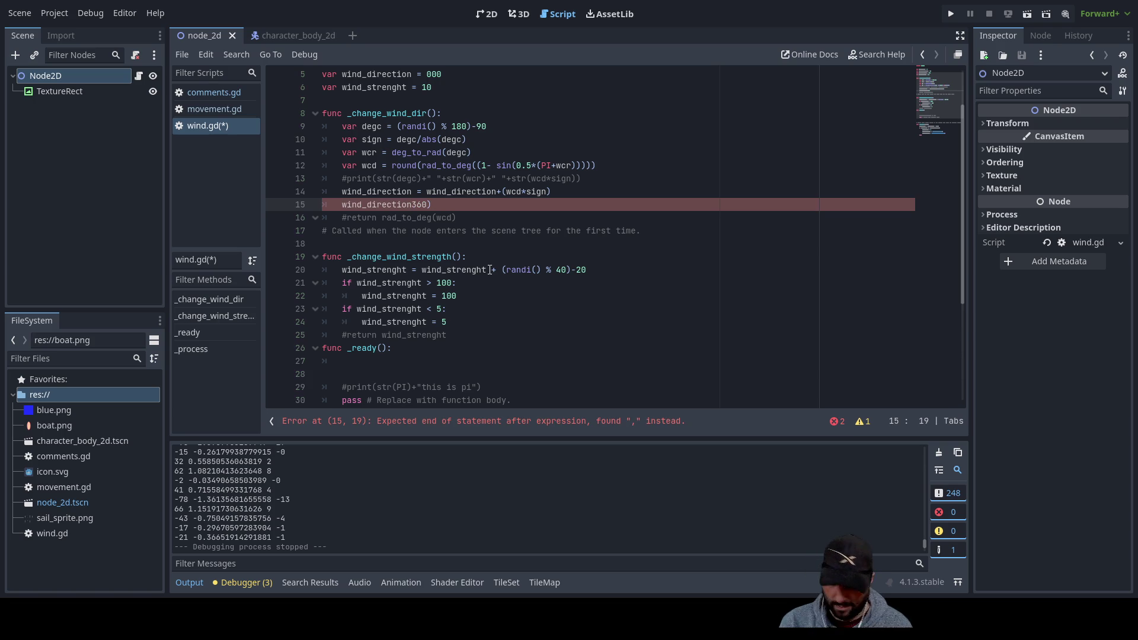
{"action": "type", "text": "%"}
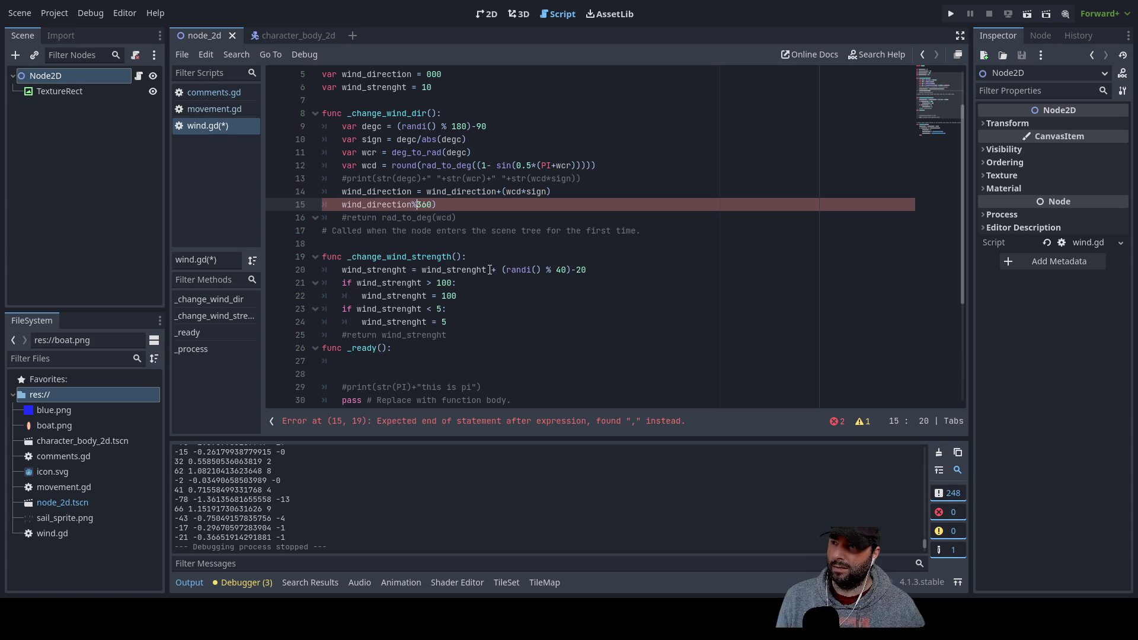
{"action": "key", "text": "BackSpace"}
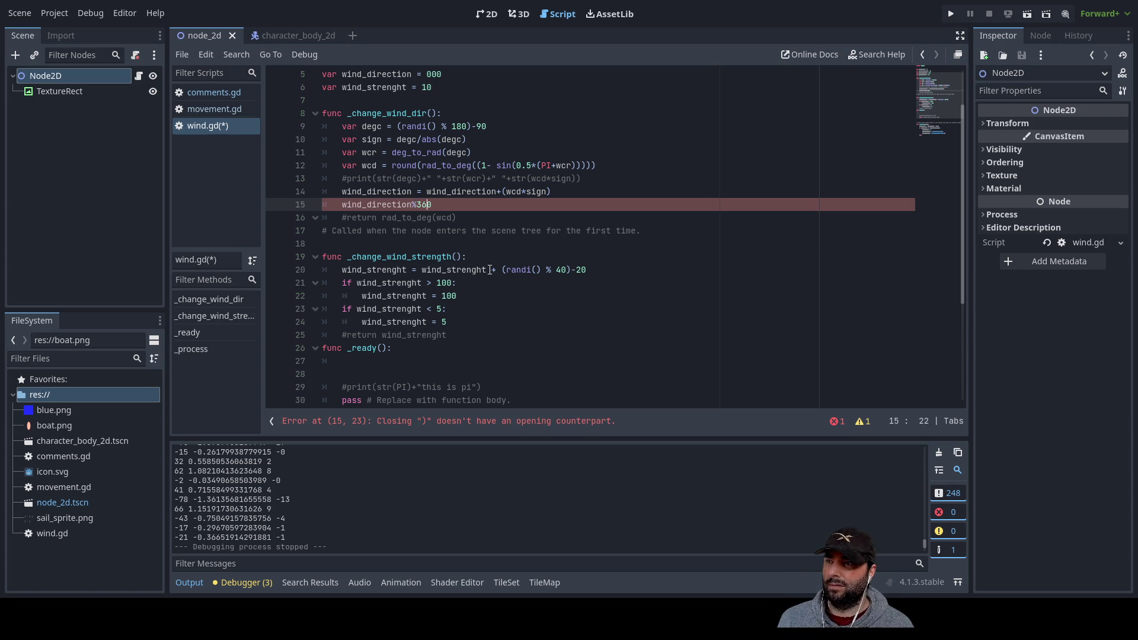
Prefix line 15 with wind_direction = so it stores the wrapped direction
{"action": "key", "text": "Up"}
{"action": "key", "text": "Left"}
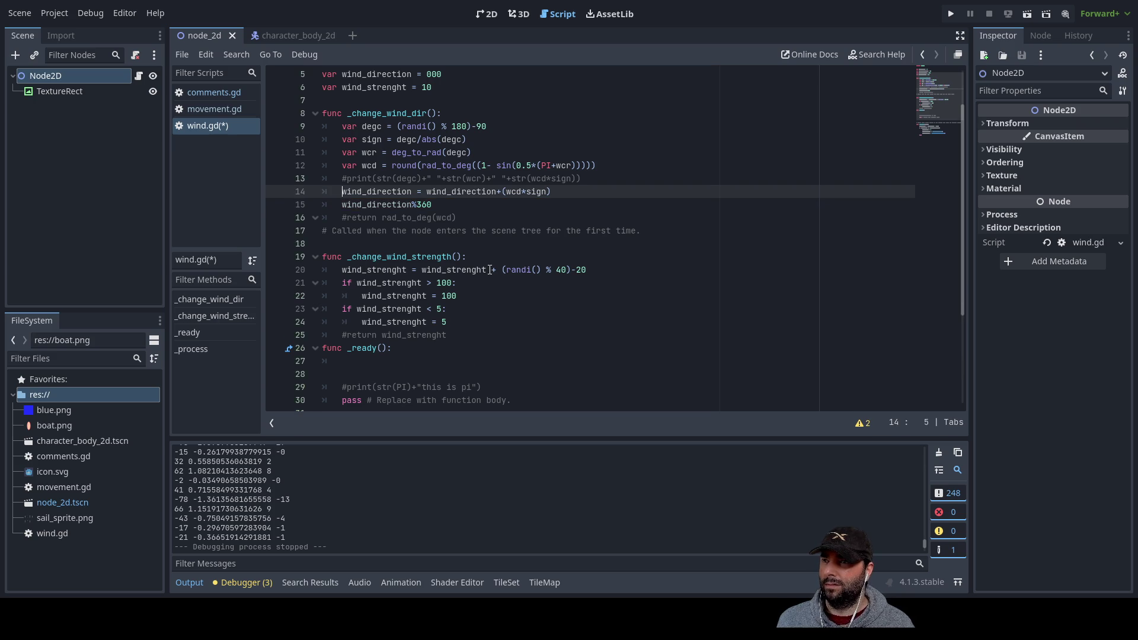
{"action": "key", "text": "shift+Right"}
{"action": "key", "text": "shift+Right"}
{"action": "key", "text": "shift+Right"}
{"action": "key", "text": "ctrl+c"}
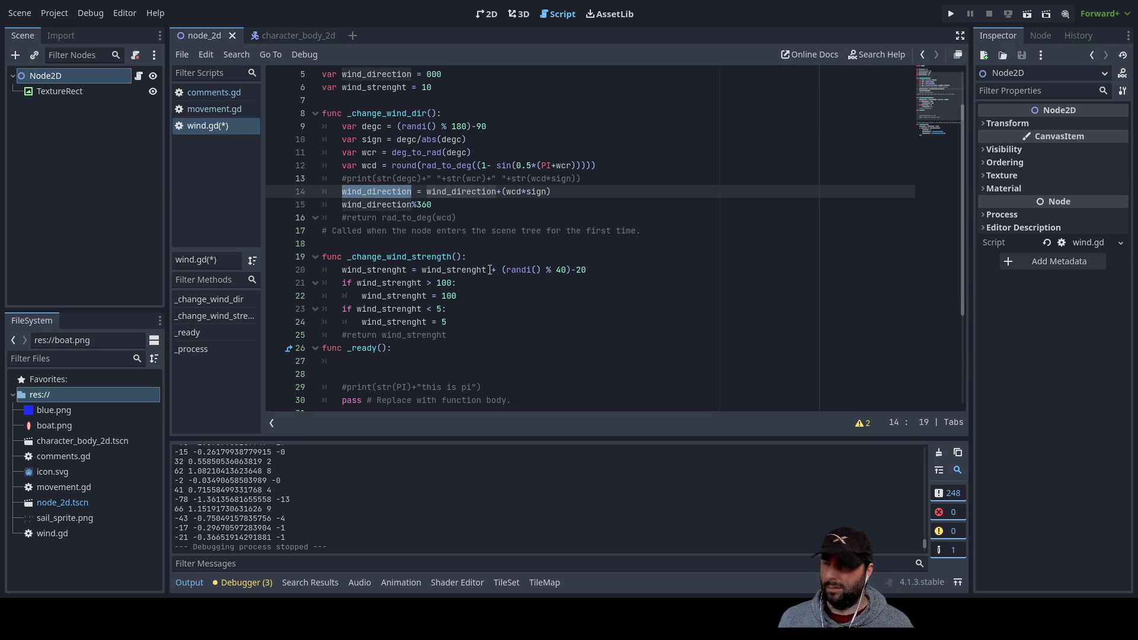
{"action": "key", "text": "Down"}
{"action": "key", "text": "Home"}
{"action": "key", "text": "ctrl+v"}
{"action": "type", "text": "="}
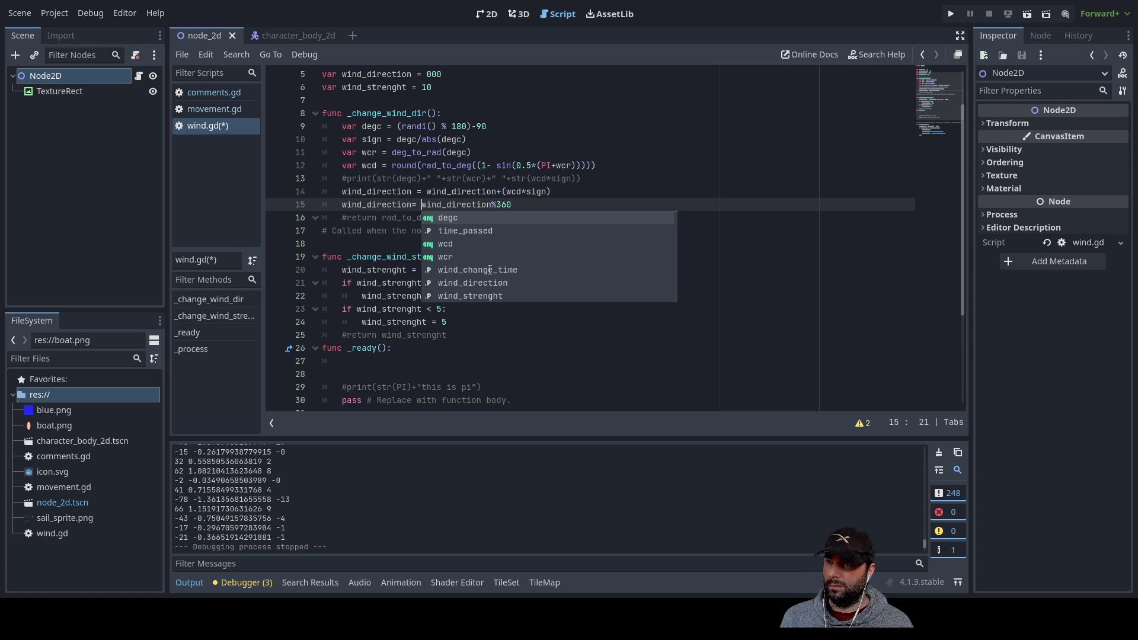
{"action": "left_click", "coordinate": [631, 339]}
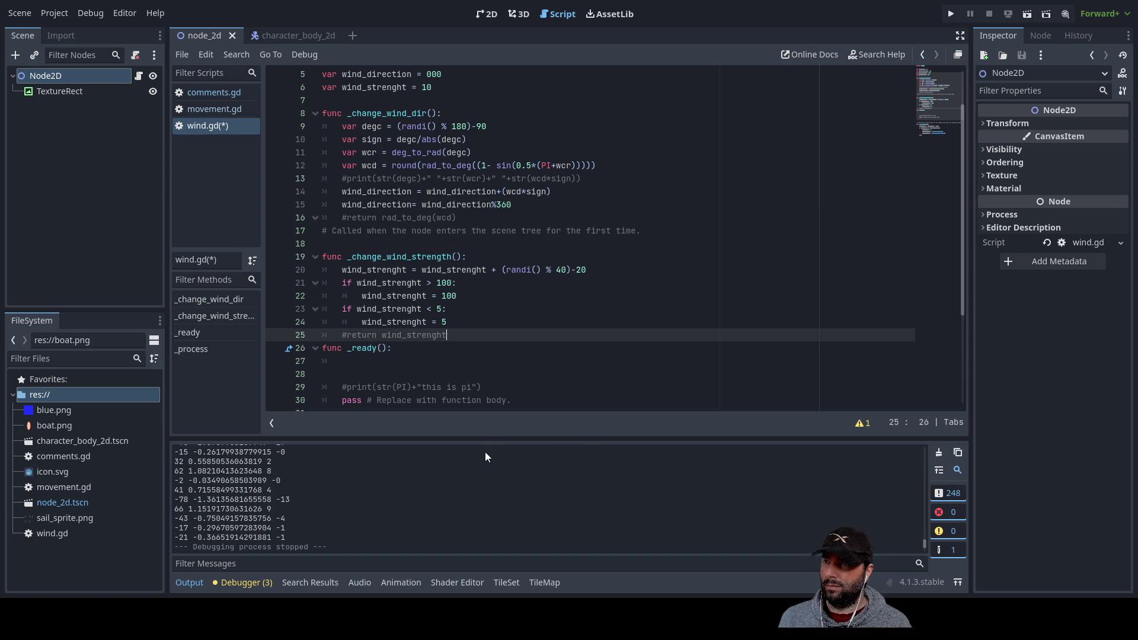
{"action": "left_click", "coordinate": [413, 205]}
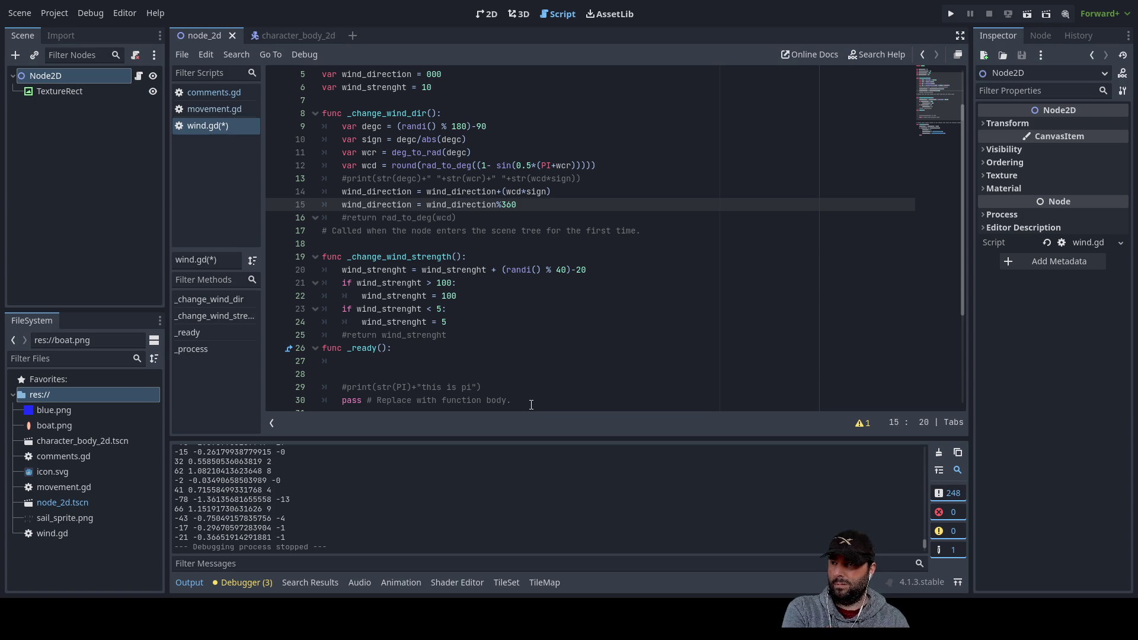
{"action": "key", "text": "Down"}
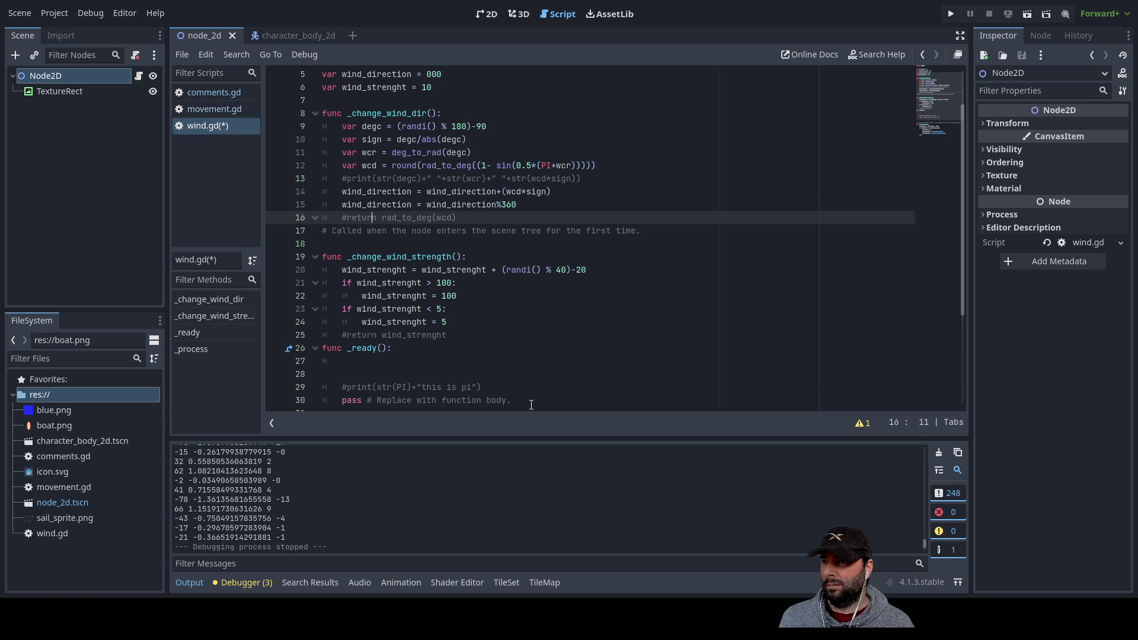
Add a new line 16 with a print() call containing wind_direction
{"action": "key", "text": "ctrl+shift+Return"}
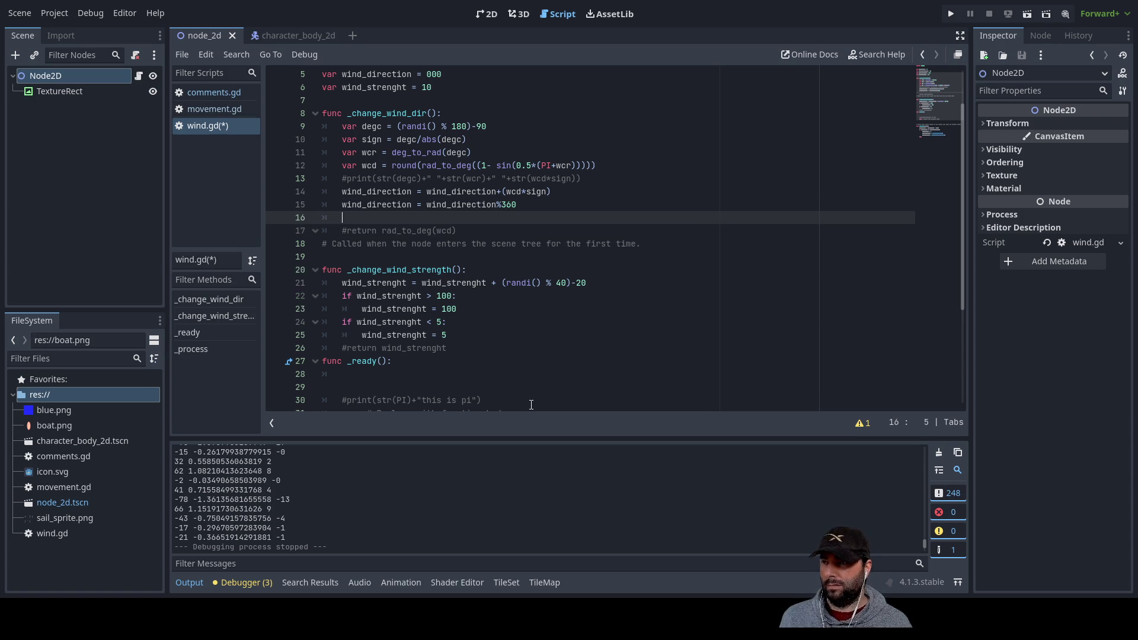
{"action": "type", "text": "print"}
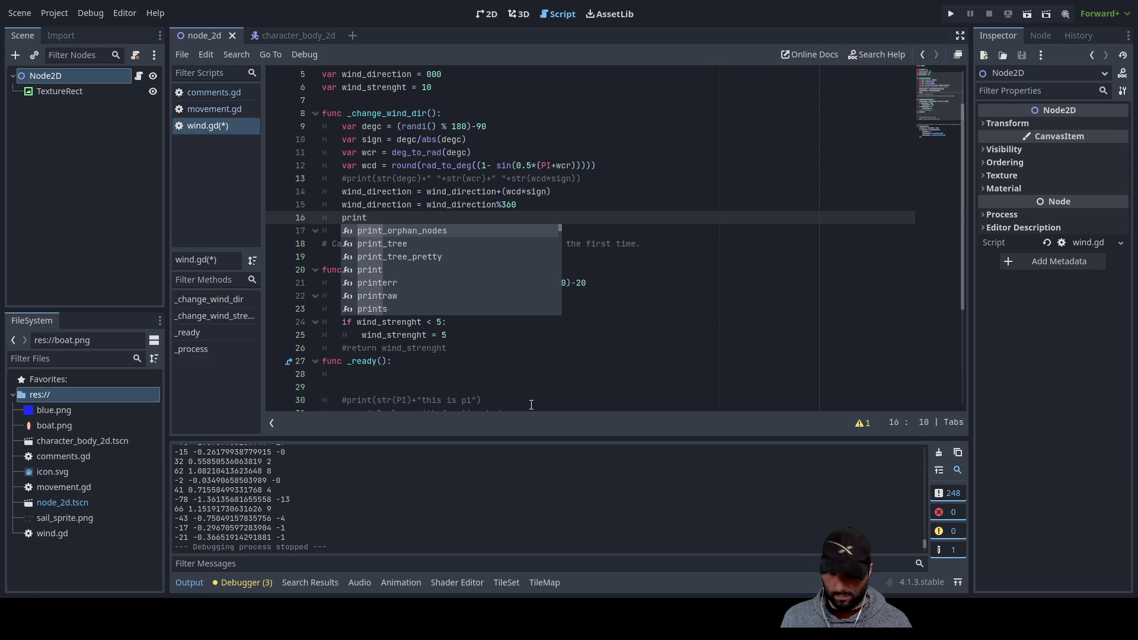
{"action": "type", "text": "("}
{"action": "key", "text": "Up"}
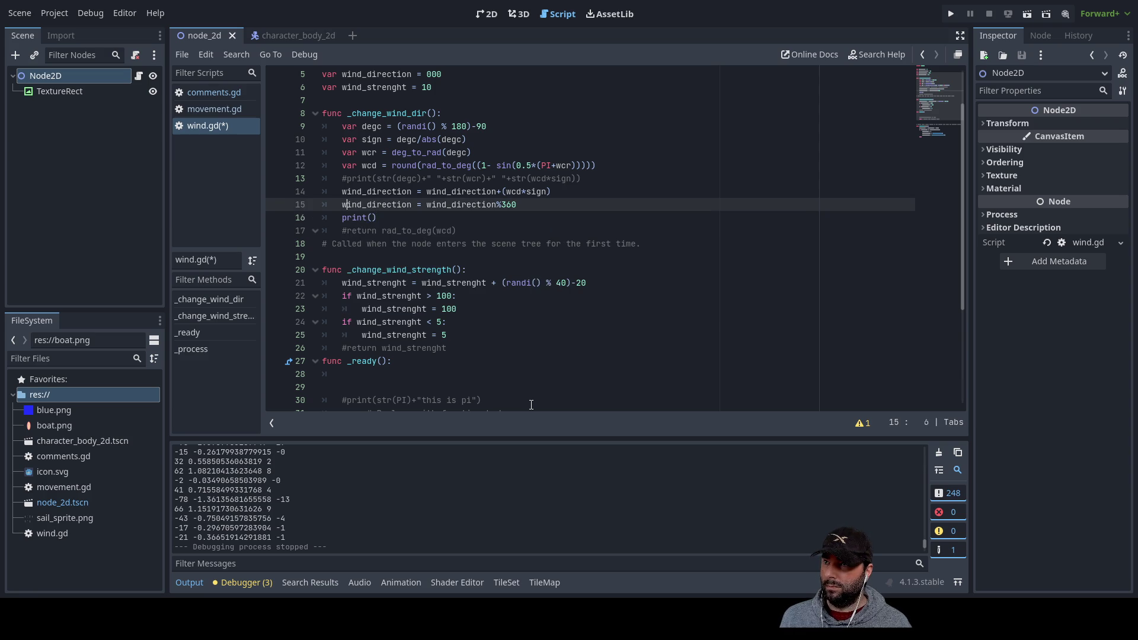
{"action": "key", "text": "shift+Right"}
{"action": "key", "text": "shift+Right"}
{"action": "key", "text": "shift+Right"}
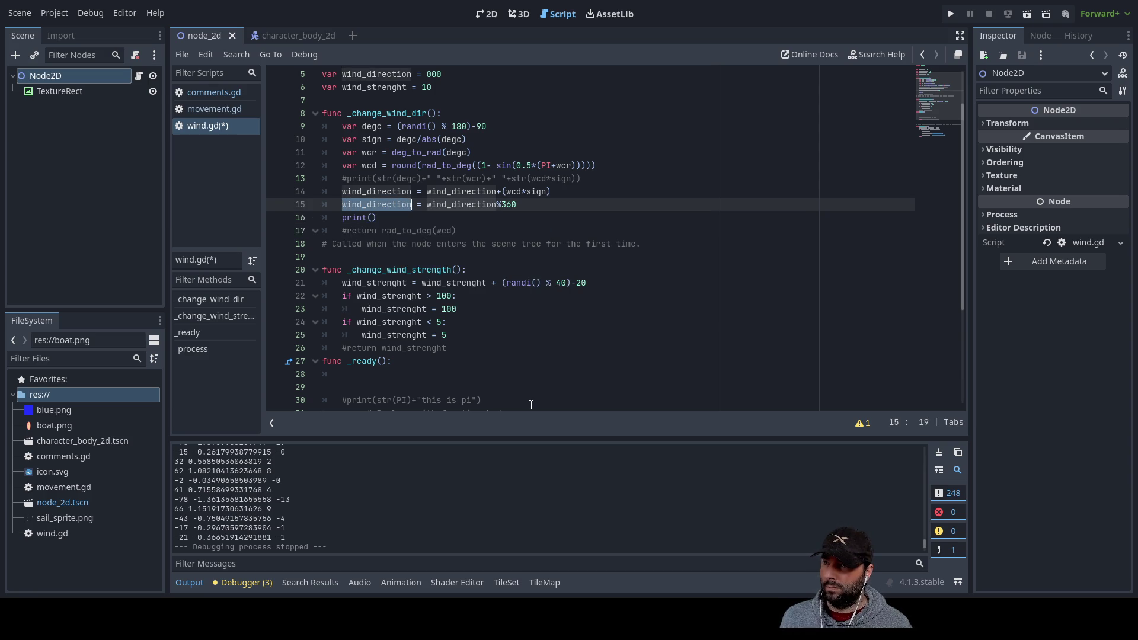
{"action": "key", "text": "ctrl+c"}
{"action": "key", "text": "Down"}
{"action": "key", "text": "Left"}
{"action": "key", "text": "ctrl+v"}
Extend line 16 to print(str(wind_direction+"wd"), still missing a closing parenthesis
{"action": "key", "text": "shift+Left"}
{"action": "key", "text": "shift+Left"}
{"action": "key", "text": "shift+Left"}
{"action": "key", "text": "End"}
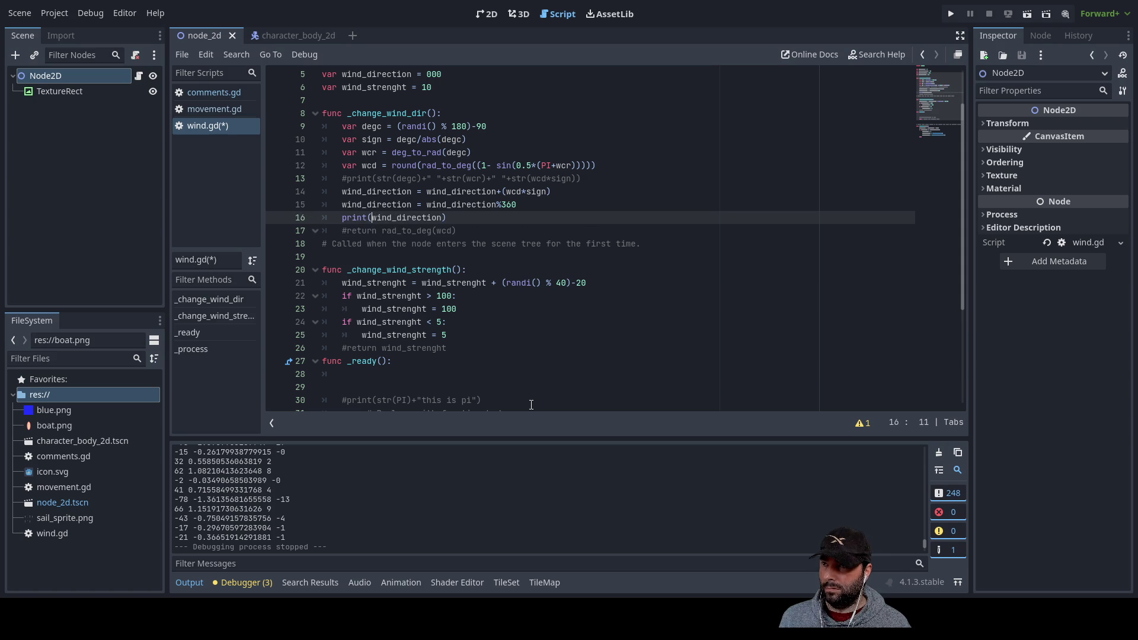
{"action": "type", "text": "str("}
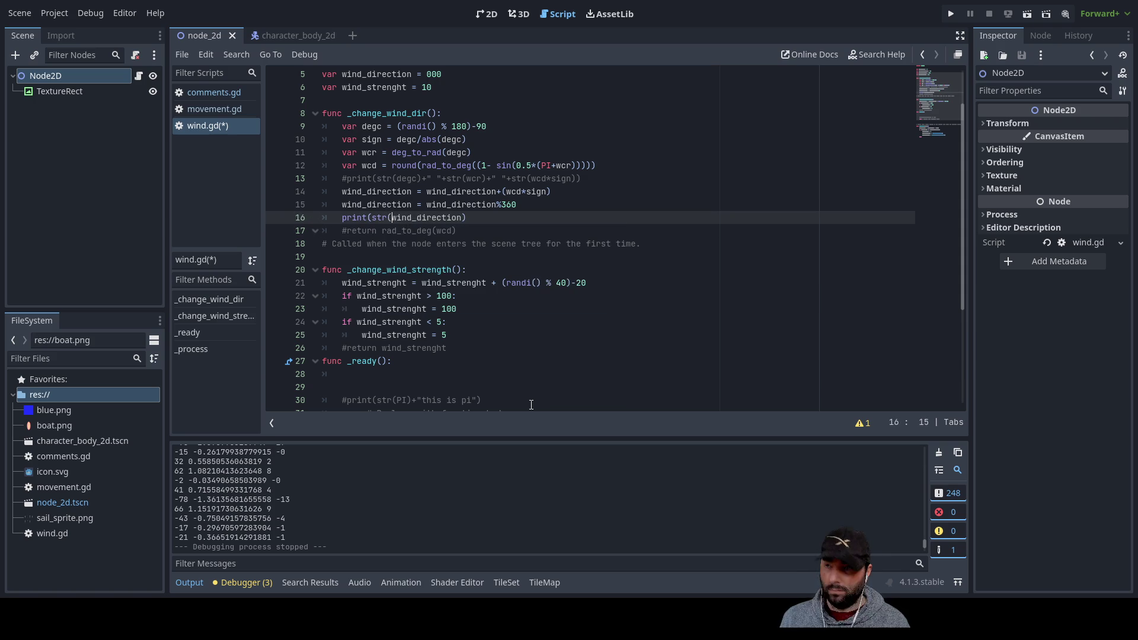
{"action": "key", "text": "Right"}
{"action": "key", "text": "Right"}
{"action": "key", "text": "Right"}
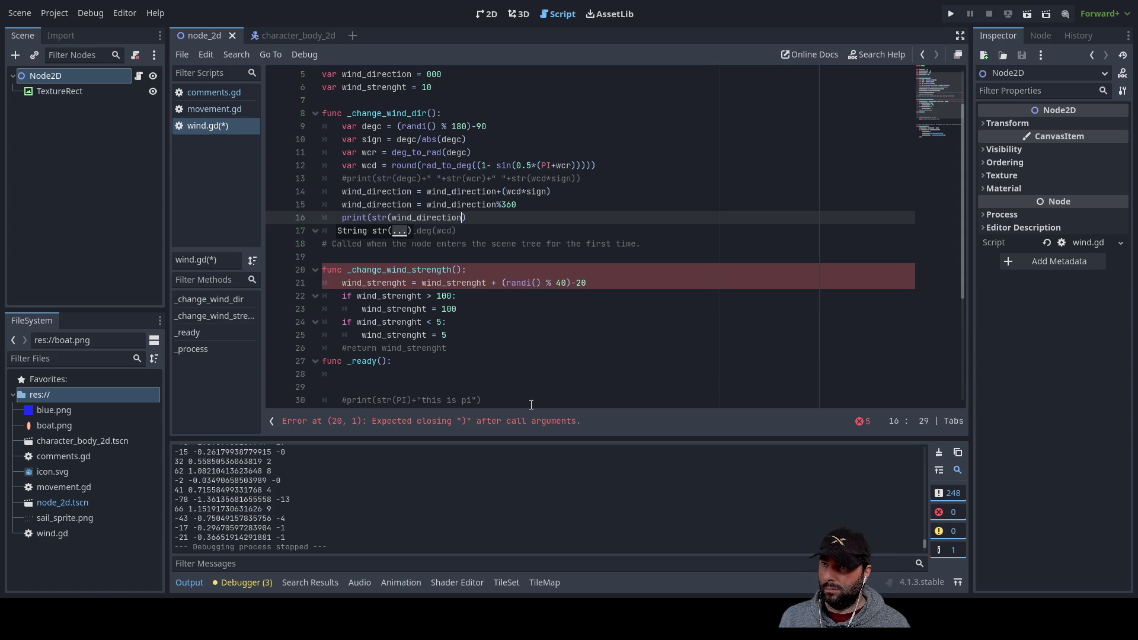
{"action": "key", "text": "Escape"}
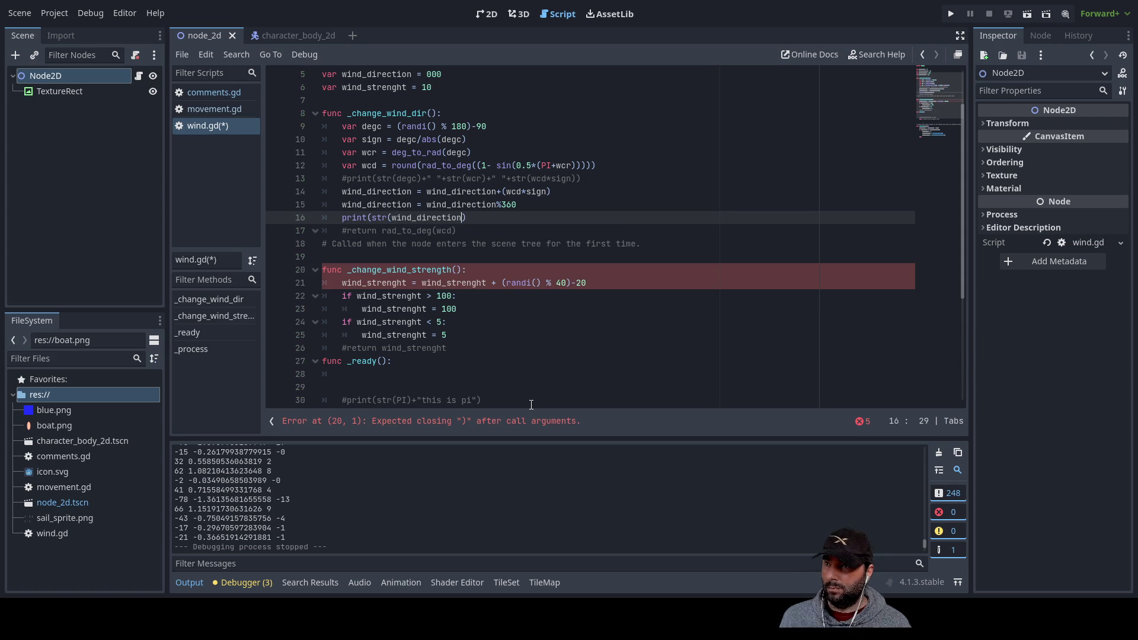
{"action": "type", "text": "+\"\""}
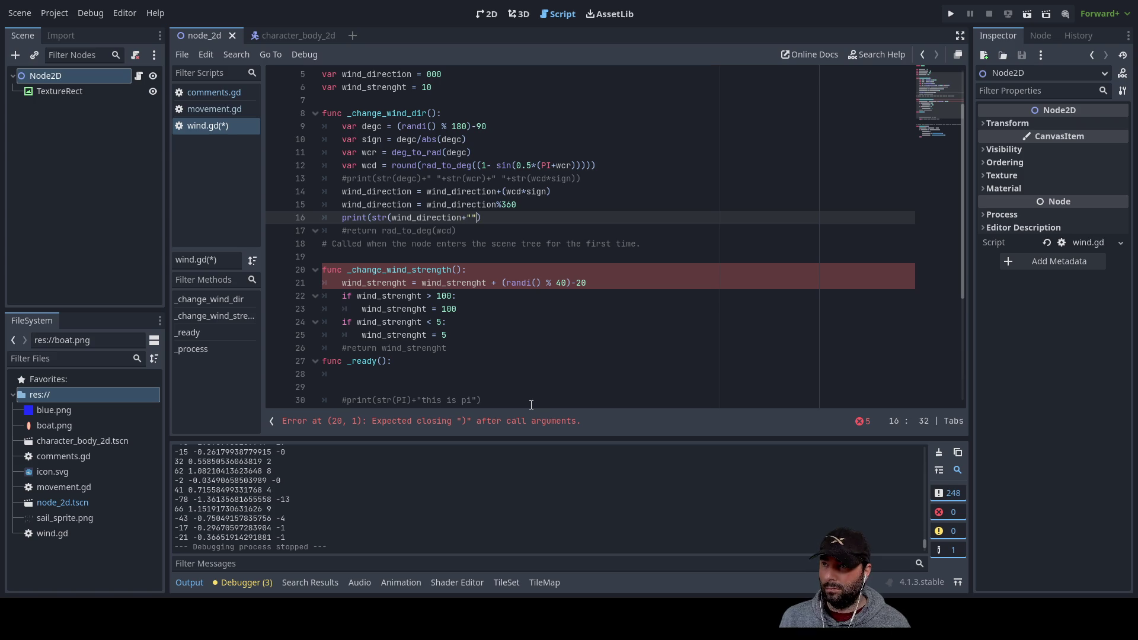
{"action": "type", "text": "wd"}
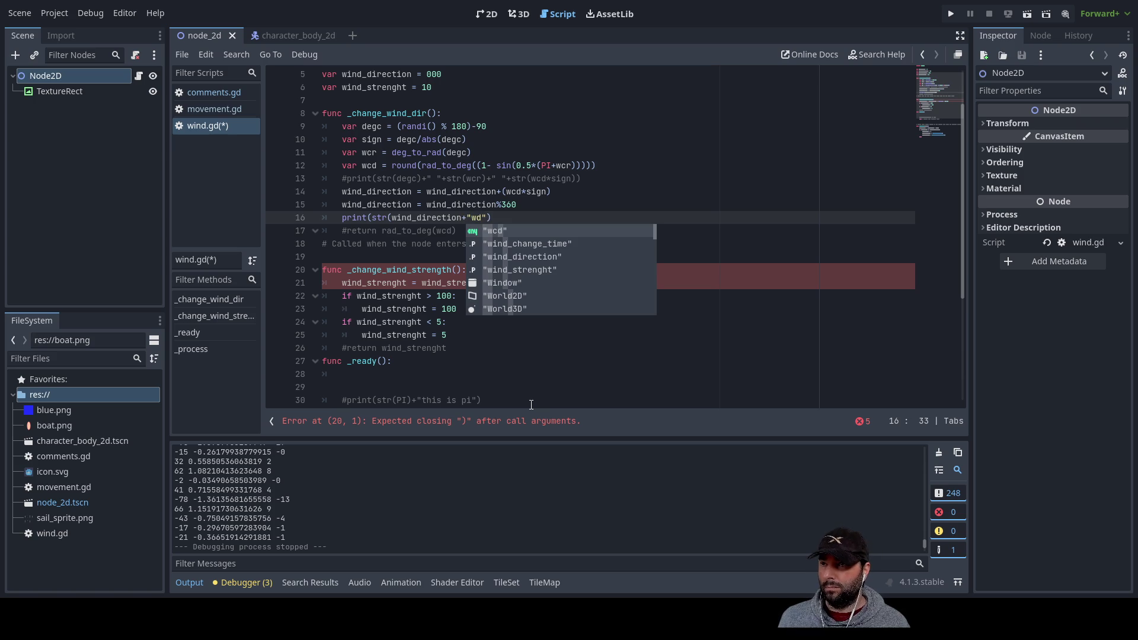
{"action": "left_click", "coordinate": [531, 404]}
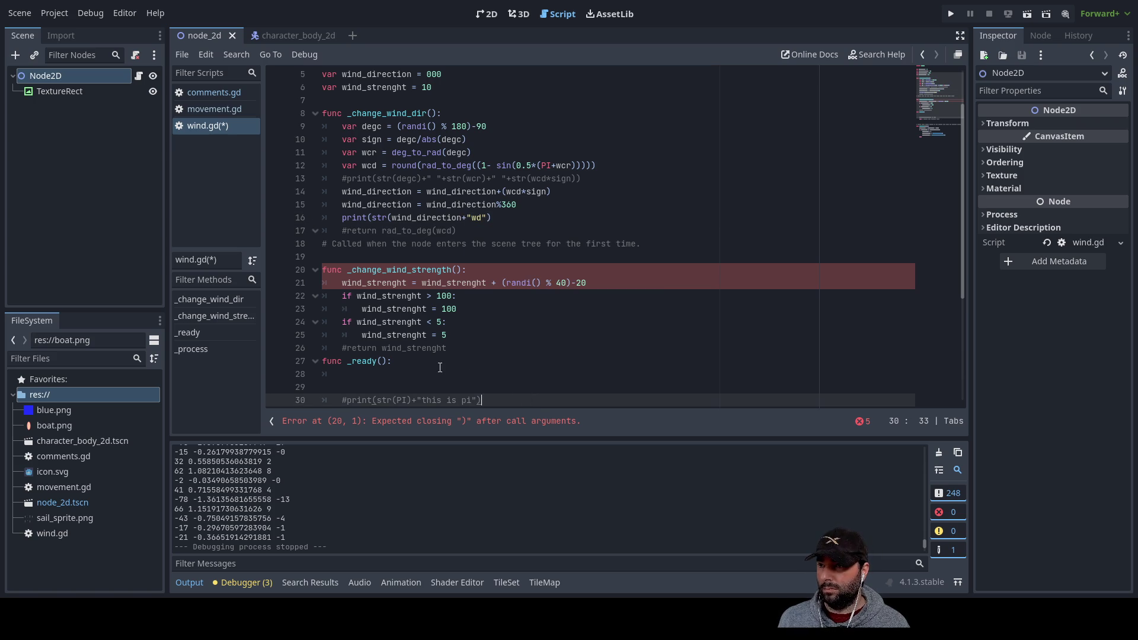
{"action": "left_click", "coordinate": [348, 348]}
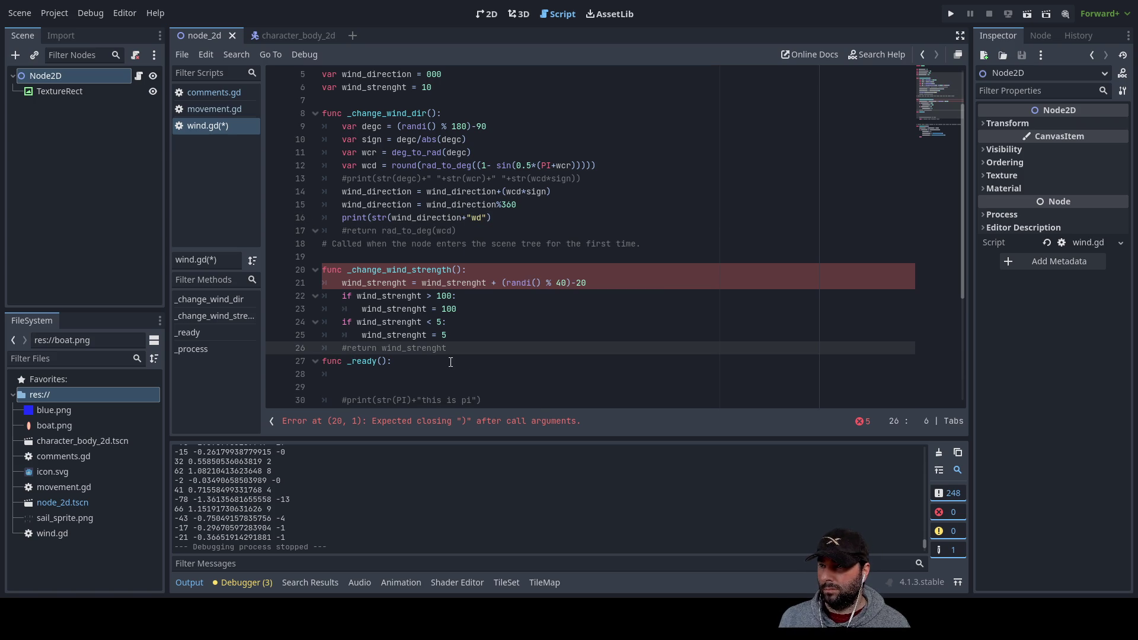
{"action": "key", "text": "Down"}
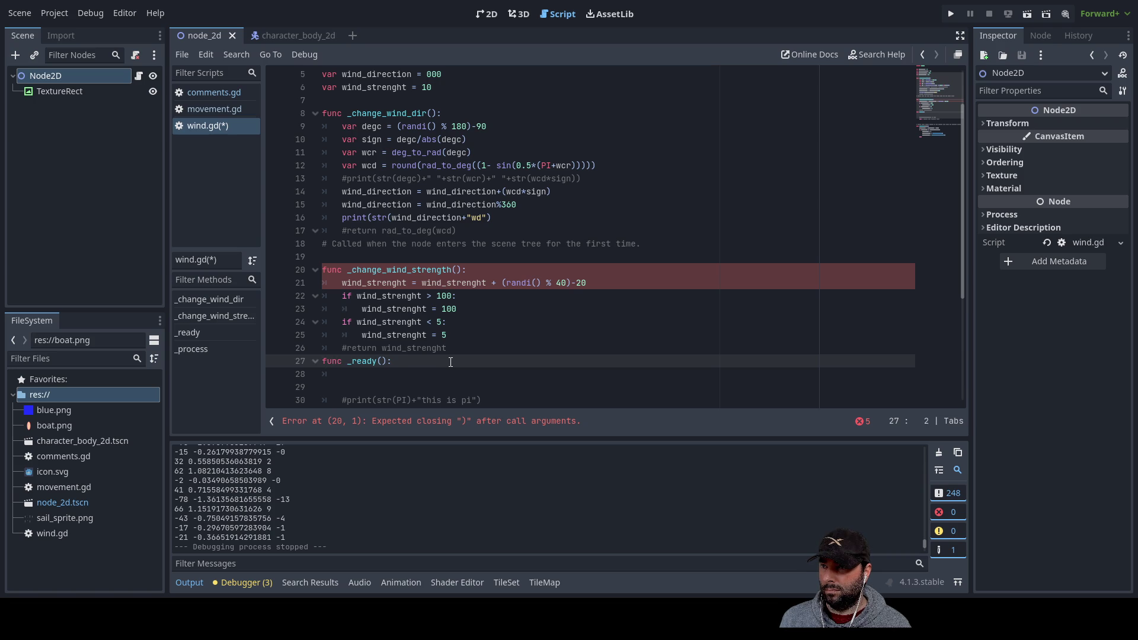
{"action": "key", "text": "Up"}
Add print(str(wind_strenght)+" ws") before the strength function's return and change line 16's label to " wd"
{"action": "key", "text": "Return"}
{"action": "key", "text": "Up"}
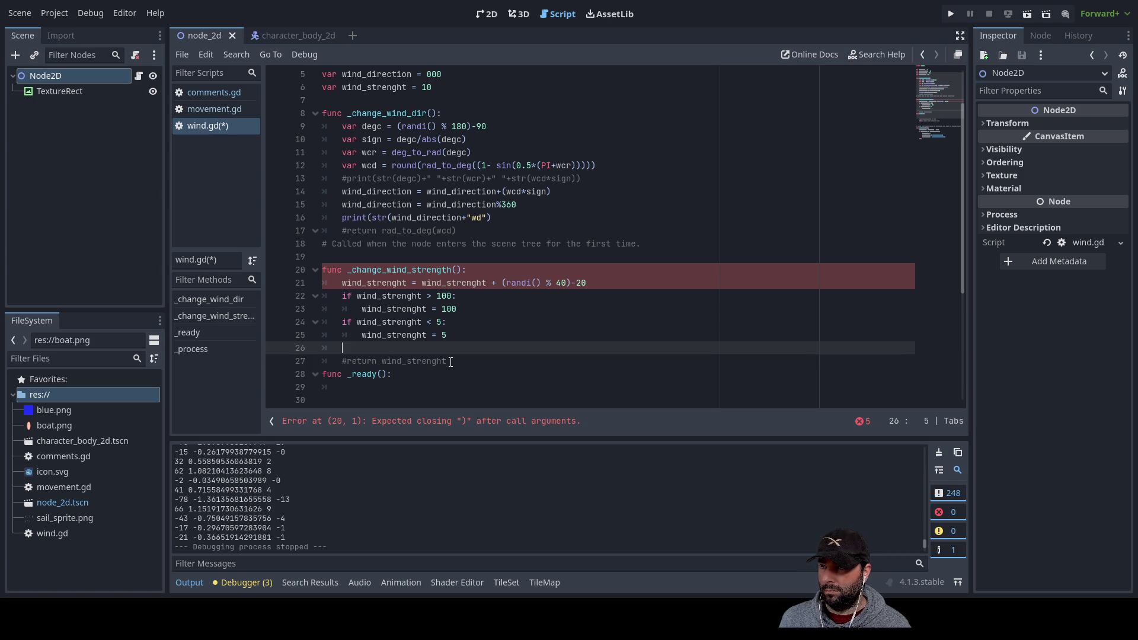
{"action": "type", "text": "print "}
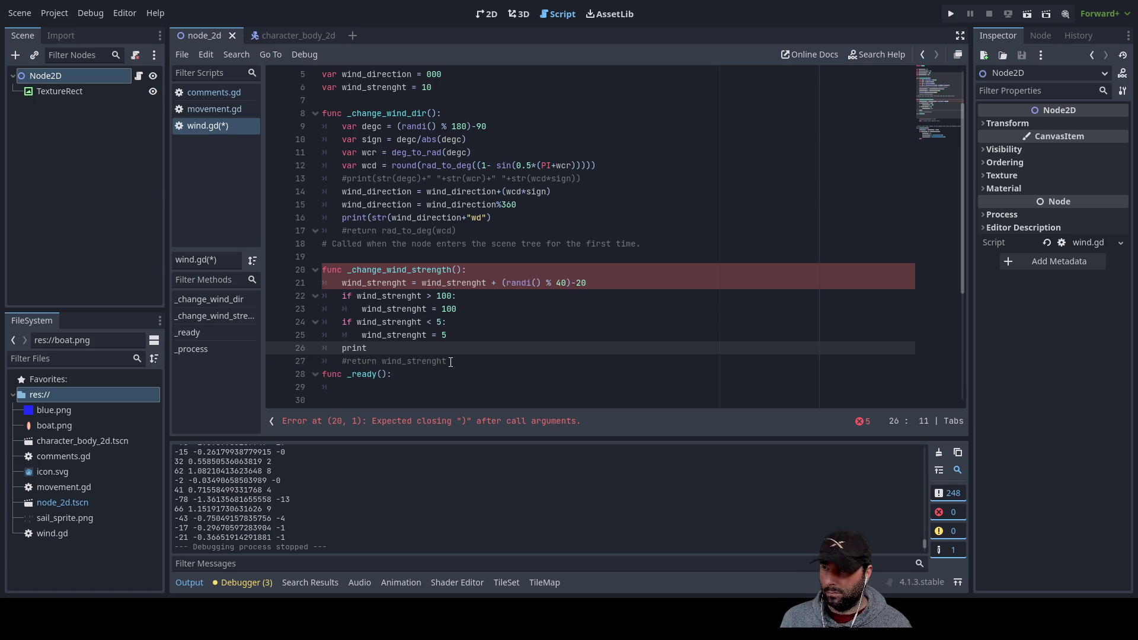
{"action": "type", "text": "()"}
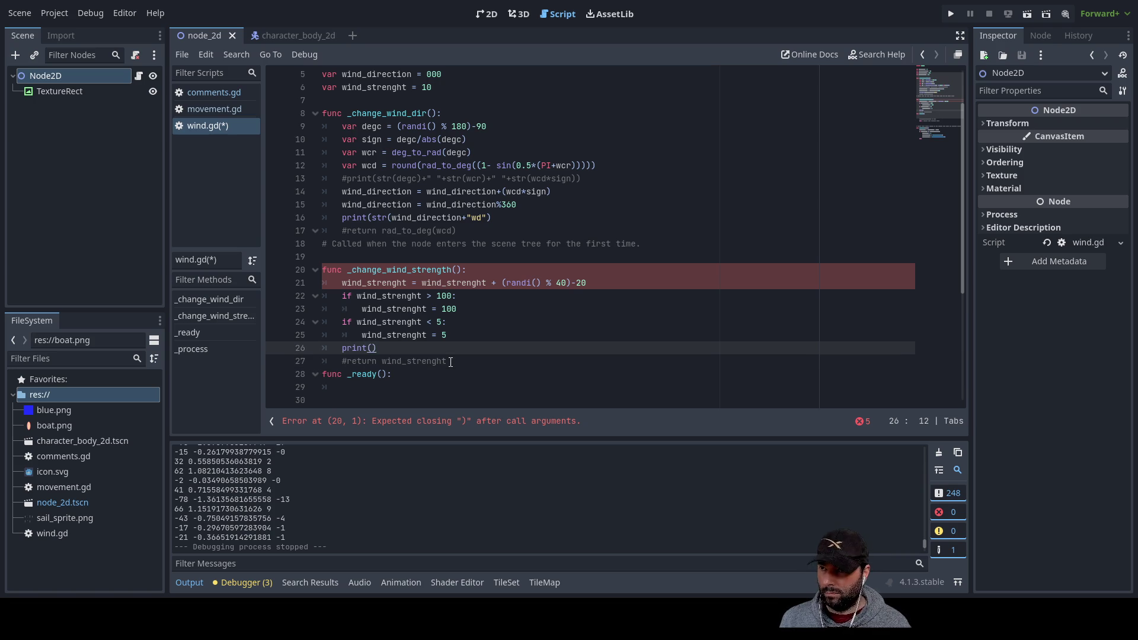
{"action": "type", "text": "str("}
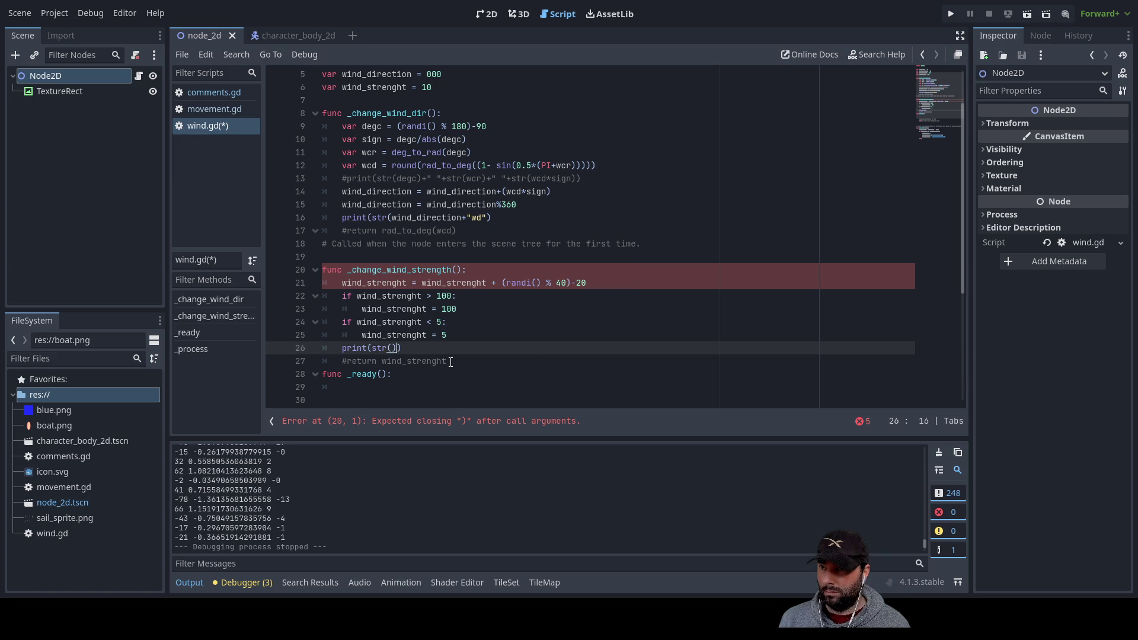
{"action": "type", "text": "wind"}
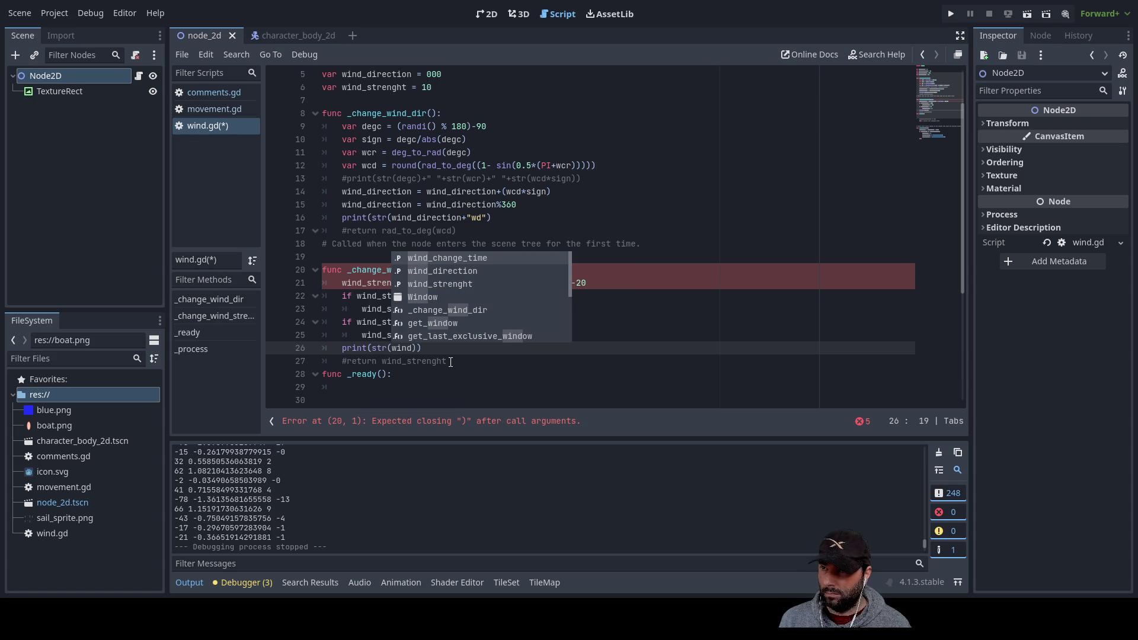
{"action": "key", "text": "Down"}
{"action": "key", "text": "Down"}
{"action": "key", "text": "Return"}
{"action": "type", "text": ")"}
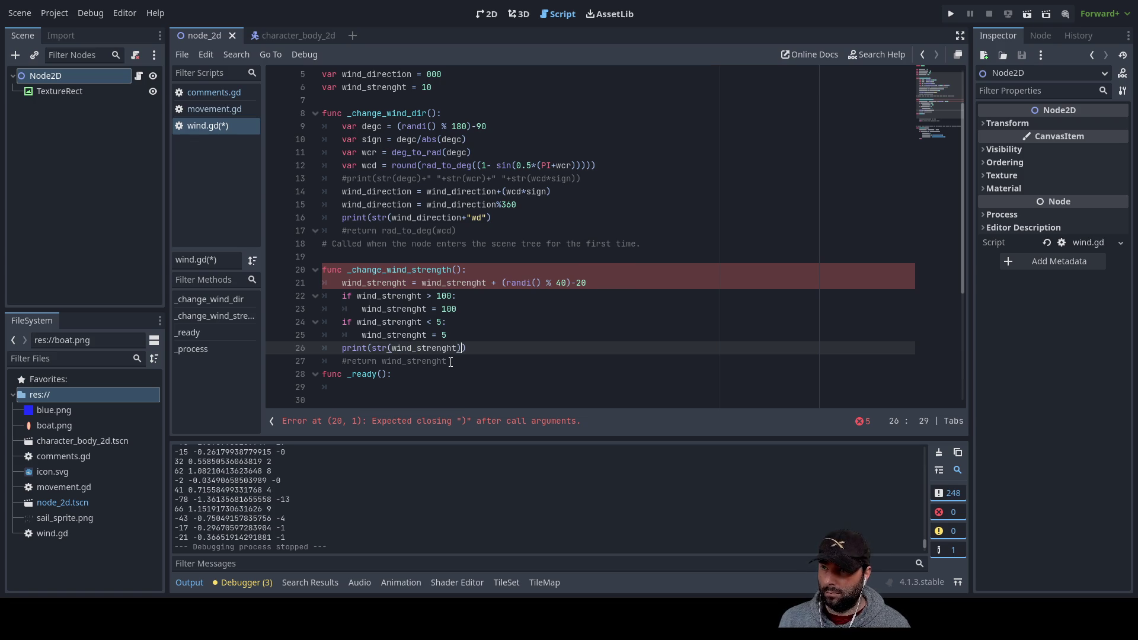
{"action": "type", "text": "+\""}
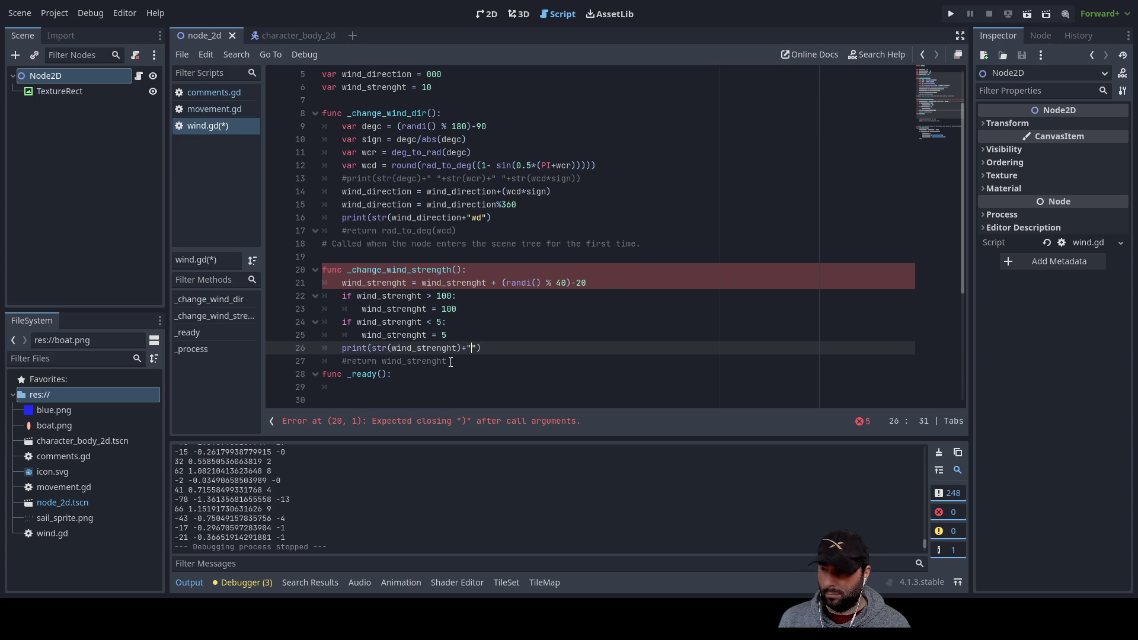
{"action": "type", "text": " ws"}
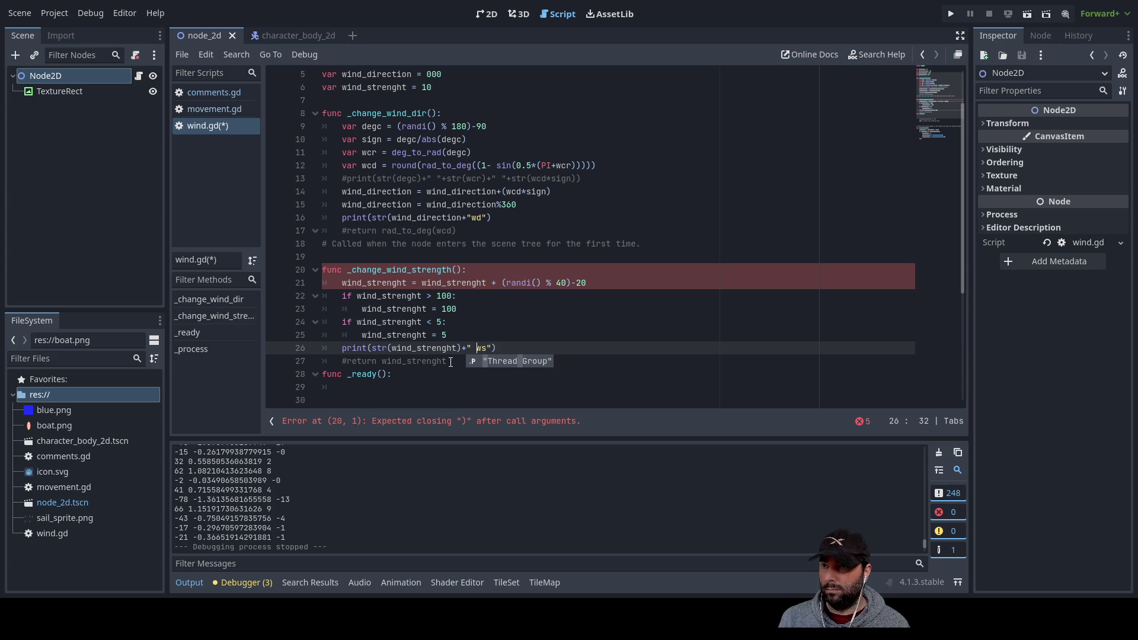
{"action": "left_click", "coordinate": [469, 218]}
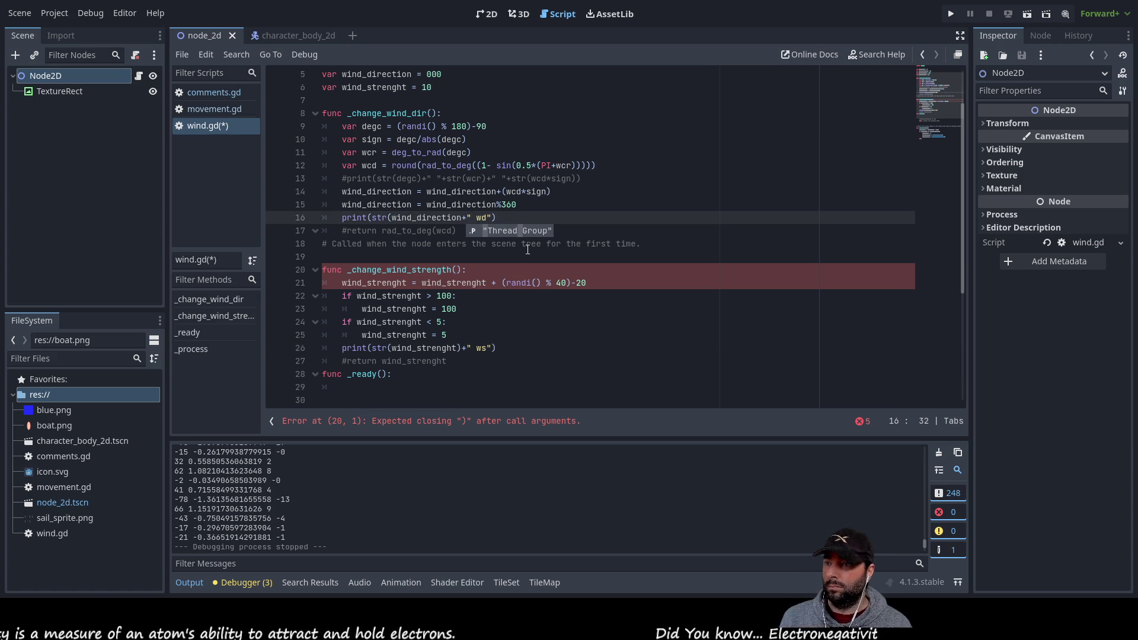
{"action": "left_click", "coordinate": [569, 387]}
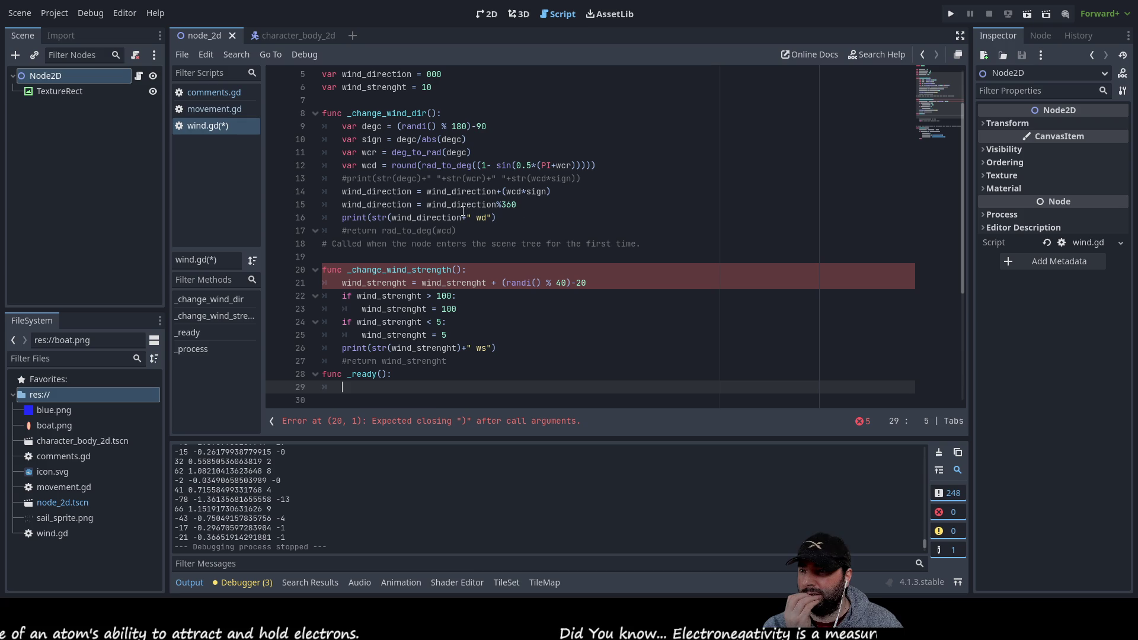
Change wind_change_time on line 4 from 10 to 2
{"action": "scroll", "coordinate": [536, 333], "scroll_direction": "down", "scroll_amount": 1}
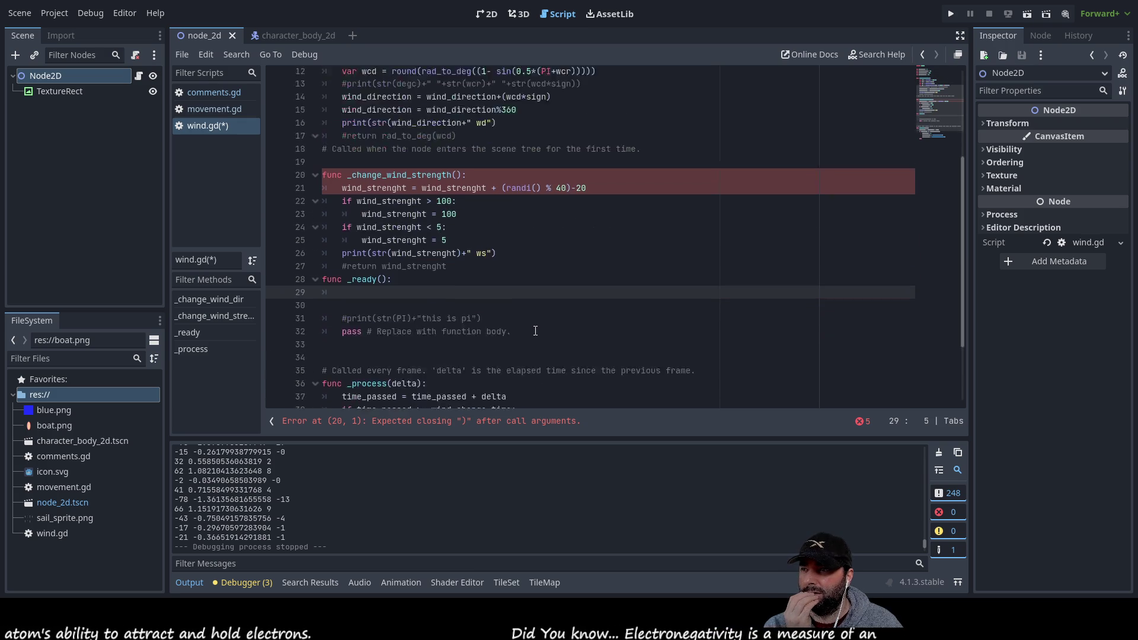
{"action": "scroll", "coordinate": [536, 333], "scroll_direction": "down", "scroll_amount": 4}
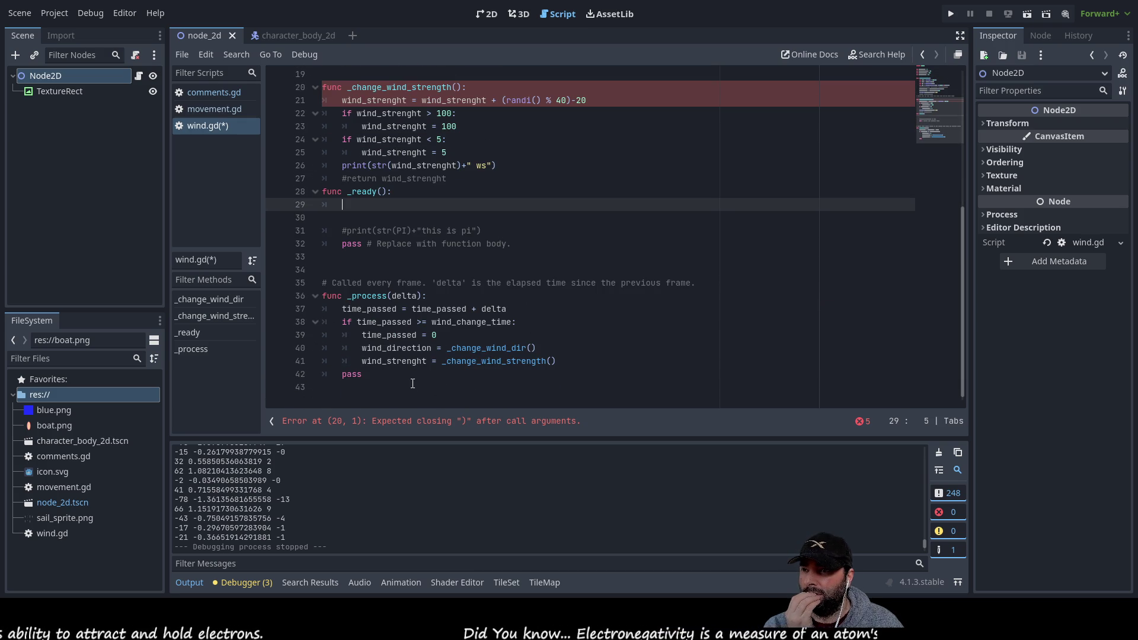
{"action": "scroll", "coordinate": [568, 347], "scroll_direction": "up", "scroll_amount": 6}
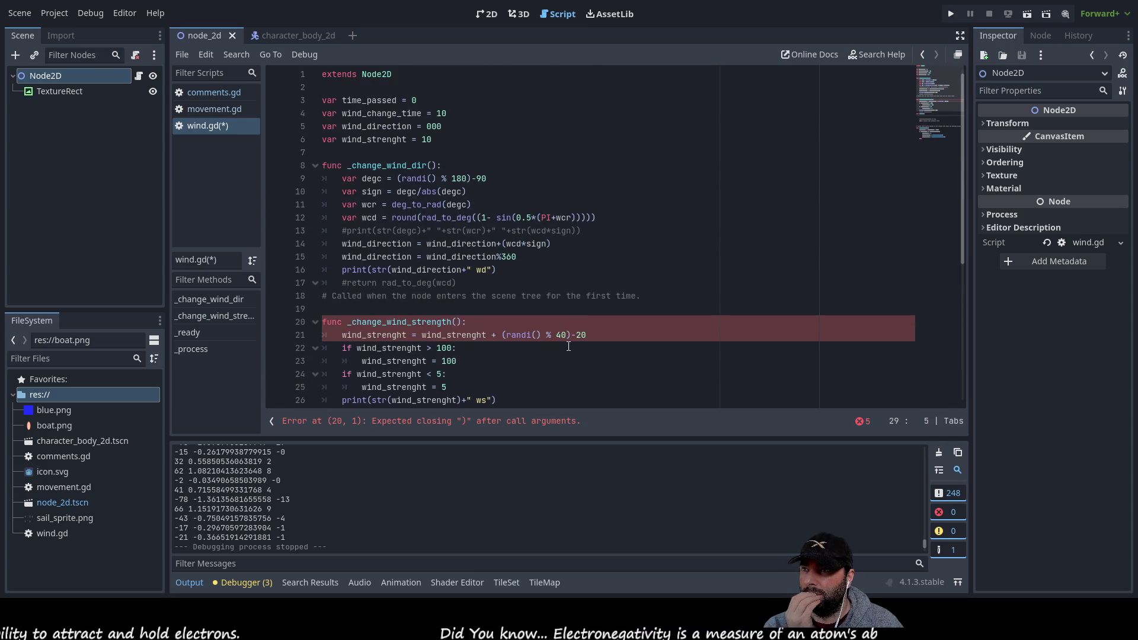
{"action": "left_click", "coordinate": [457, 120]}
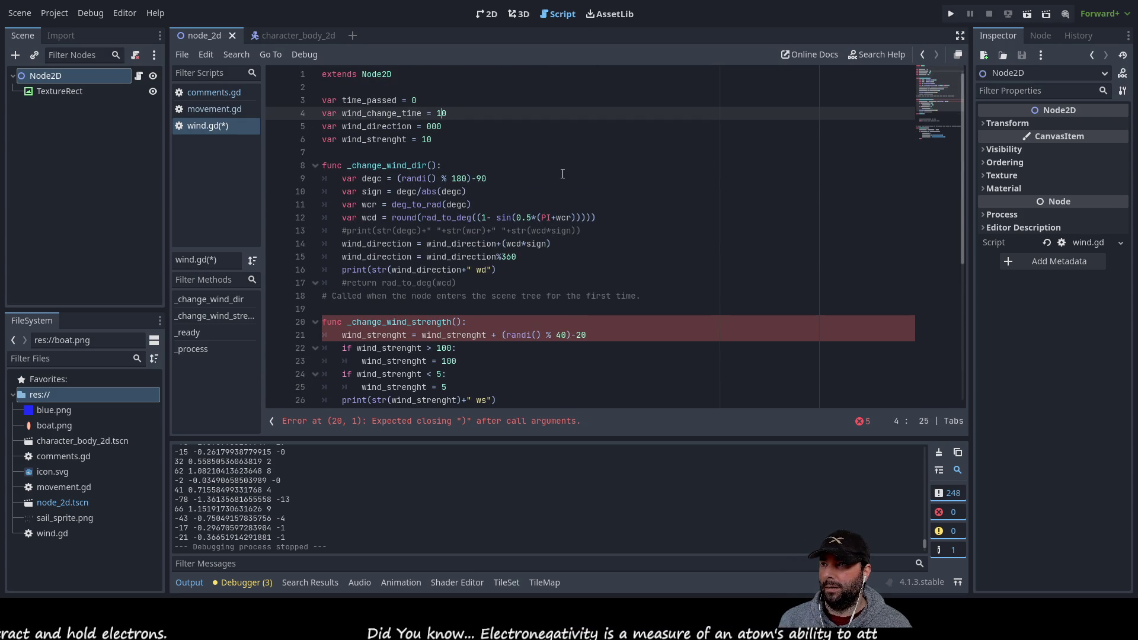
{"action": "key", "text": "BackSpace"}
{"action": "key", "text": "BackSpace"}
{"action": "type", "text": "2"}
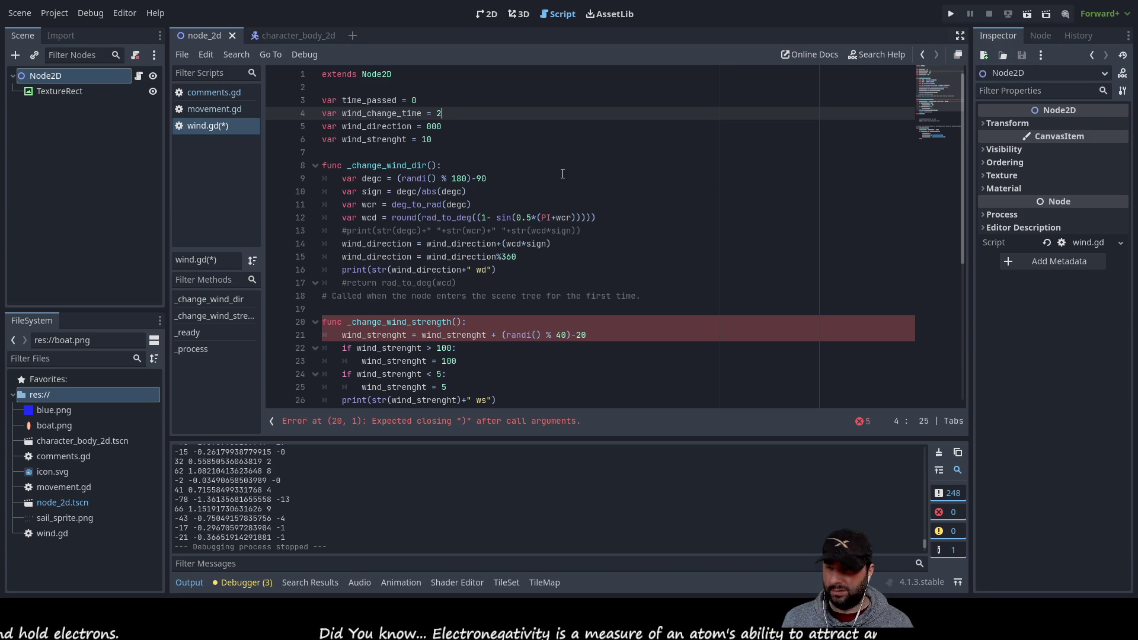
{"action": "scroll", "coordinate": [417, 317], "scroll_direction": "down", "scroll_amount": 3}
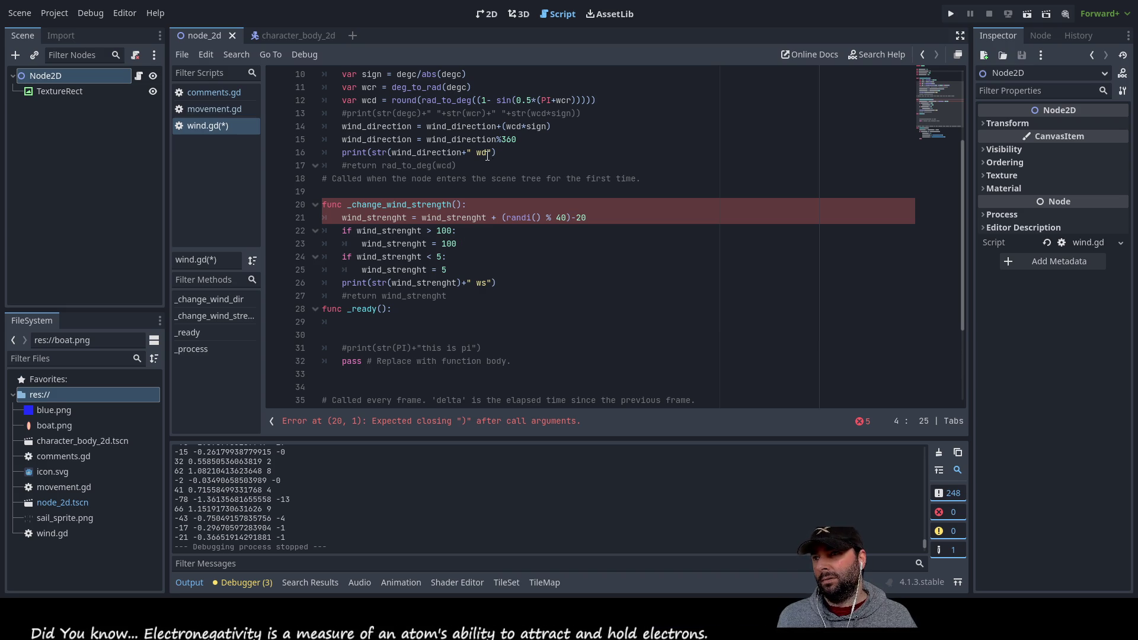
Close the str call so line 16 reads print(str(wind_direction)+" wd"), then save wind.gd
{"action": "left_click", "coordinate": [505, 153]}
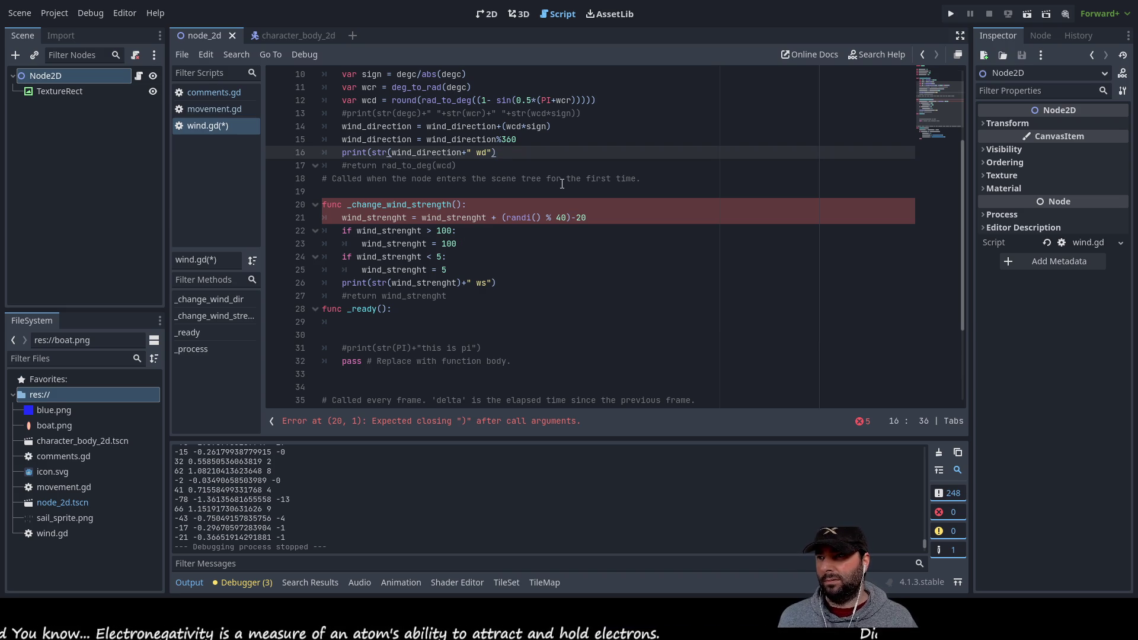
{"action": "key", "text": "Left"}
{"action": "key", "text": "Left"}
{"action": "key", "text": "Left"}
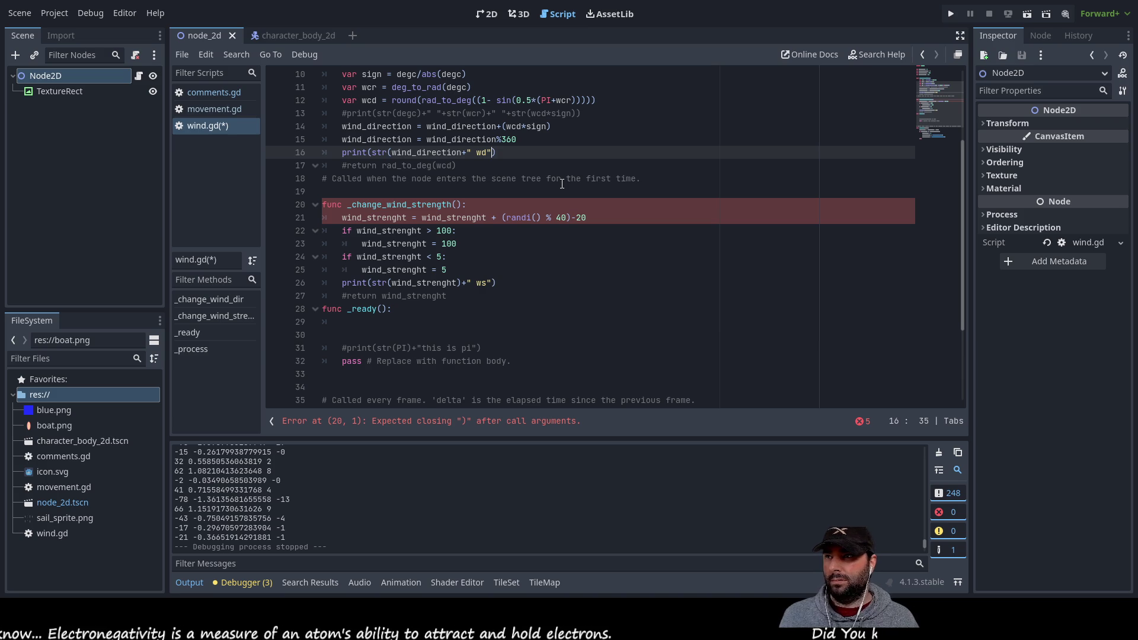
{"action": "key", "text": "Right"}
{"action": "key", "text": "Right"}
{"action": "type", "text": ")"}
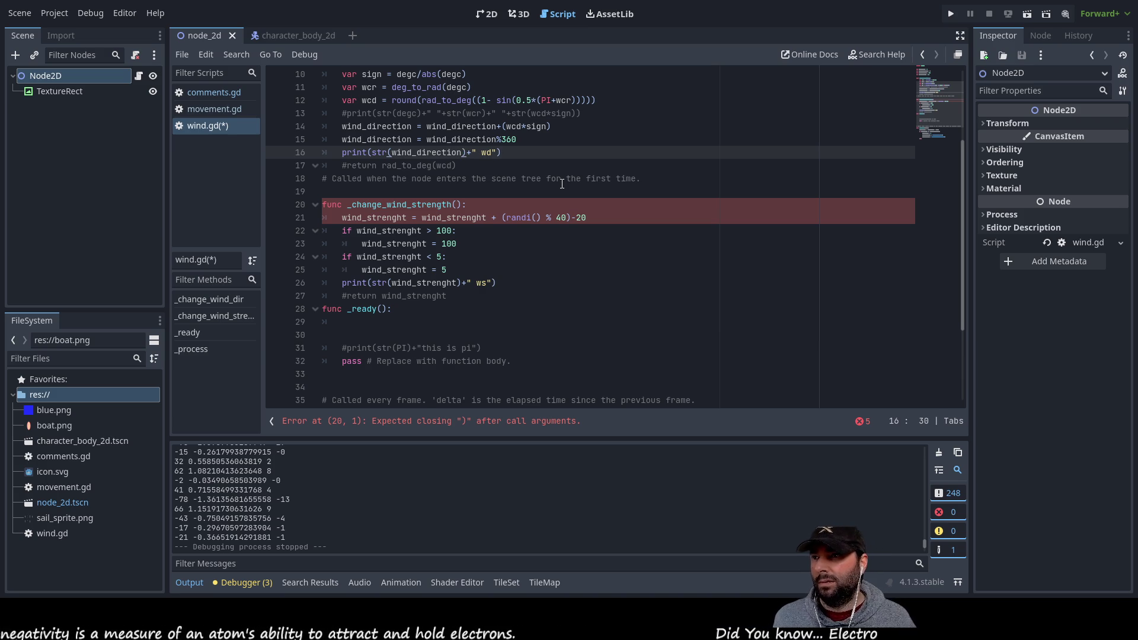
{"action": "key", "text": "End"}
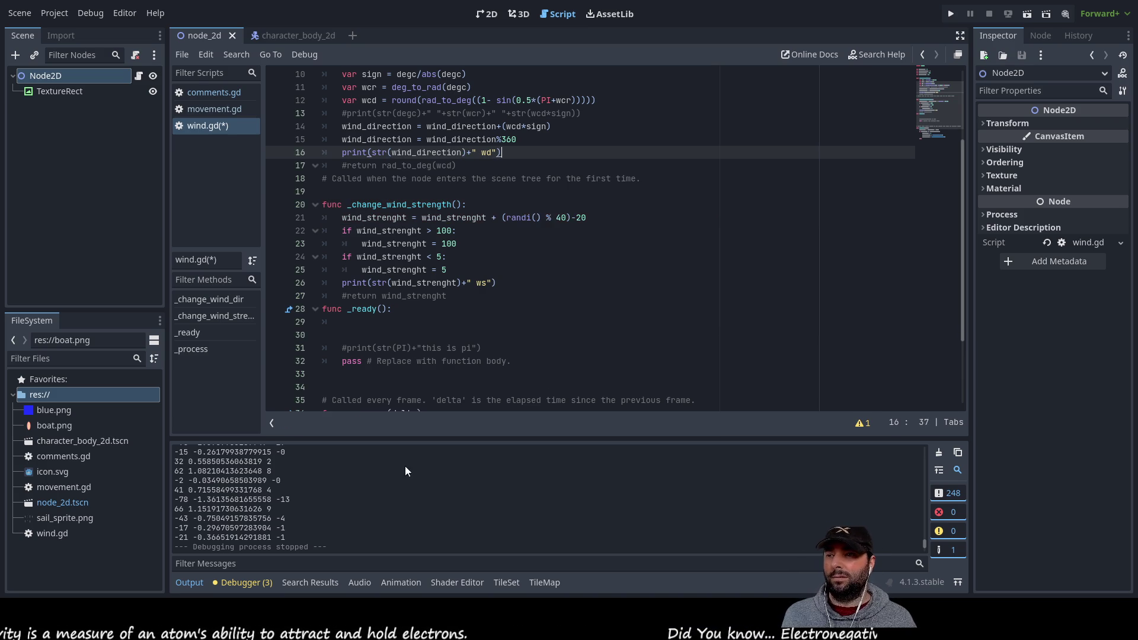
{"action": "left_click", "coordinate": [178, 56]}
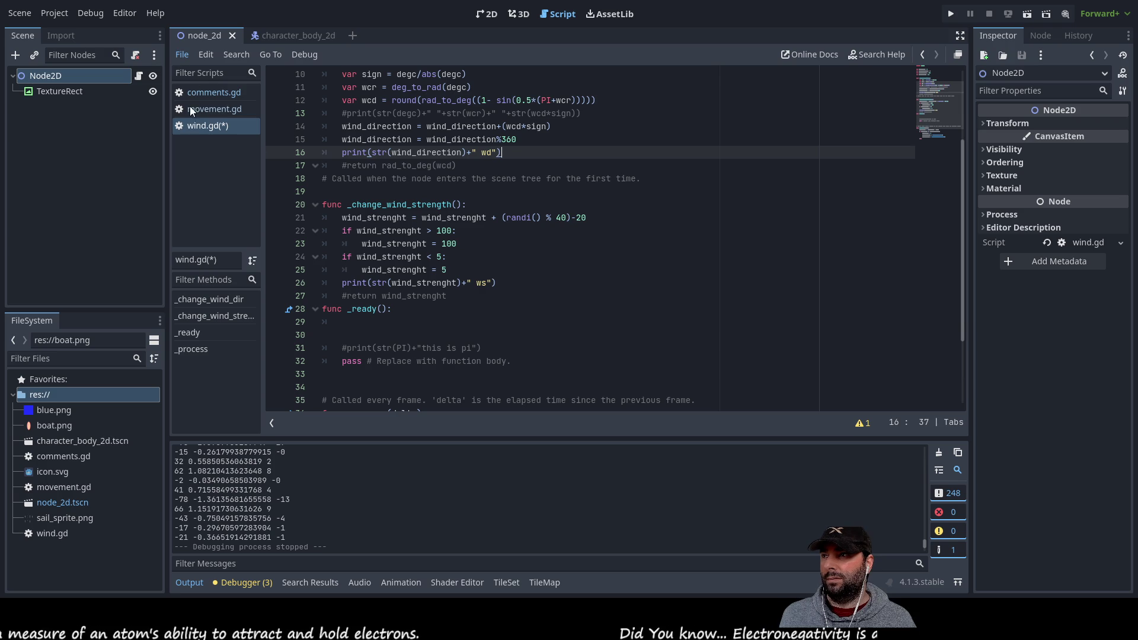
{"action": "left_click", "coordinate": [190, 161]}
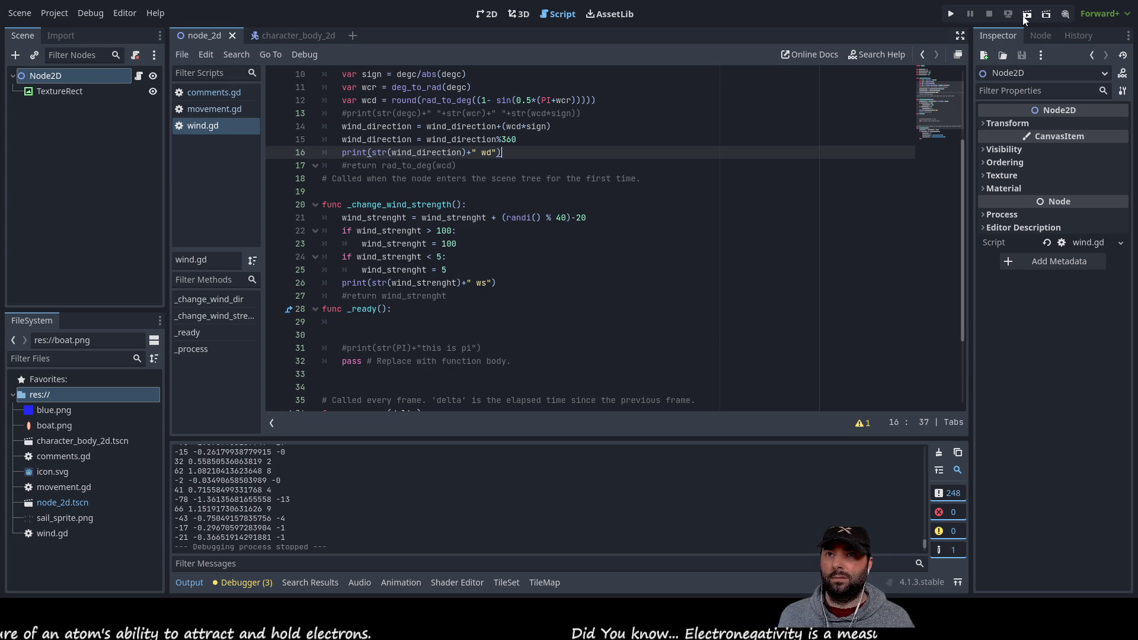
Run the project with F5 and review the Output log and Debugger stack trace
{"action": "key", "text": "F5"}
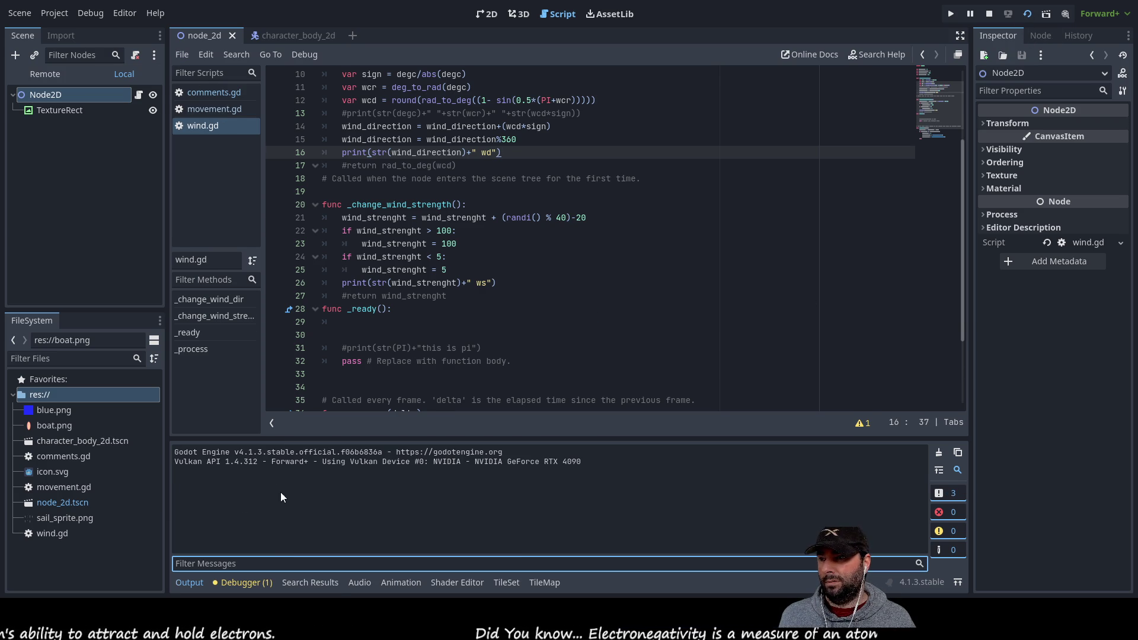
{"action": "left_click", "coordinate": [194, 582]}
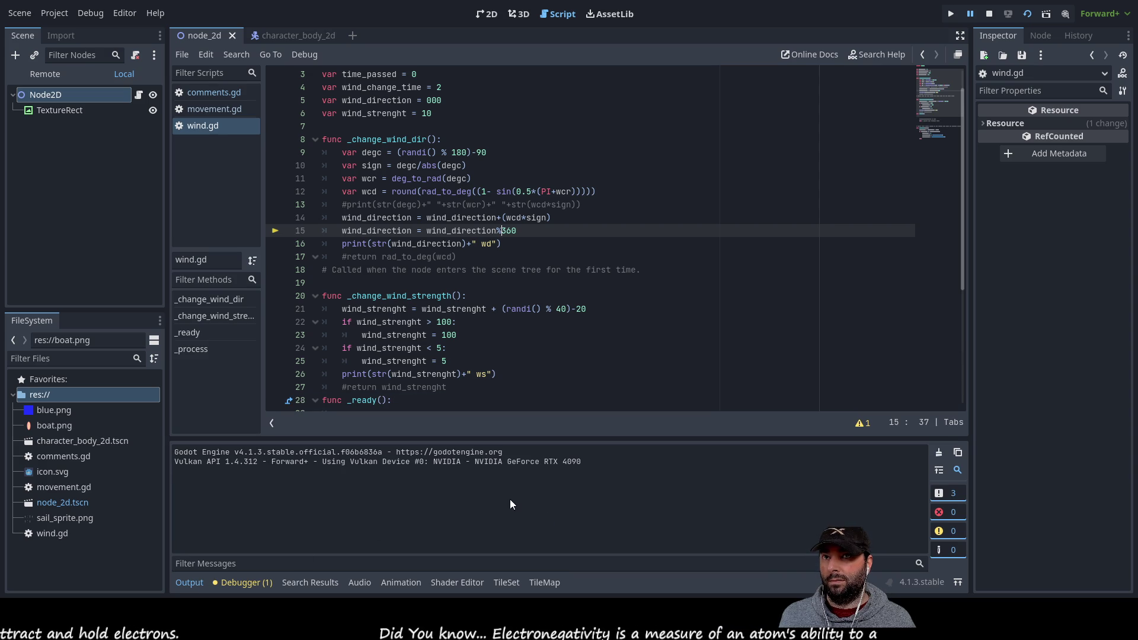
{"action": "left_click", "coordinate": [238, 582]}
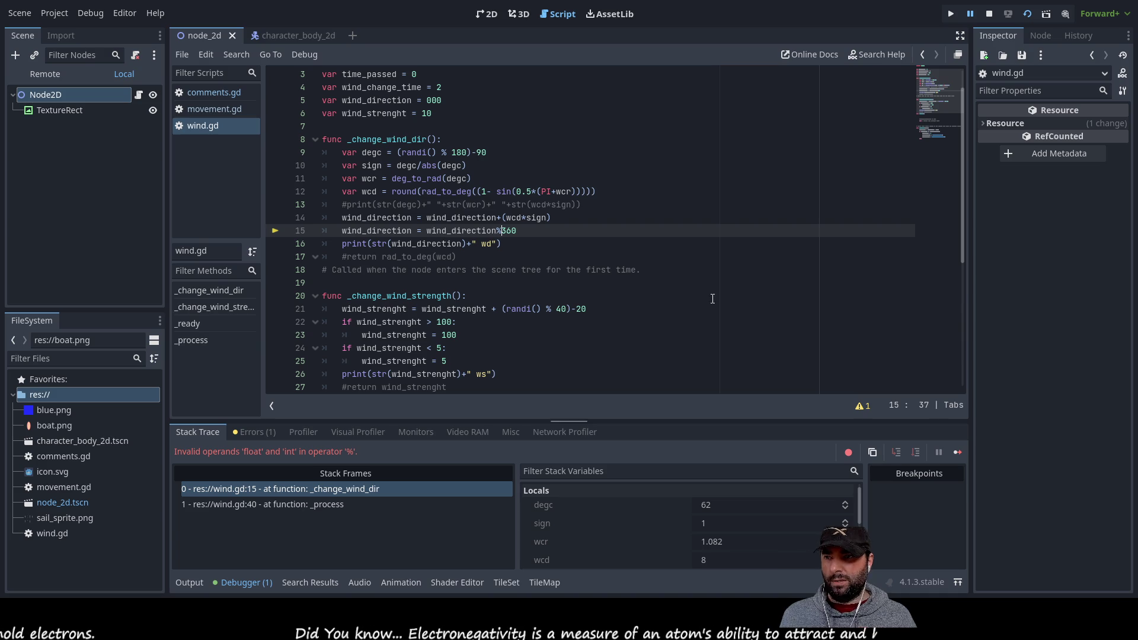
Stop the running project and put the caret on wind_direction in line 15
{"action": "left_click", "coordinate": [988, 14]}
{"action": "left_click", "coordinate": [363, 231]}
{"action": "key", "text": "Down"}
{"action": "key", "text": "Up"}
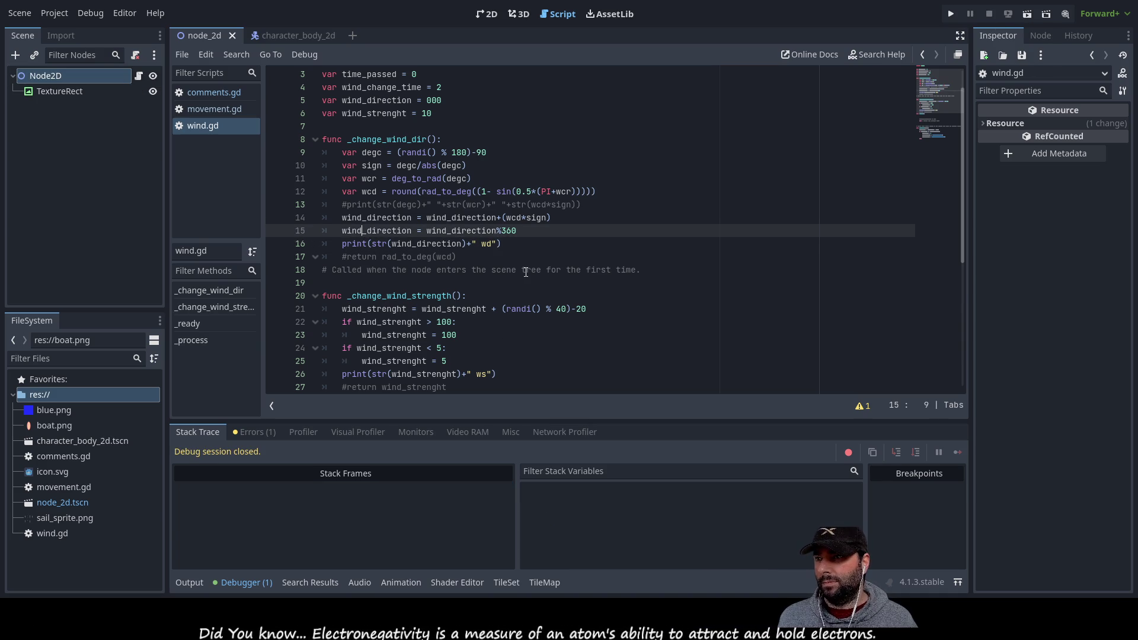
{"action": "key", "text": "Down"}
{"action": "key", "text": "Down"}
{"action": "key", "text": "Down"}
Replace the % operator on line 15 with fmod(wind_direction,360)
{"action": "key", "text": "Up"}
{"action": "key", "text": "Up"}
{"action": "key", "text": "Up"}
{"action": "key", "text": "Up"}
{"action": "key", "text": "Up"}
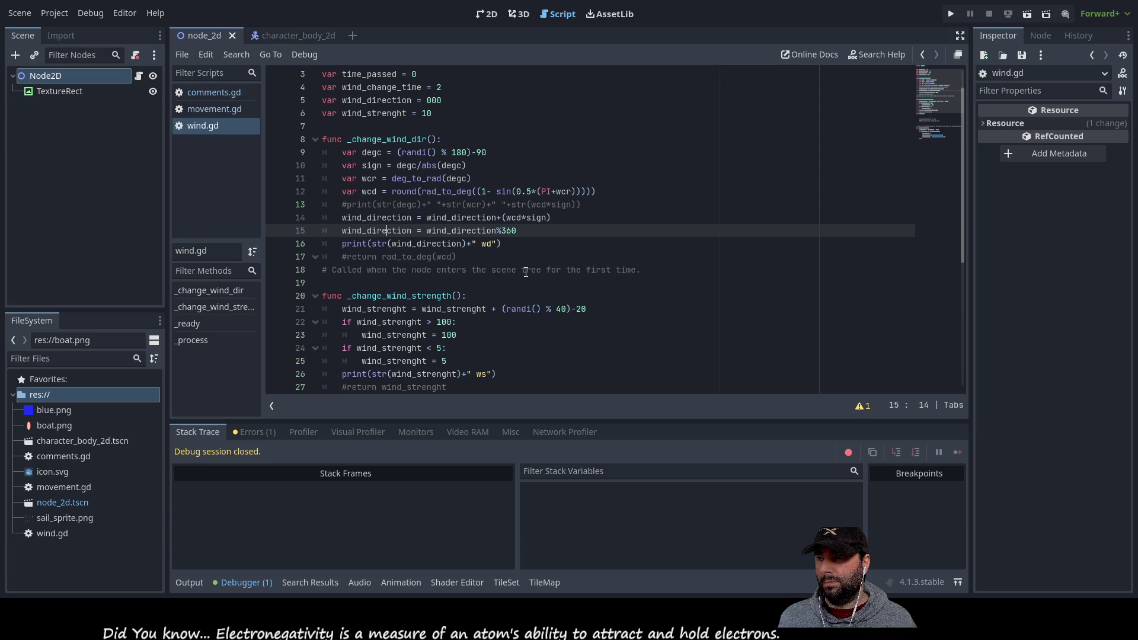
{"action": "type", "text": "fmod"}
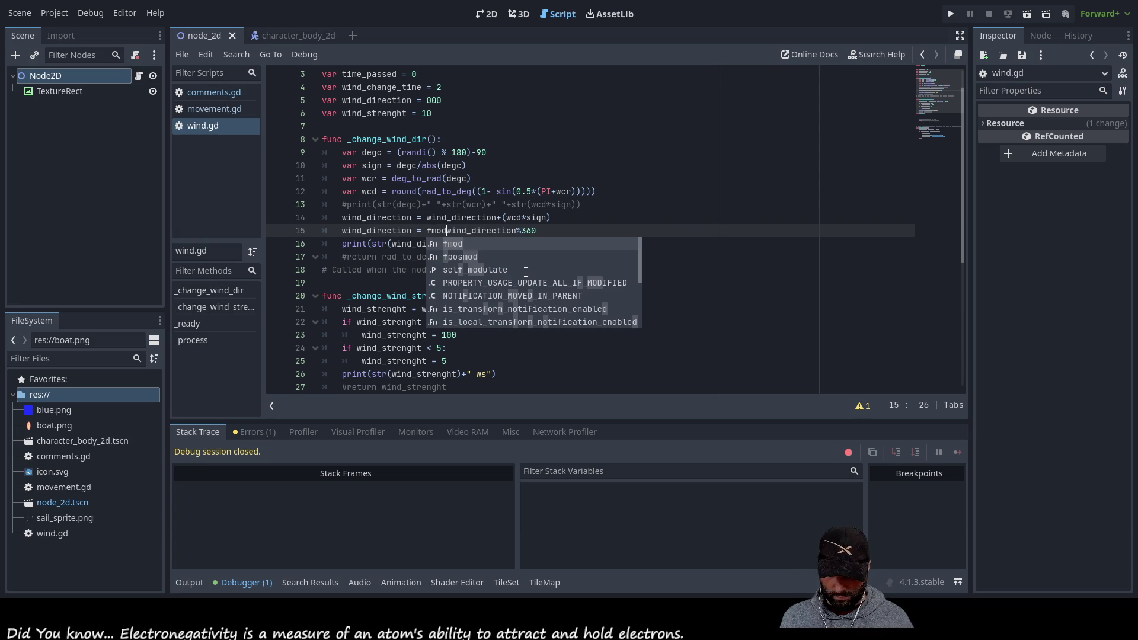
{"action": "type", "text": "("}
{"action": "key", "text": "ctrl+Right"}
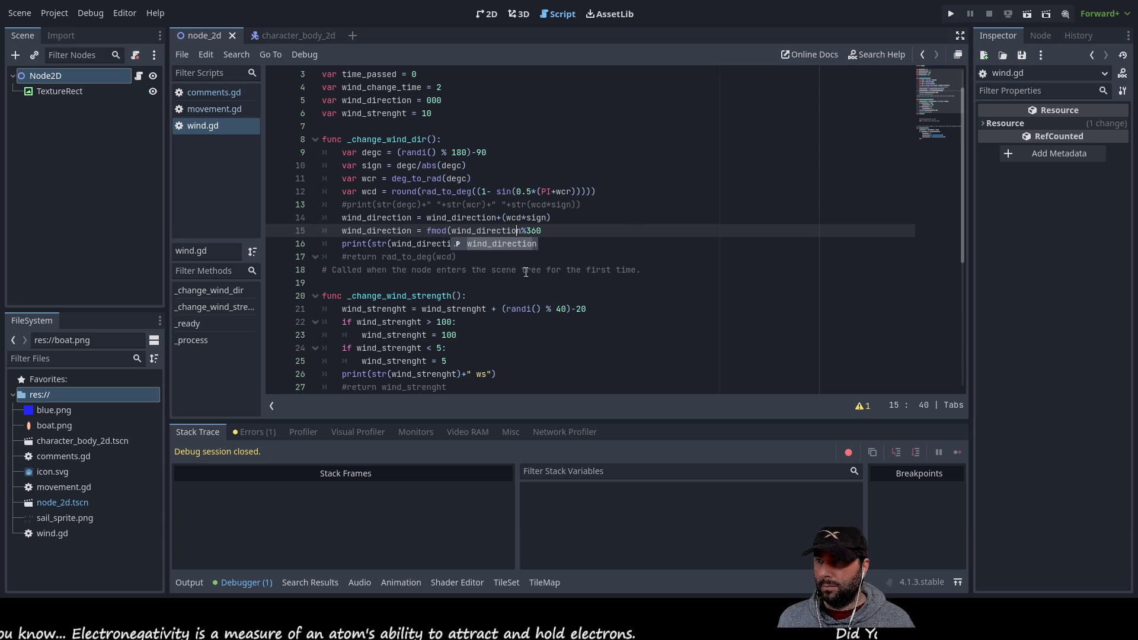
{"action": "key", "text": "Delete"}
{"action": "type", "text": ",360"}
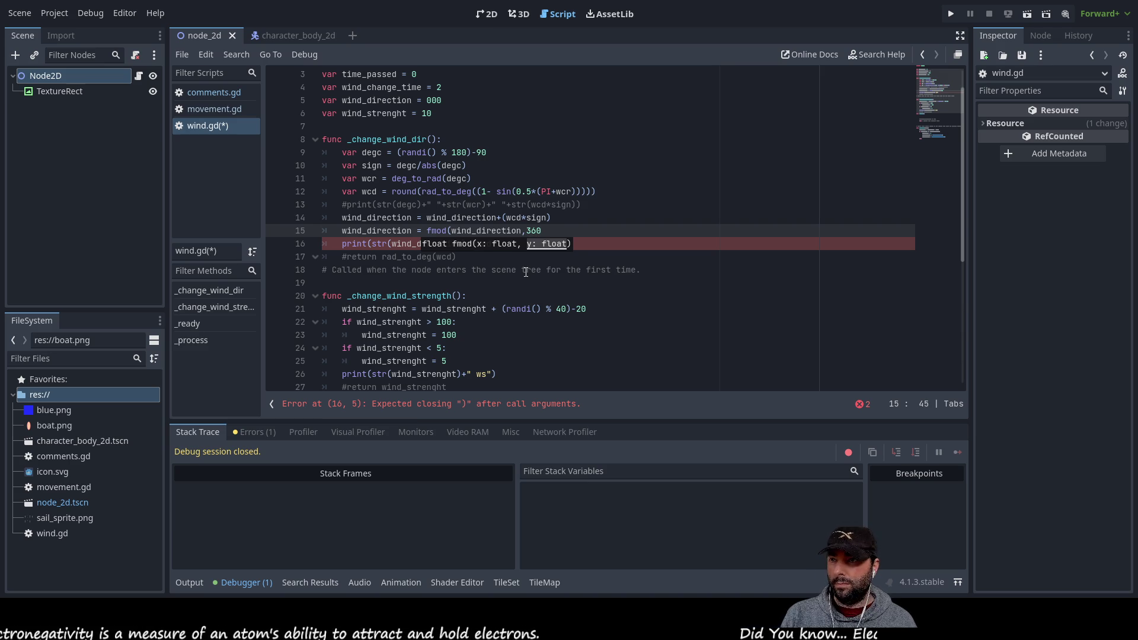
{"action": "type", "text": ")"}
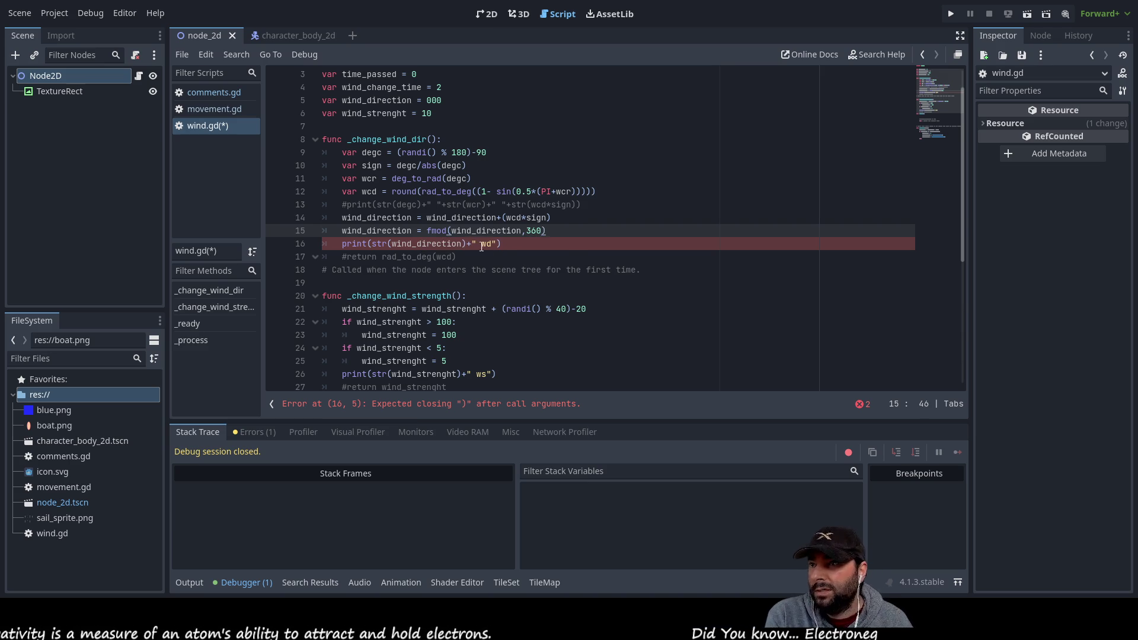
Retype the fmod call's 360 argument and run the current scene to test it
{"action": "left_click", "coordinate": [433, 231]}
{"action": "left_click", "coordinate": [544, 231]}
{"action": "key", "text": "BackSpace"}
{"action": "key", "text": "BackSpace"}
{"action": "key", "text": "BackSpace"}
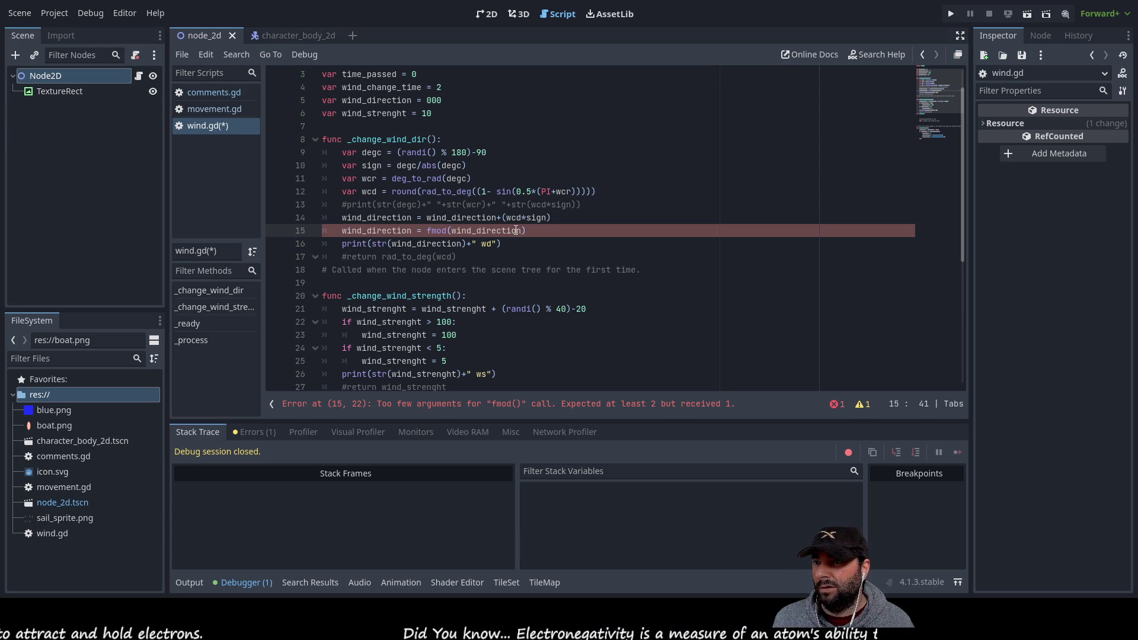
{"action": "type", "text": ","}
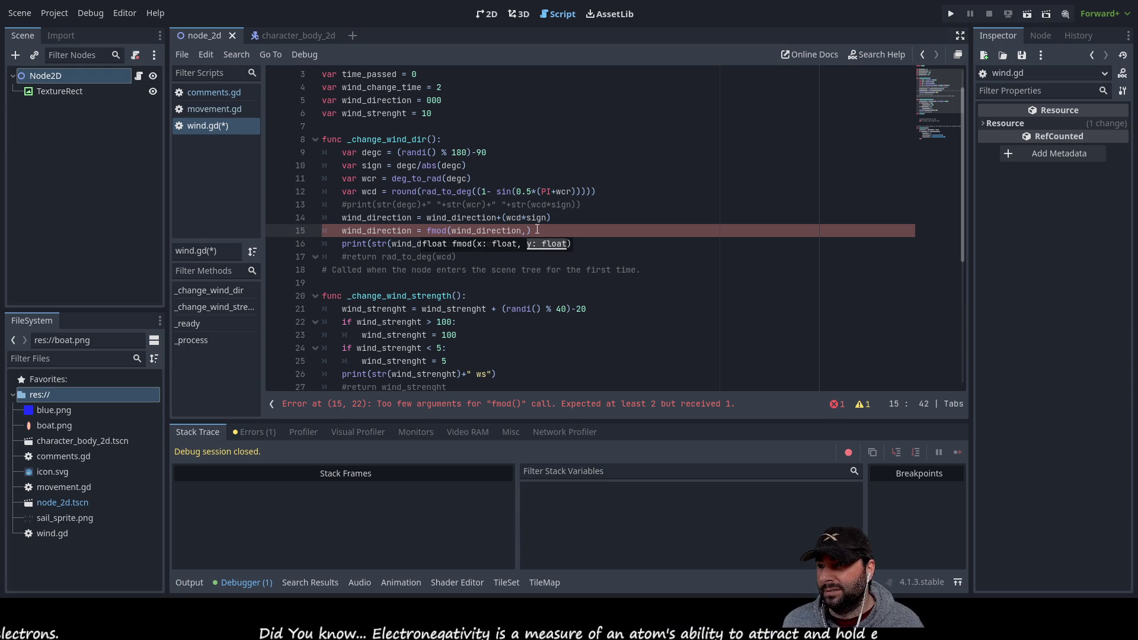
{"action": "type", "text": "360"}
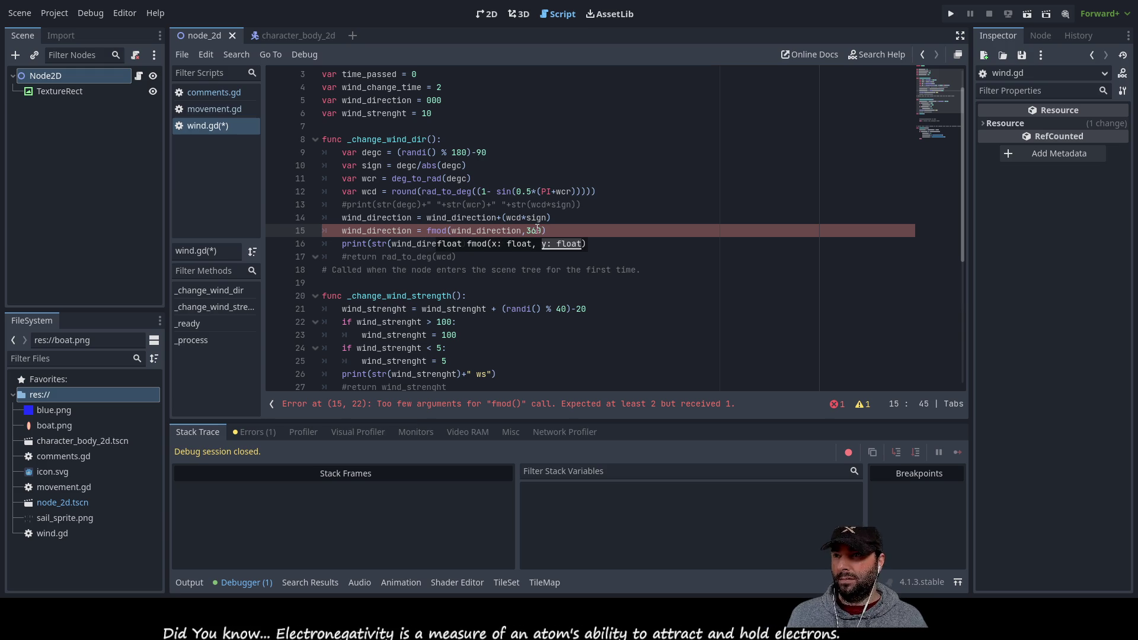
{"action": "left_click", "coordinate": [538, 230]}
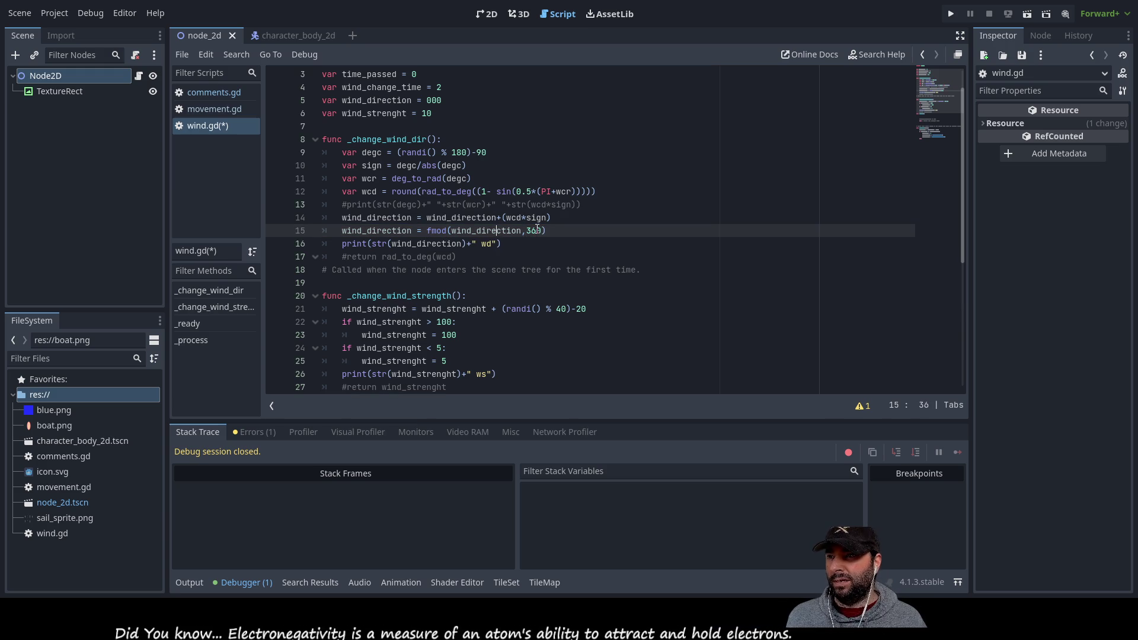
{"action": "left_click", "coordinate": [498, 231]}
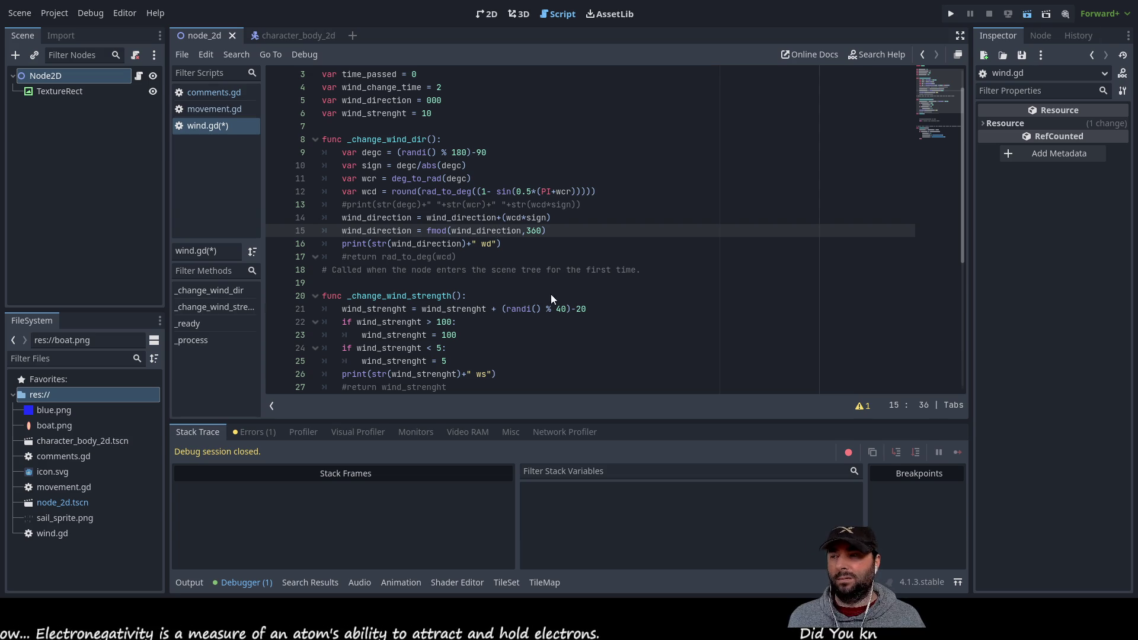
{"action": "left_click", "coordinate": [1026, 17]}
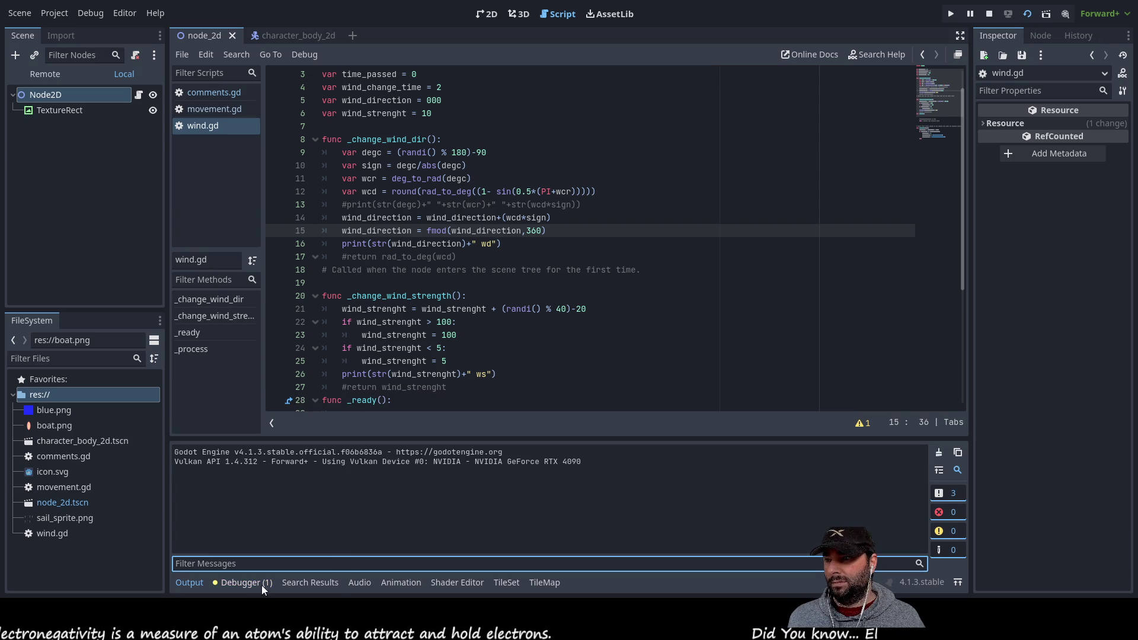
Inspect the _process and _change_wind_dir stack frames, wind_direction's uses, and the Errors list warnings
{"action": "left_click", "coordinate": [254, 584]}
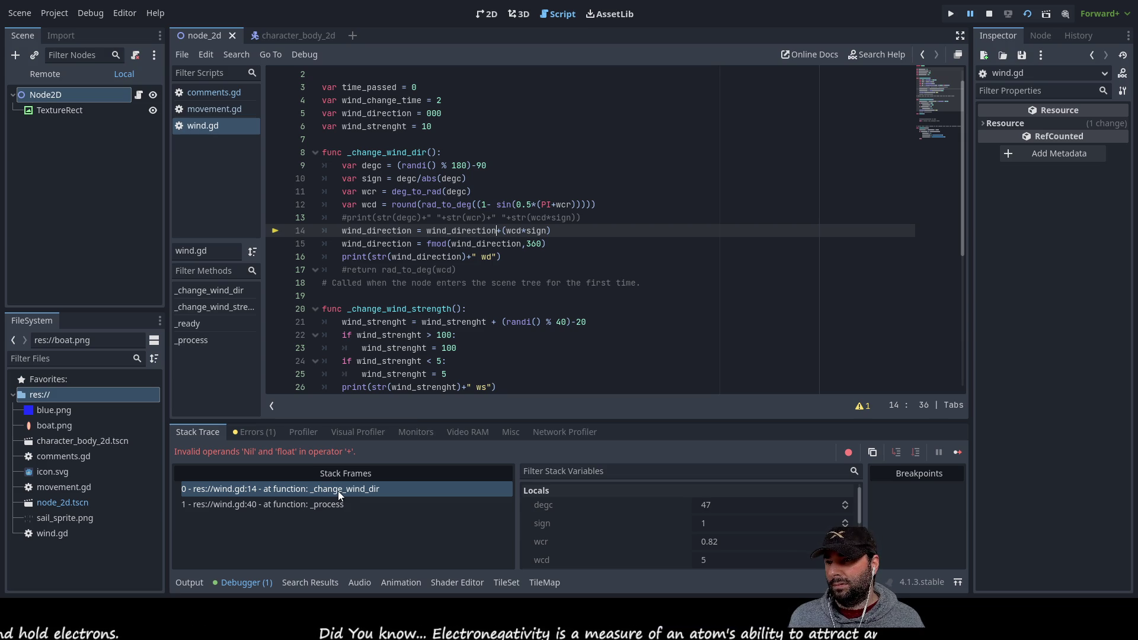
{"action": "left_click", "coordinate": [305, 505]}
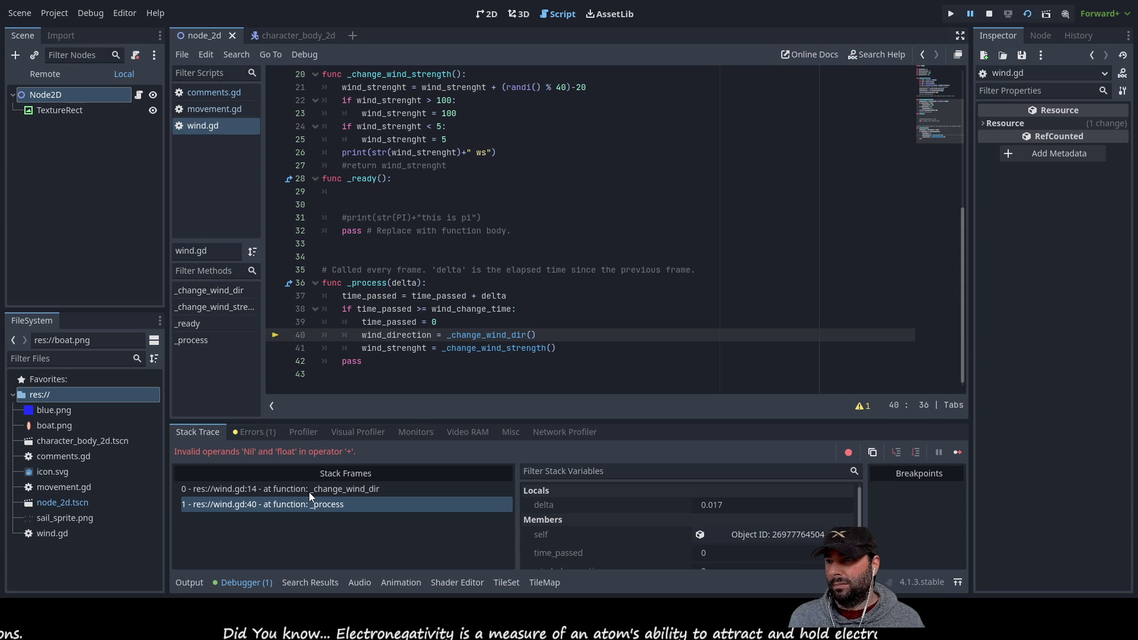
{"action": "left_click", "coordinate": [310, 490]}
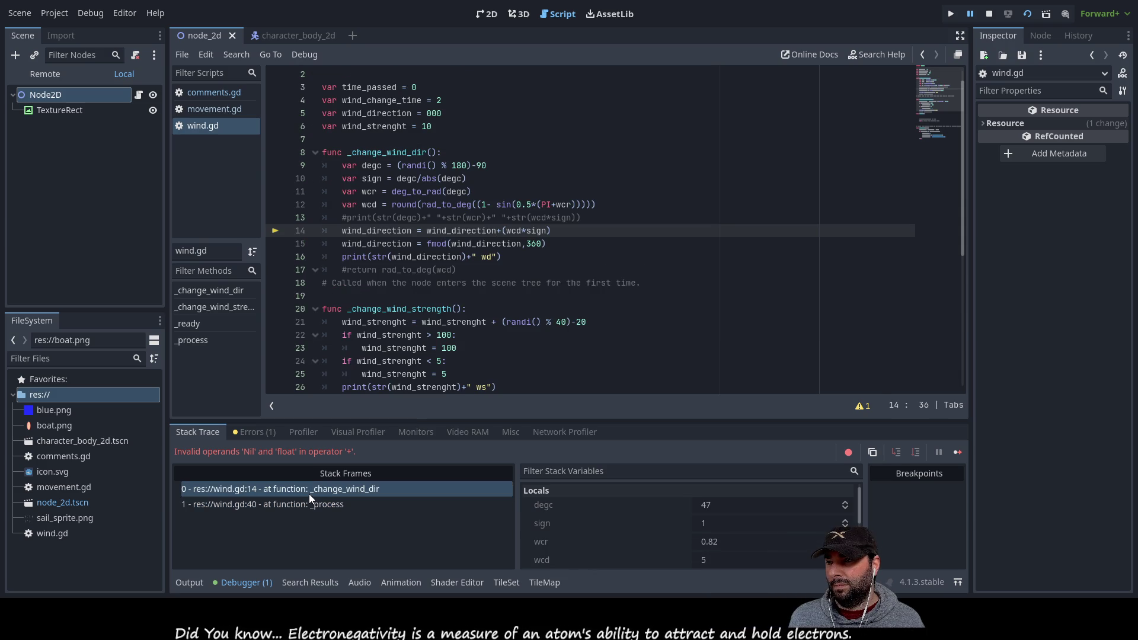
{"action": "left_click", "coordinate": [308, 504]}
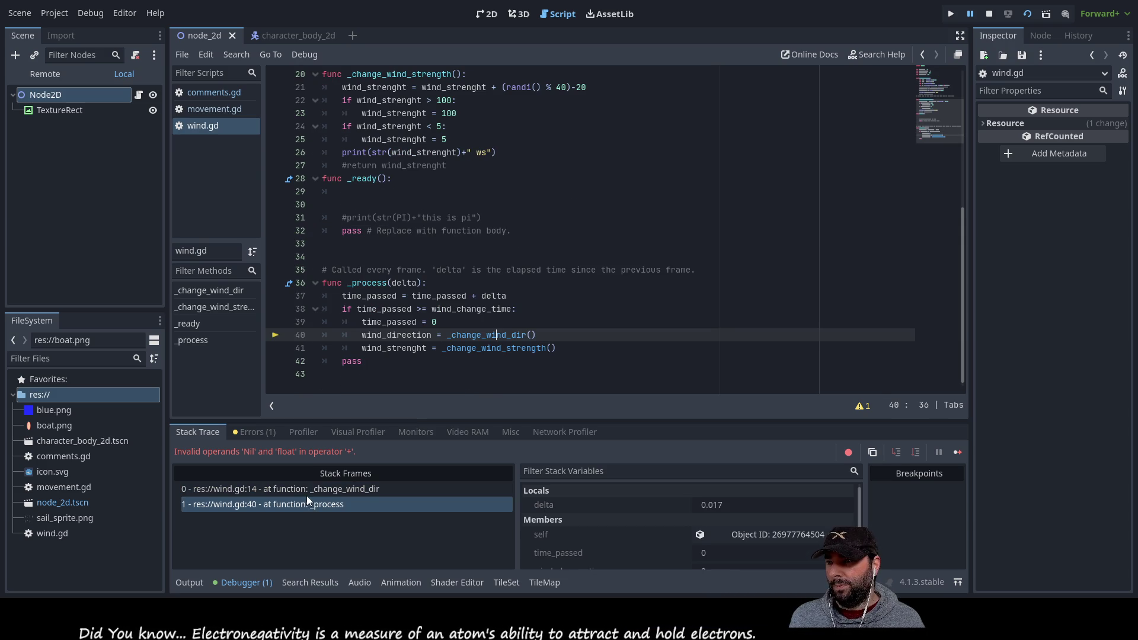
{"action": "left_click", "coordinate": [308, 488]}
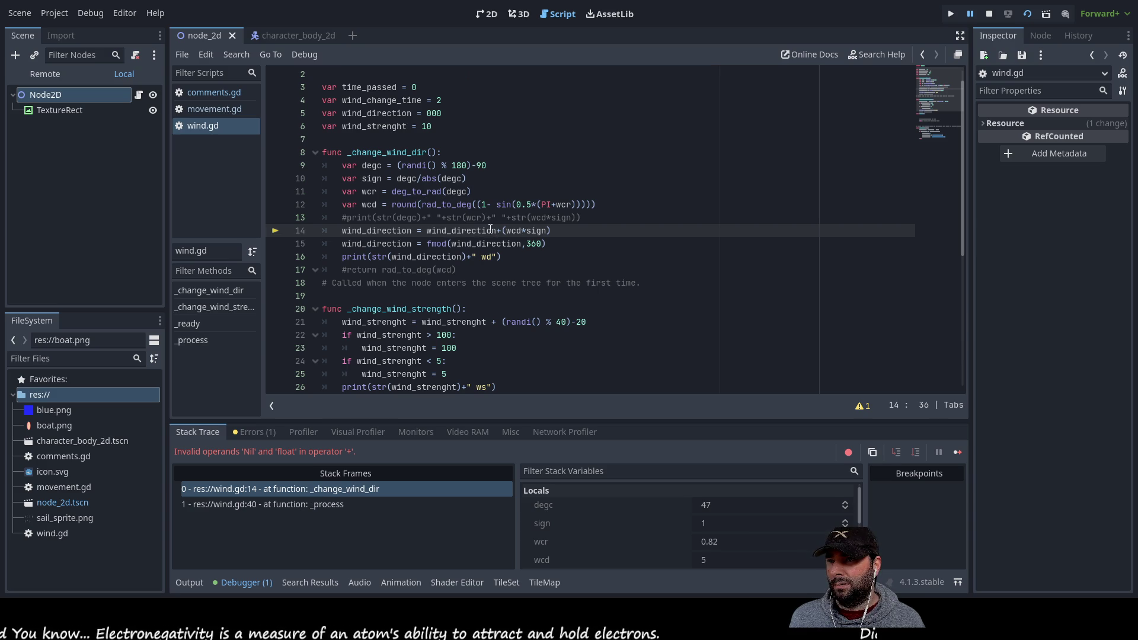
{"action": "double_click", "coordinate": [461, 231]}
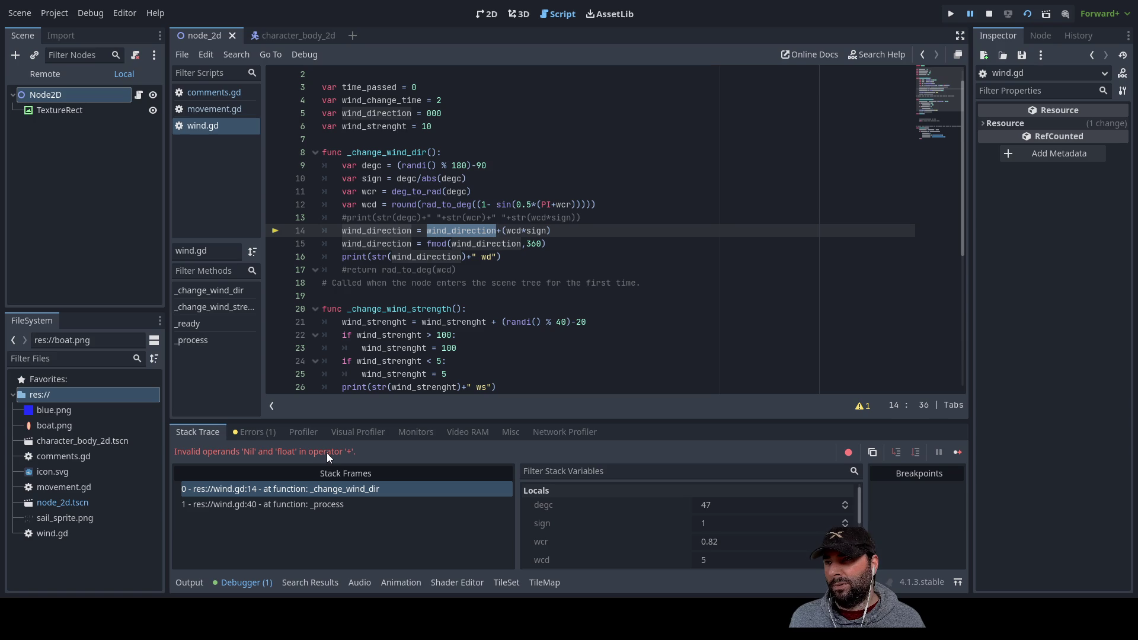
{"action": "left_click", "coordinate": [260, 433]}
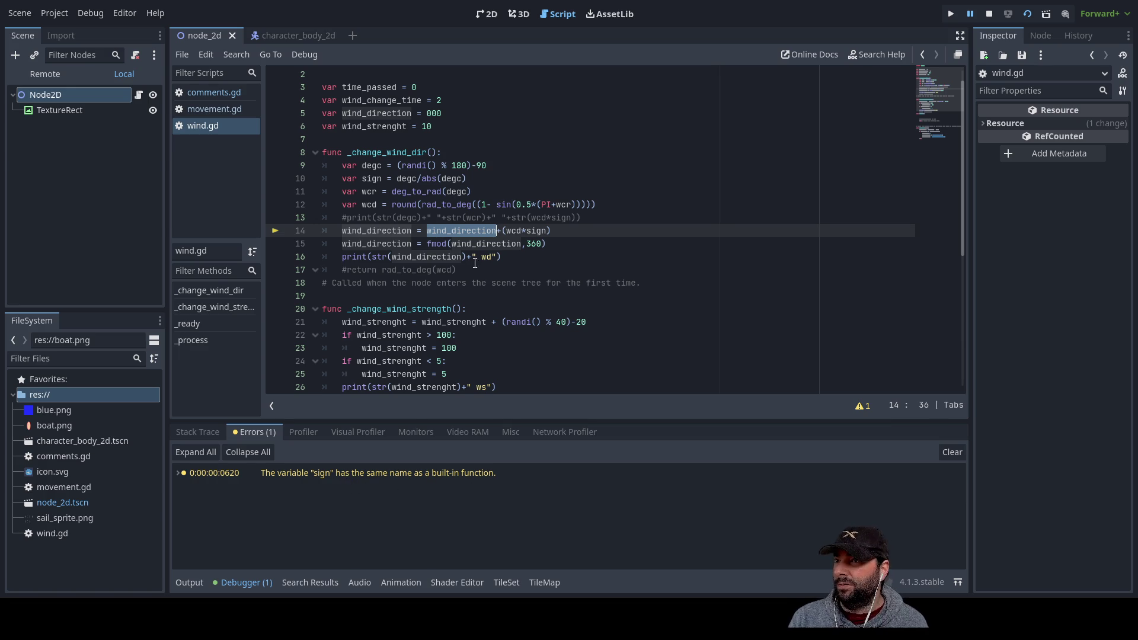
Replace the sign variable with v_dir on line 10 and in wcd*sign on line 14, then reload the scene
{"action": "double_click", "coordinate": [370, 178]}
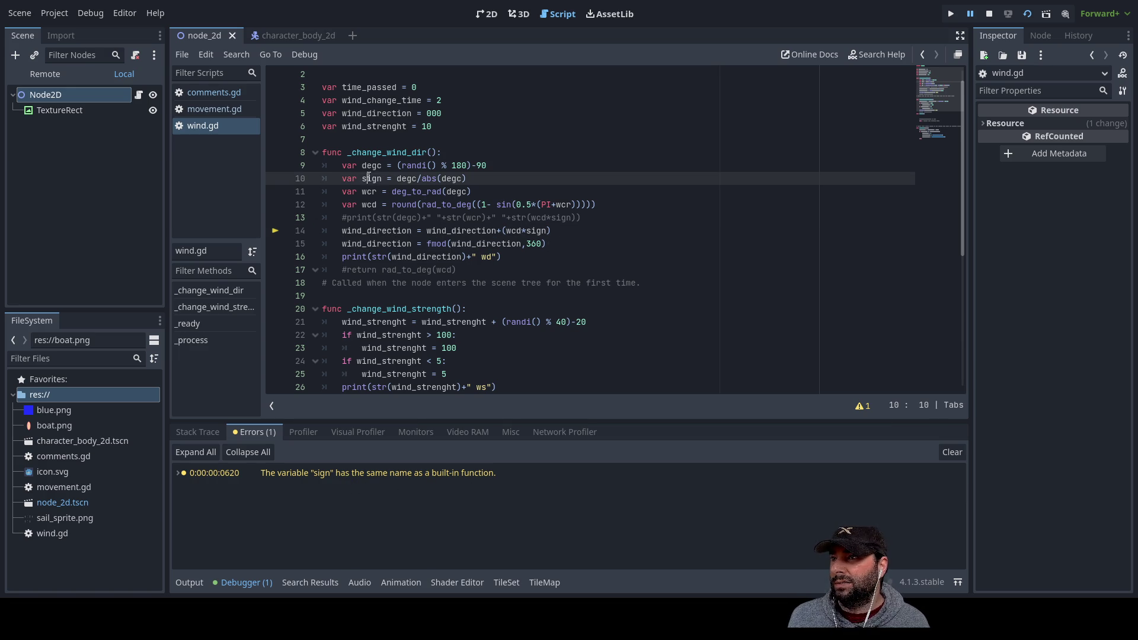
{"action": "key", "text": "Right"}
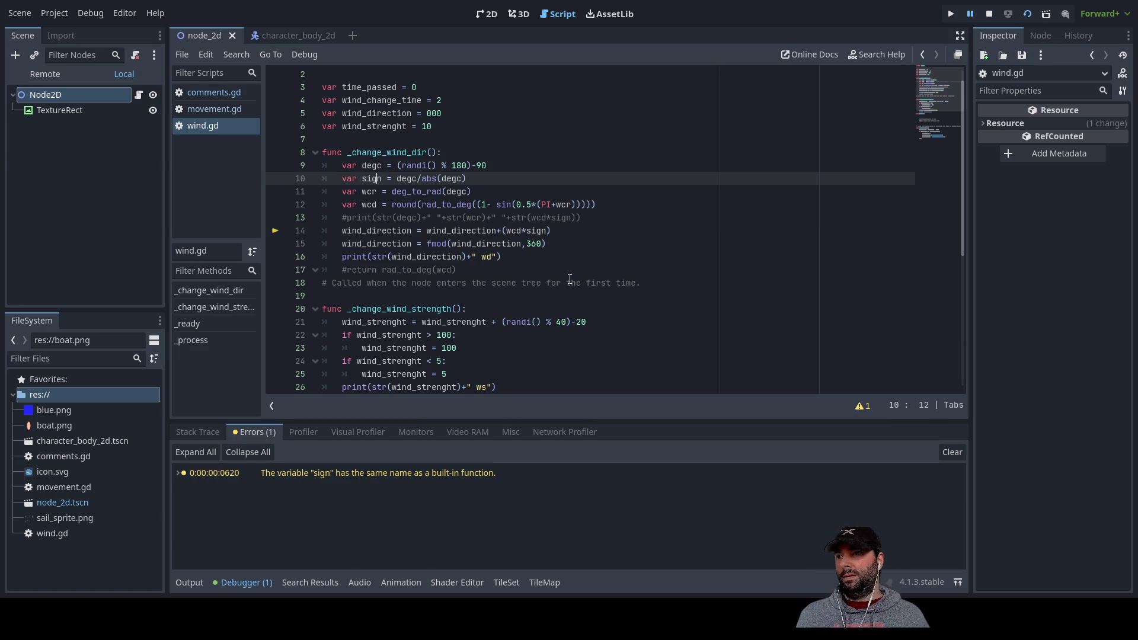
{"action": "key", "text": "shift+Right"}
{"action": "key", "text": "shift+Right"}
{"action": "key", "text": "shift+Right"}
{"action": "type", "text": "v_"}
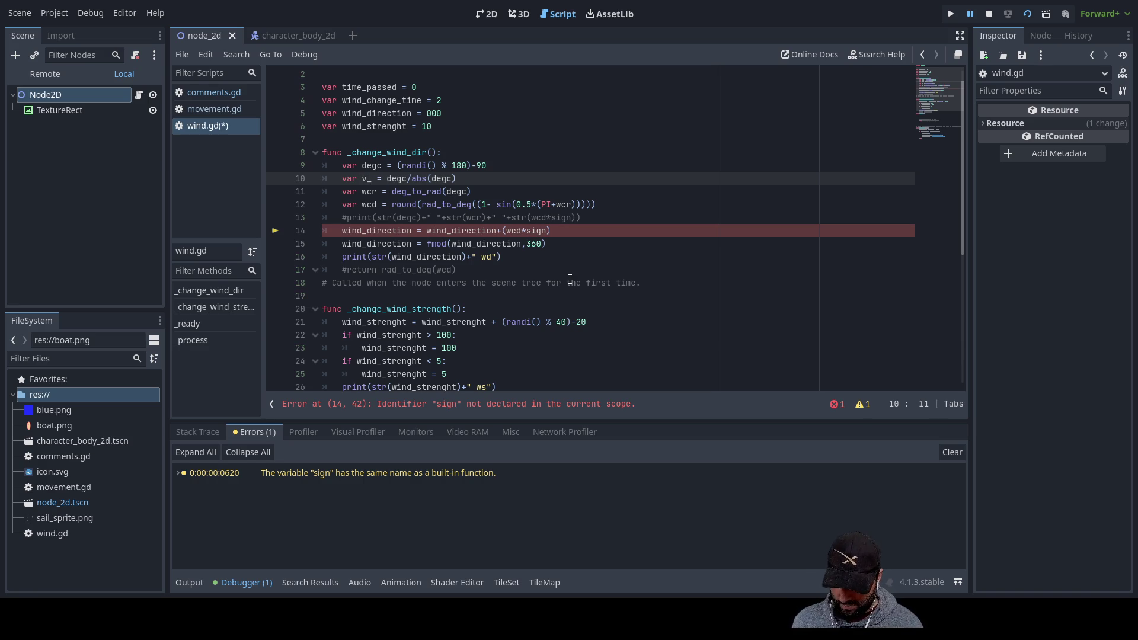
{"action": "type", "text": "dir"}
{"action": "key", "text": "shift+Left"}
{"action": "key", "text": "shift+Left"}
{"action": "key", "text": "shift+Left"}
{"action": "key", "text": "shift+Left"}
{"action": "key", "text": "ctrl+c"}
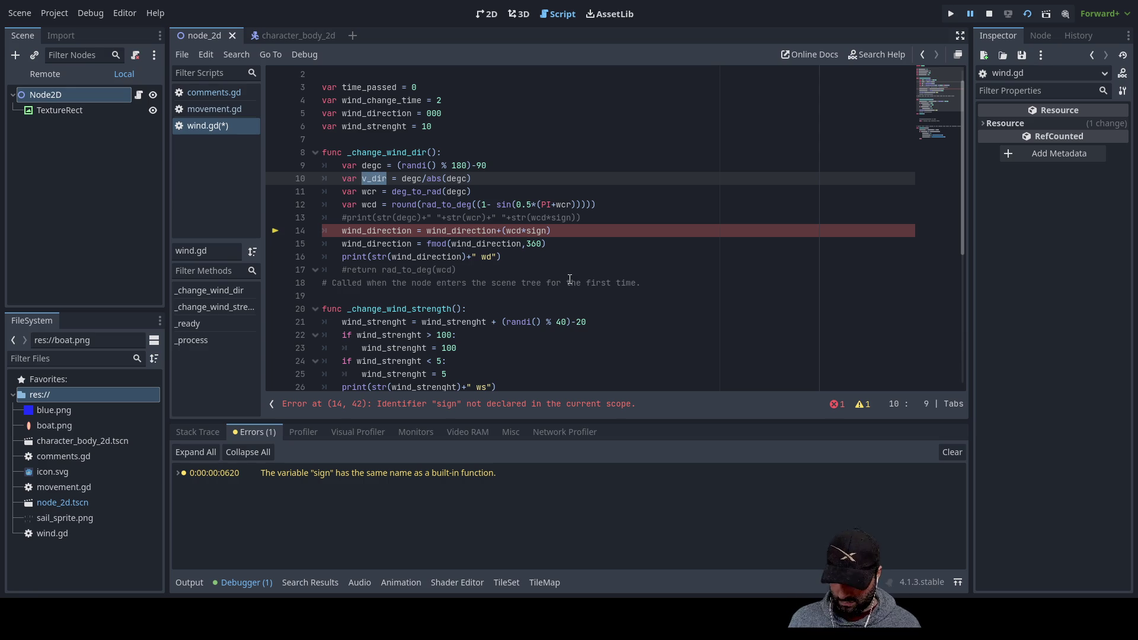
{"action": "double_click", "coordinate": [531, 231]}
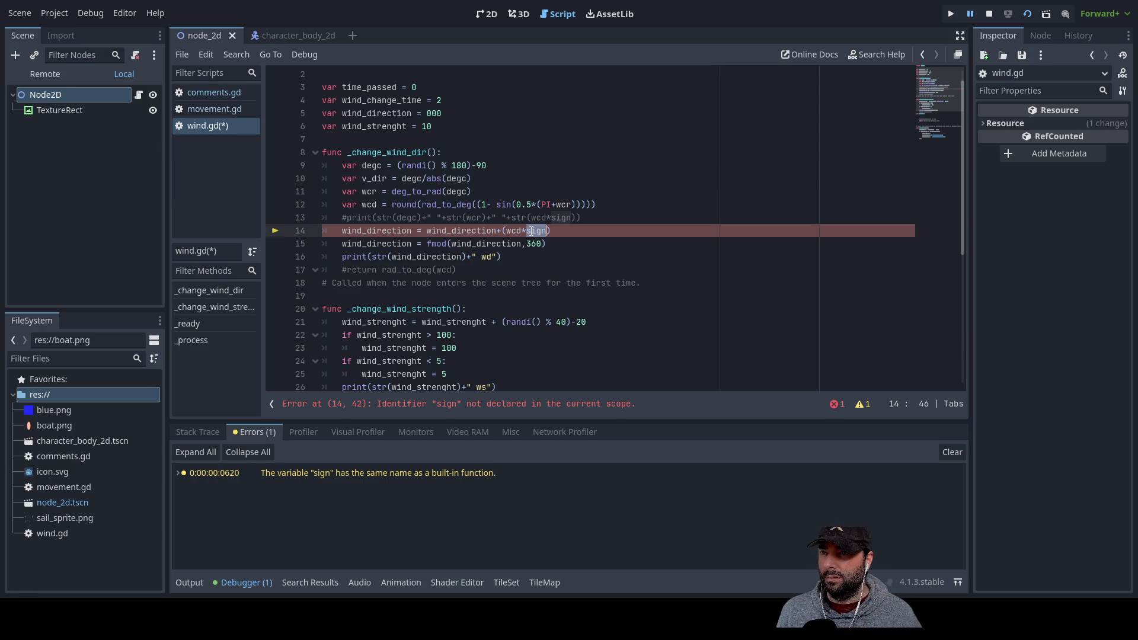
{"action": "key", "text": "ctrl+v"}
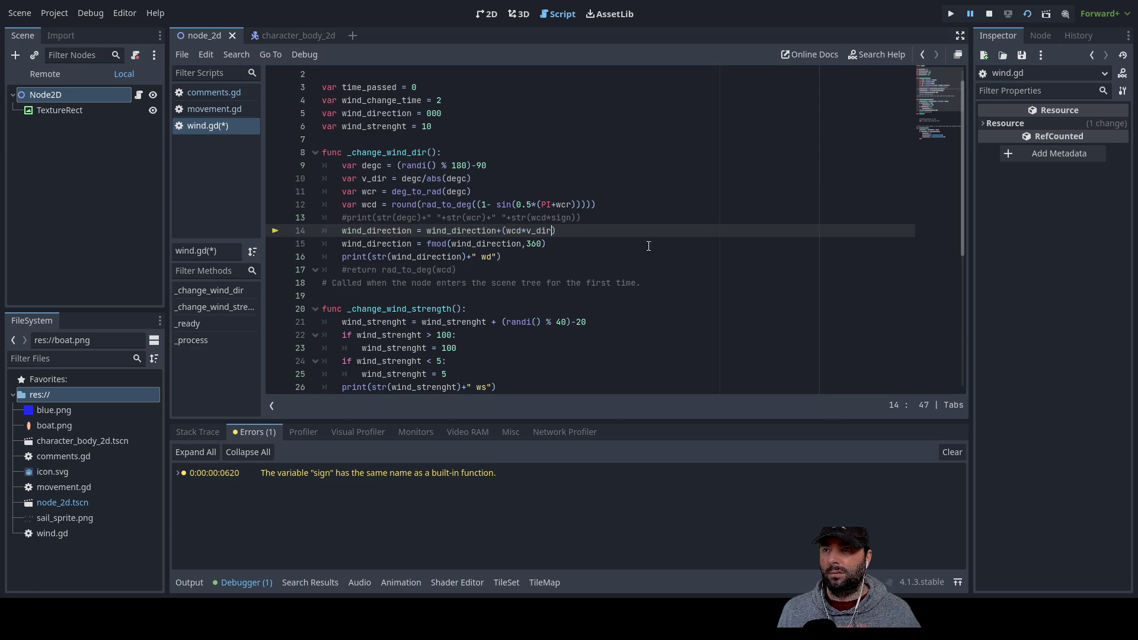
{"action": "left_click", "coordinate": [1028, 14]}
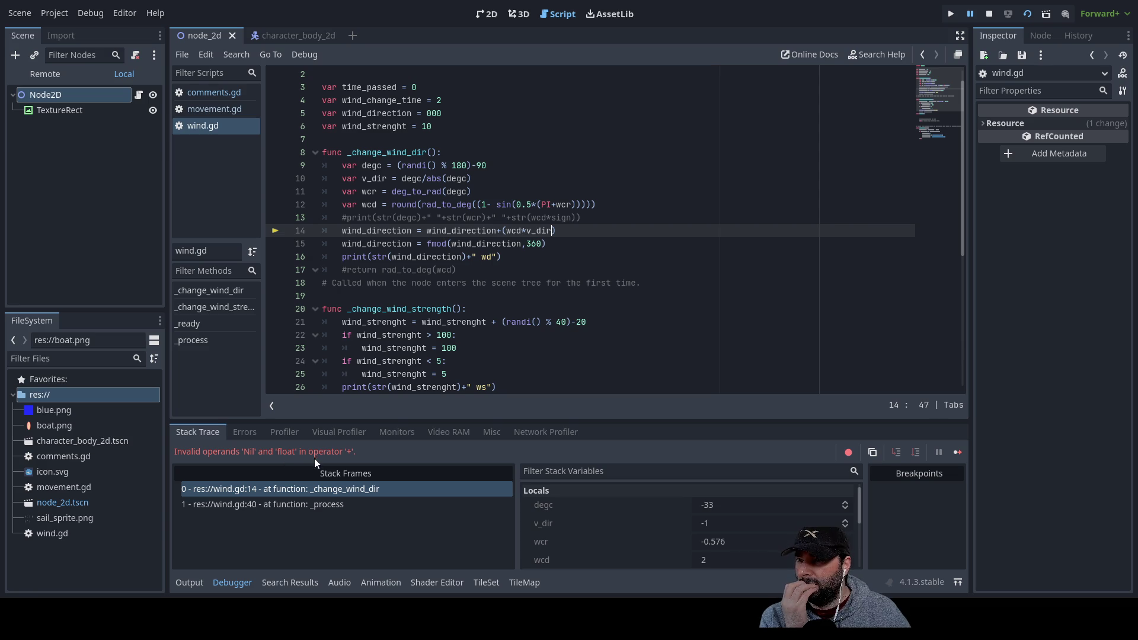
{"action": "left_click", "coordinate": [332, 504]}
{"action": "left_click", "coordinate": [341, 490]}
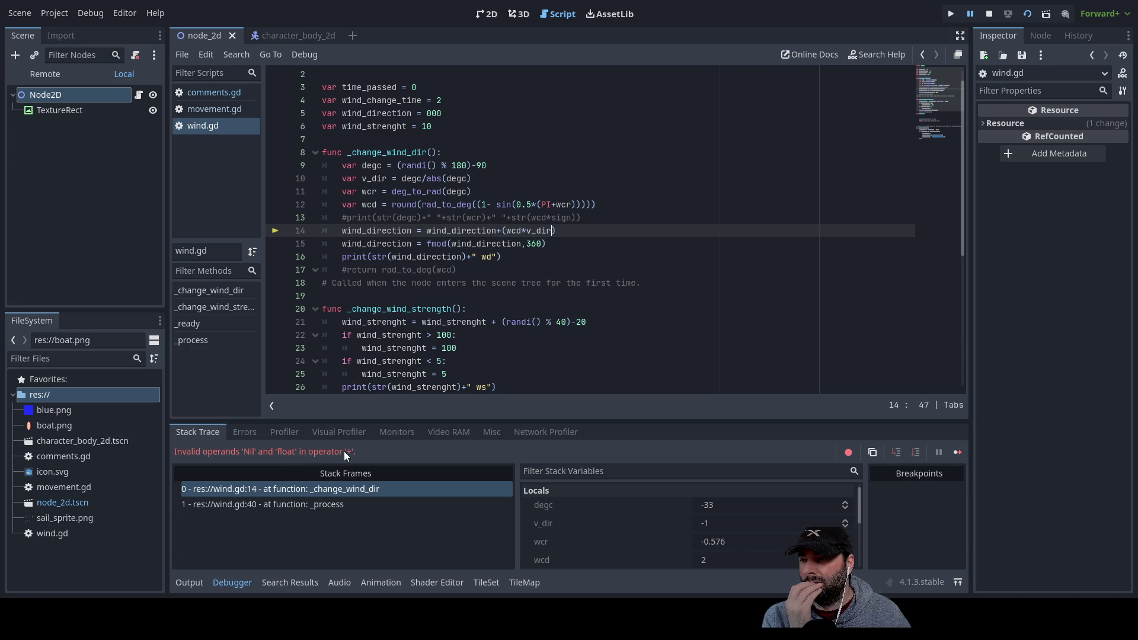
{"action": "double_click", "coordinate": [520, 230]}
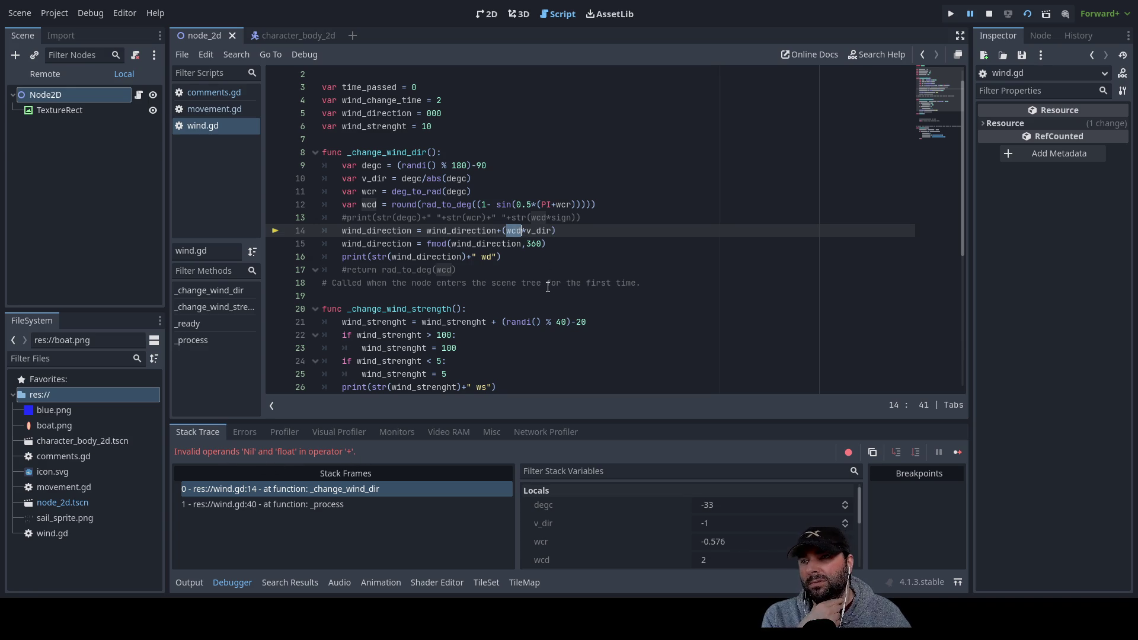
{"action": "double_click", "coordinate": [546, 231]}
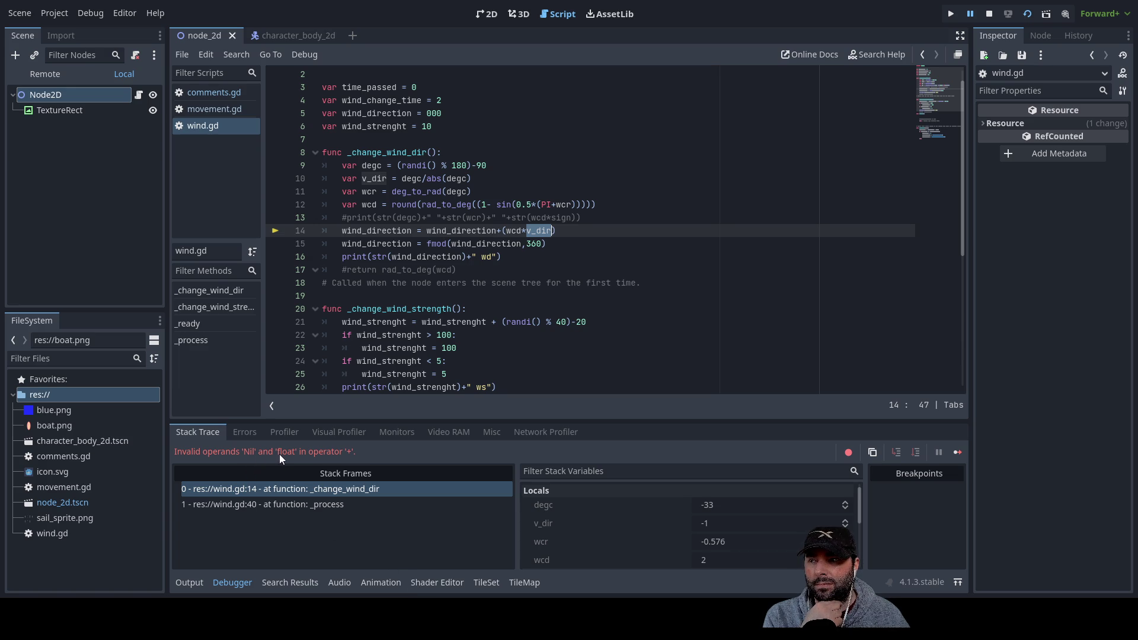
{"action": "double_click", "coordinate": [511, 230]}
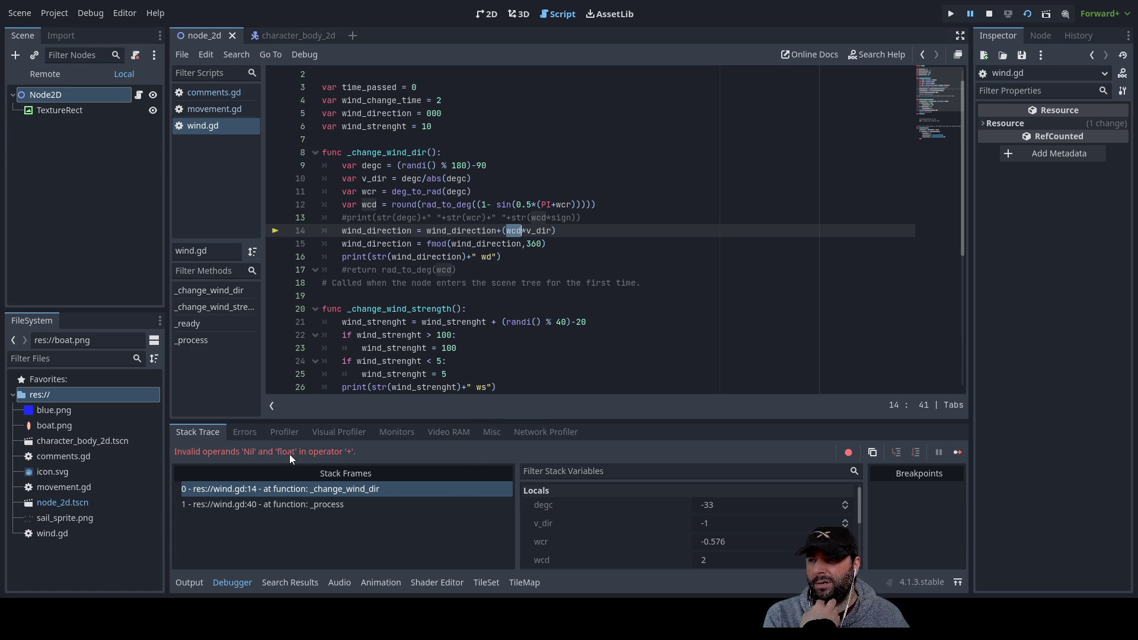
{"action": "double_click", "coordinate": [548, 231]}
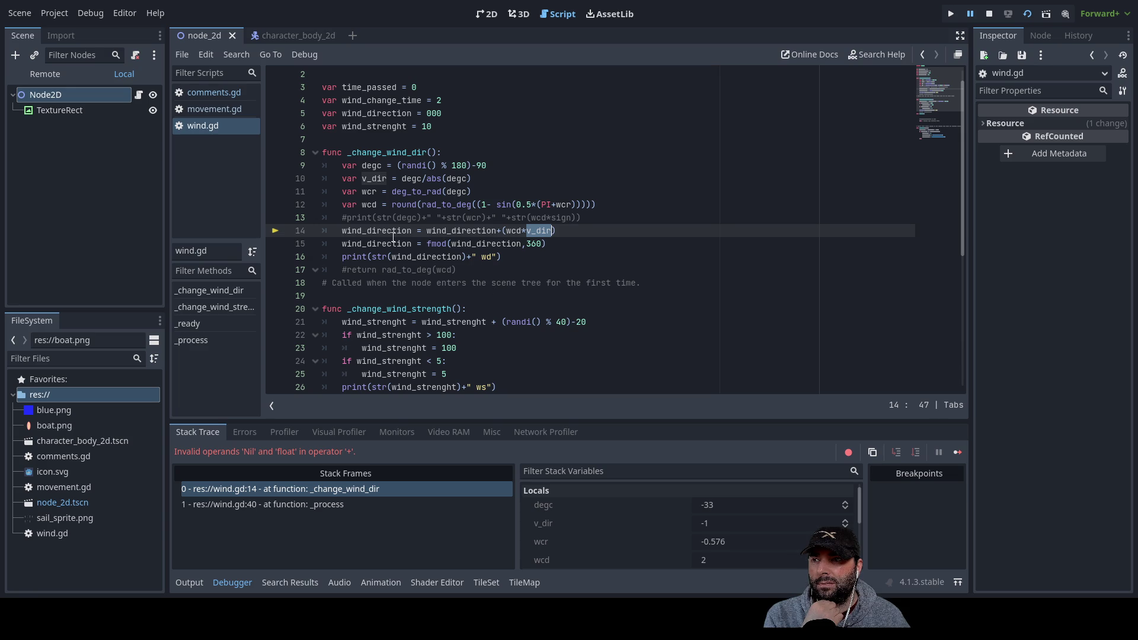
{"action": "left_click", "coordinate": [342, 218]}
Uncomment line 13's debug print, change its sign to v_dir, and reload the scene
{"action": "key", "text": "Delete"}
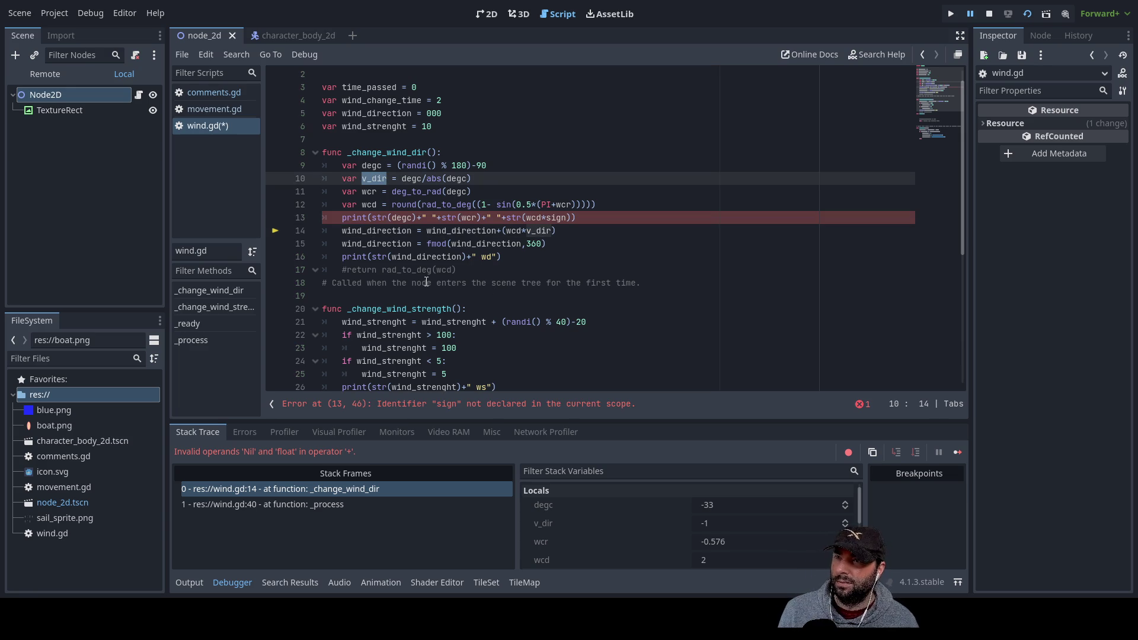
{"action": "double_click", "coordinate": [555, 217]}
{"action": "type", "text": "v_dir"}
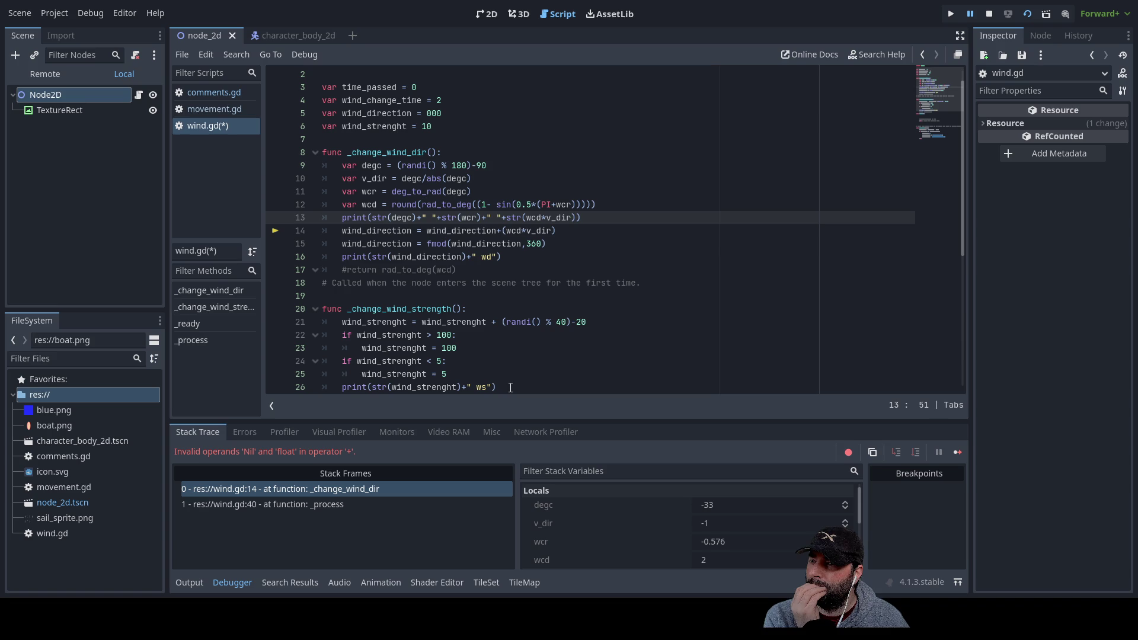
{"action": "left_click", "coordinate": [1029, 14]}
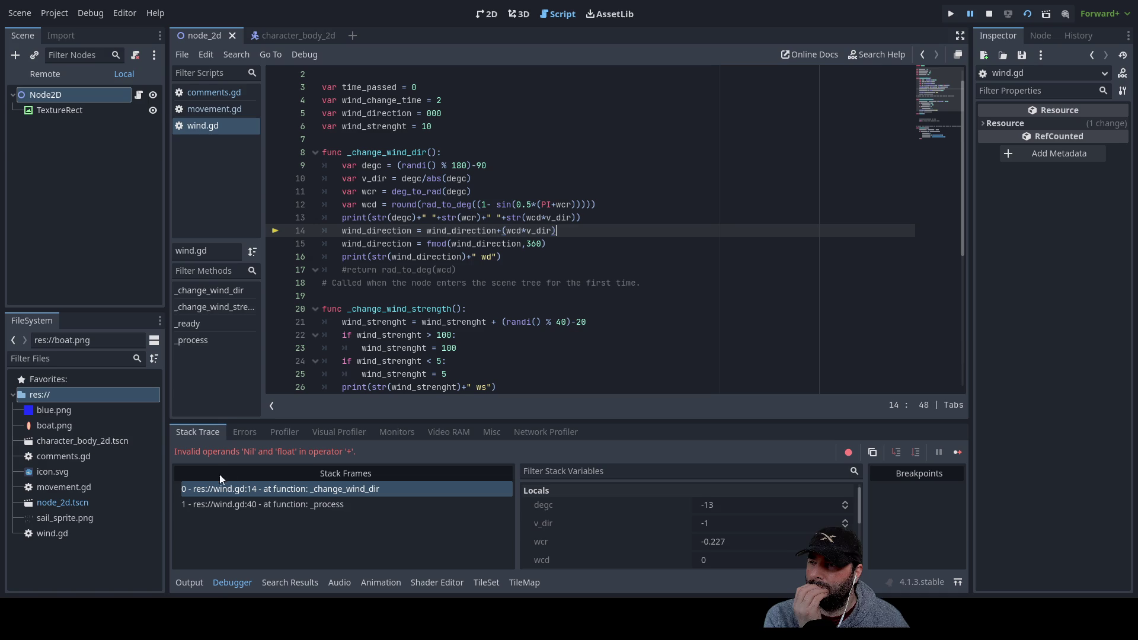
Read the printed debug values, rerun the scene, recheck the Output, and return to the Debugger
{"action": "left_click", "coordinate": [190, 583]}
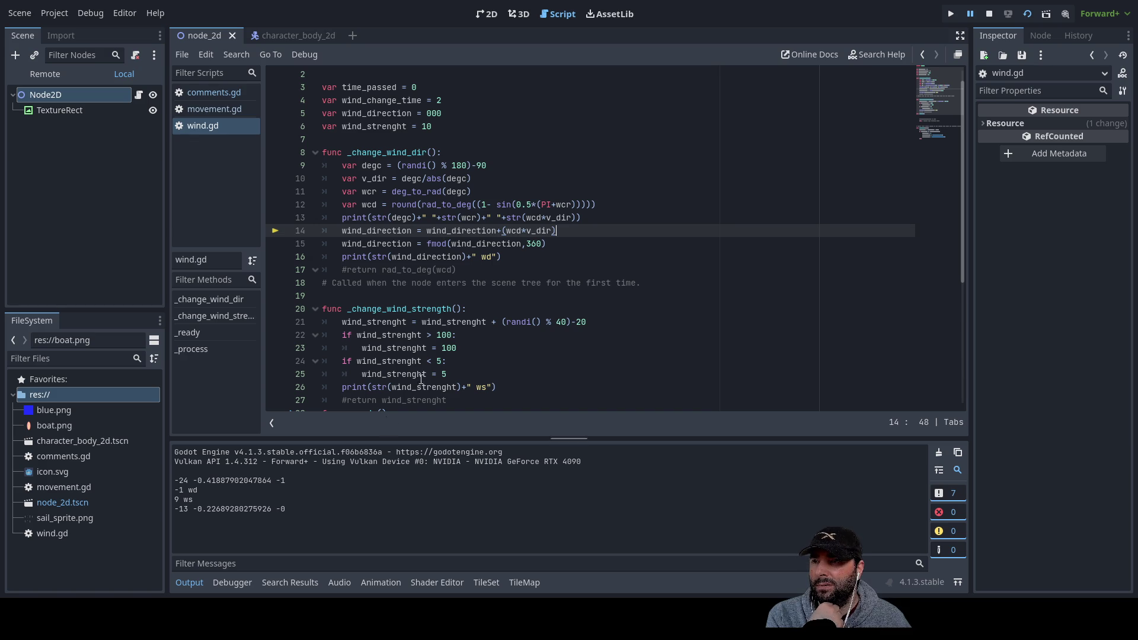
{"action": "double_click", "coordinate": [517, 232]}
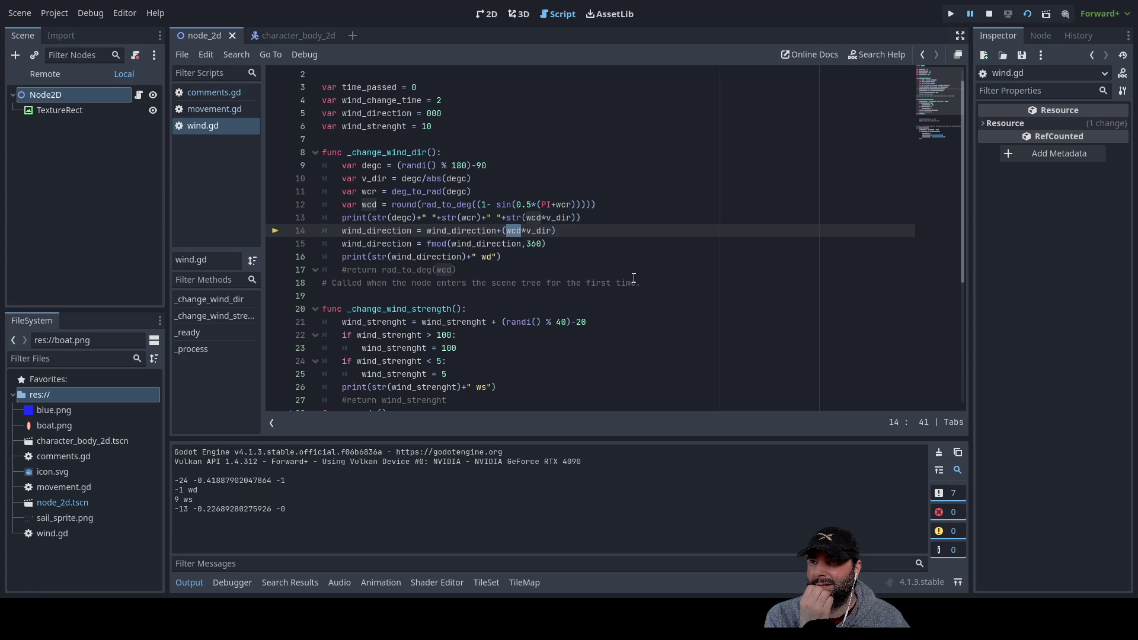
{"action": "left_click", "coordinate": [1026, 19]}
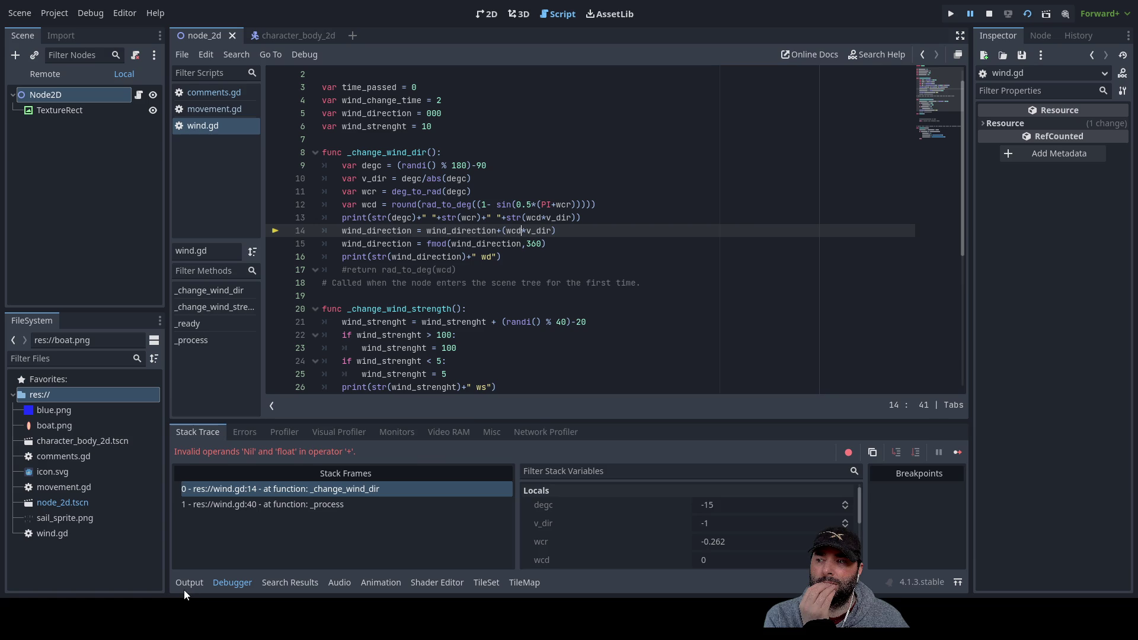
{"action": "left_click", "coordinate": [188, 584]}
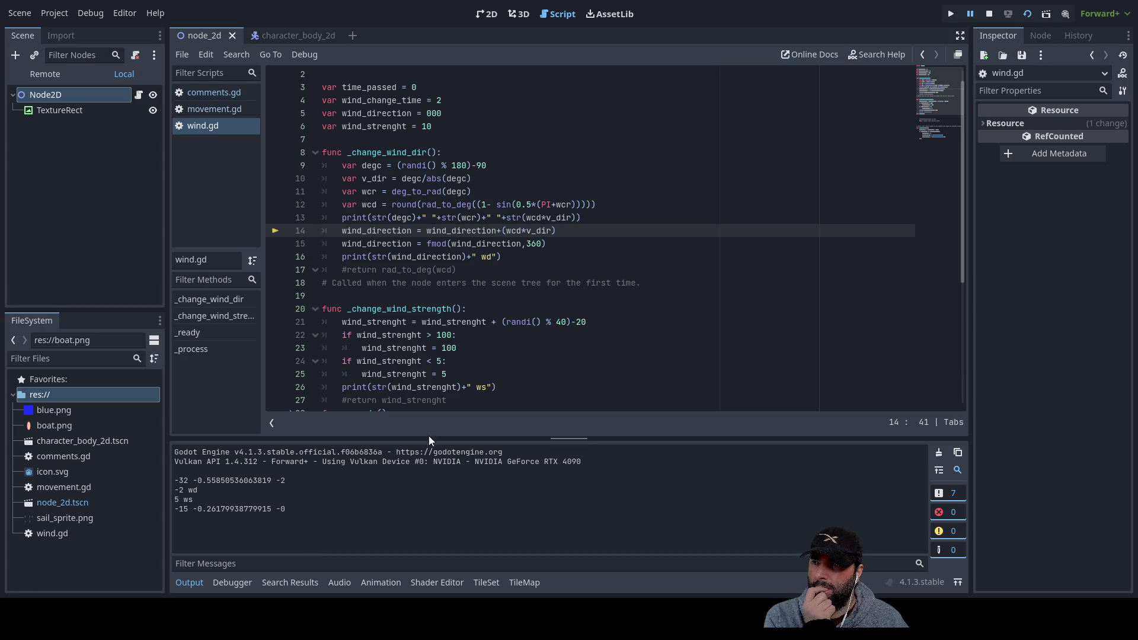
{"action": "scroll", "coordinate": [487, 394], "scroll_direction": "down", "scroll_amount": 5}
{"action": "scroll", "coordinate": [487, 394], "scroll_direction": "up", "scroll_amount": 5}
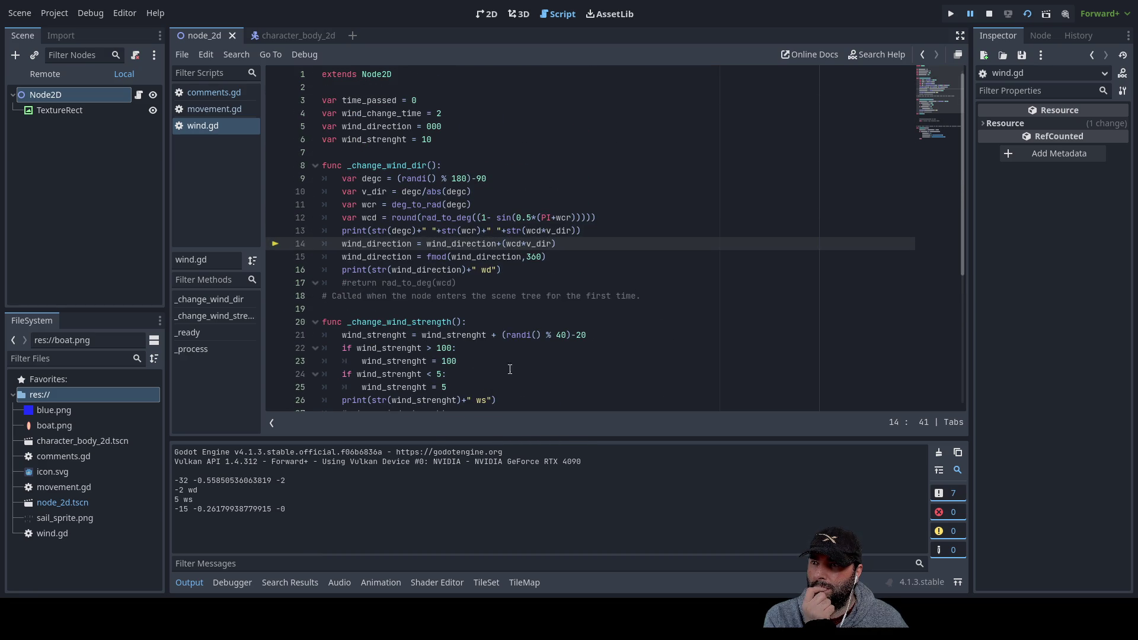
{"action": "left_click", "coordinate": [241, 582]}
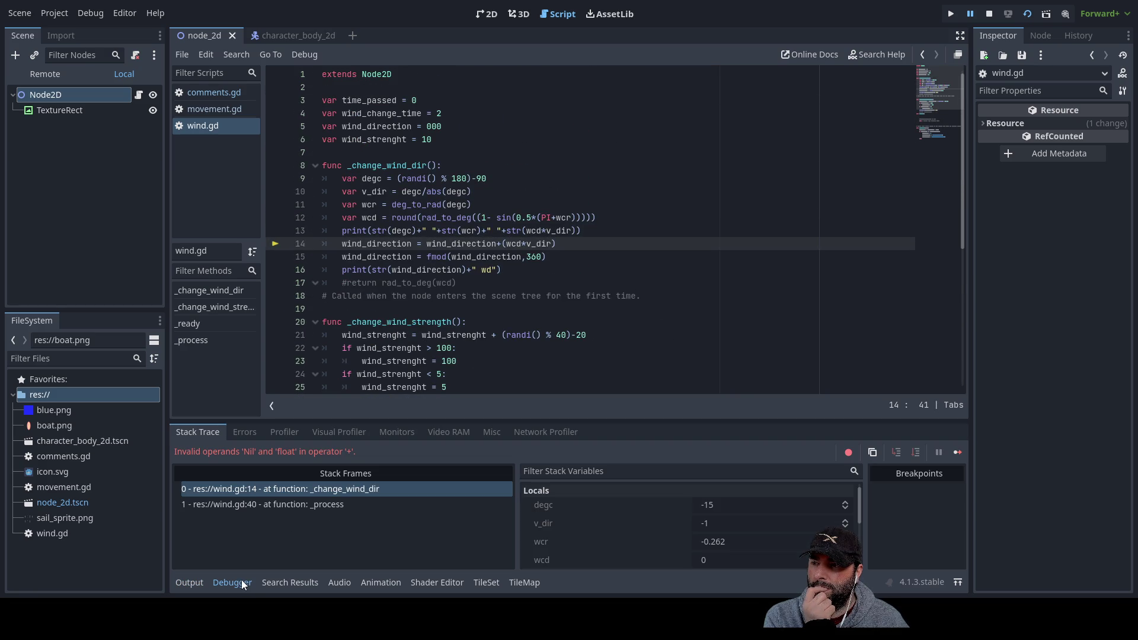
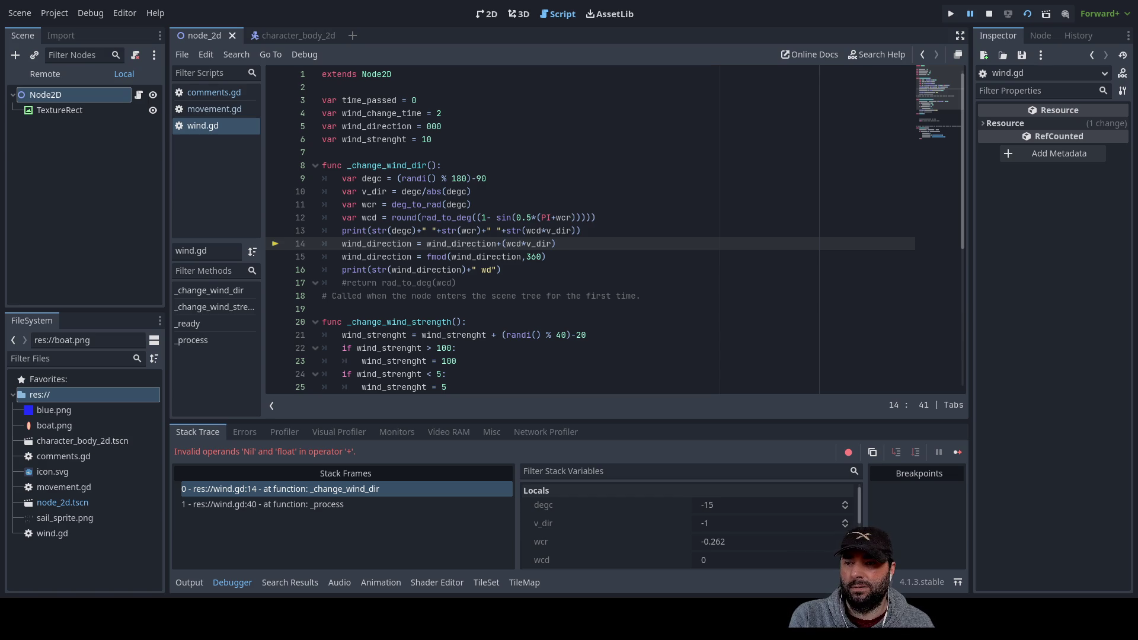
Stop the scene and change wind_direction's initial value on line 5 from 000 to 0
{"action": "left_click", "coordinate": [990, 14]}
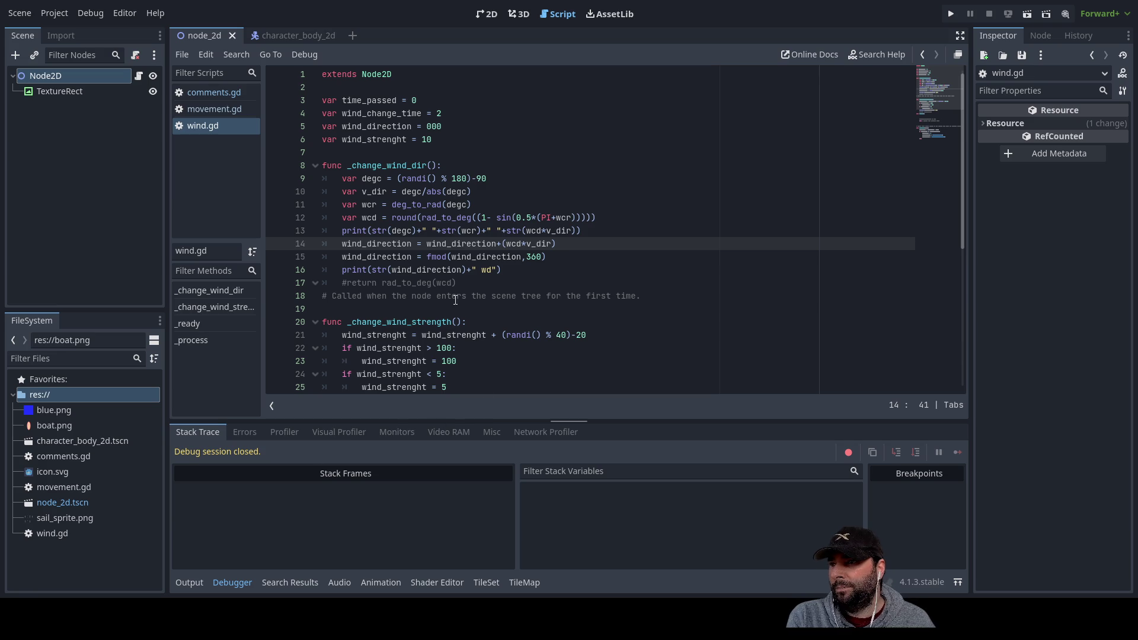
{"action": "double_click", "coordinate": [378, 243]}
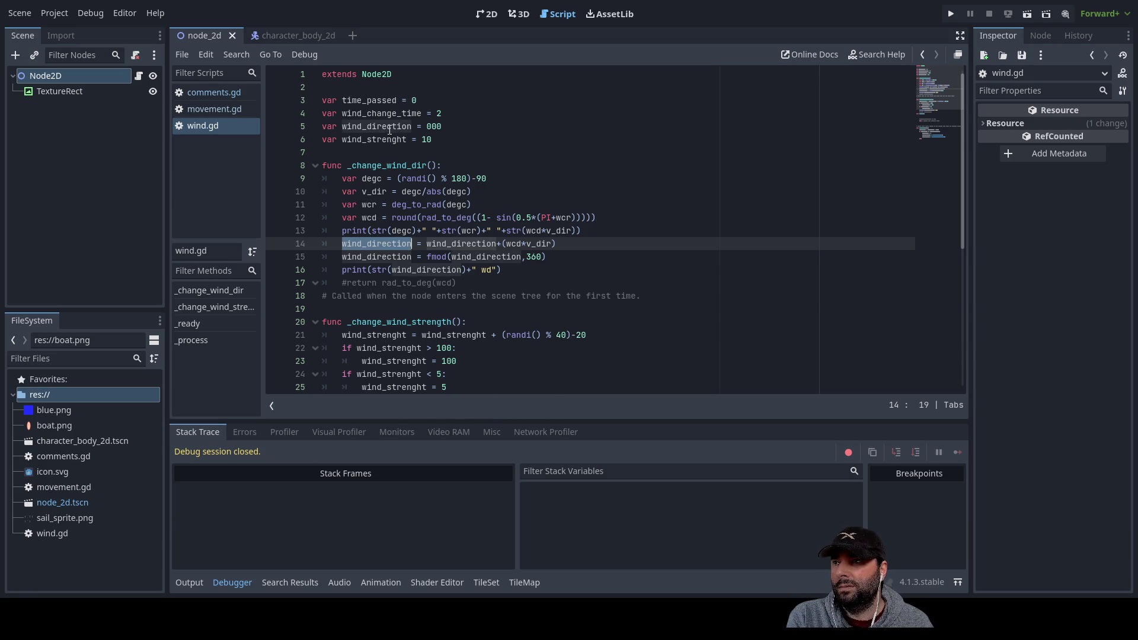
{"action": "left_click", "coordinate": [432, 126]}
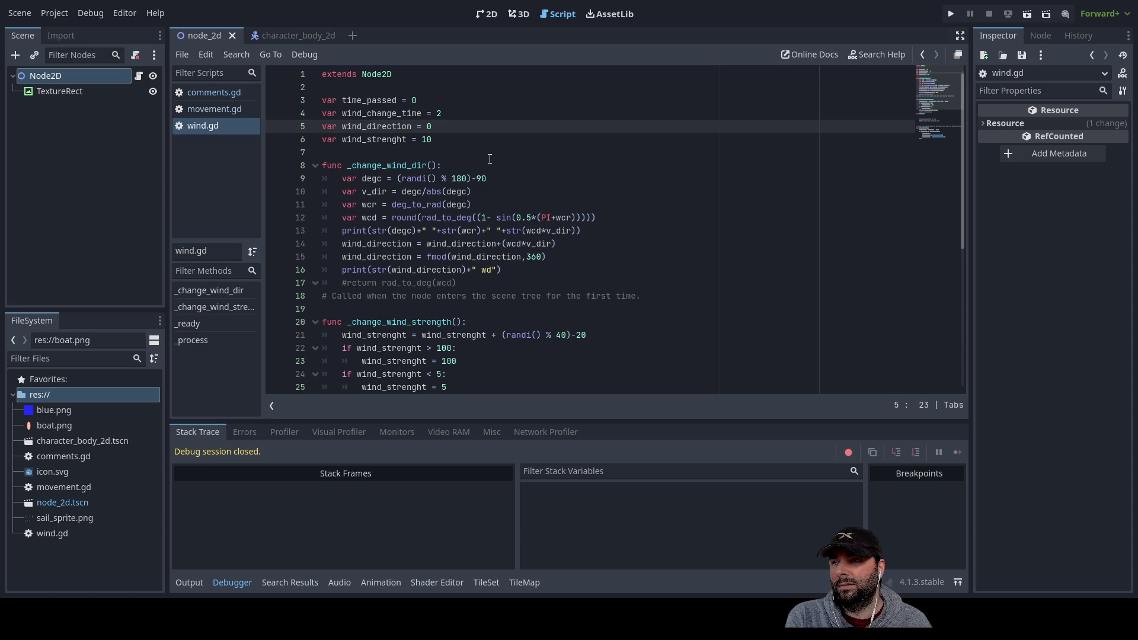
{"action": "key", "text": "BackSpace"}
{"action": "type", "text": "0"}
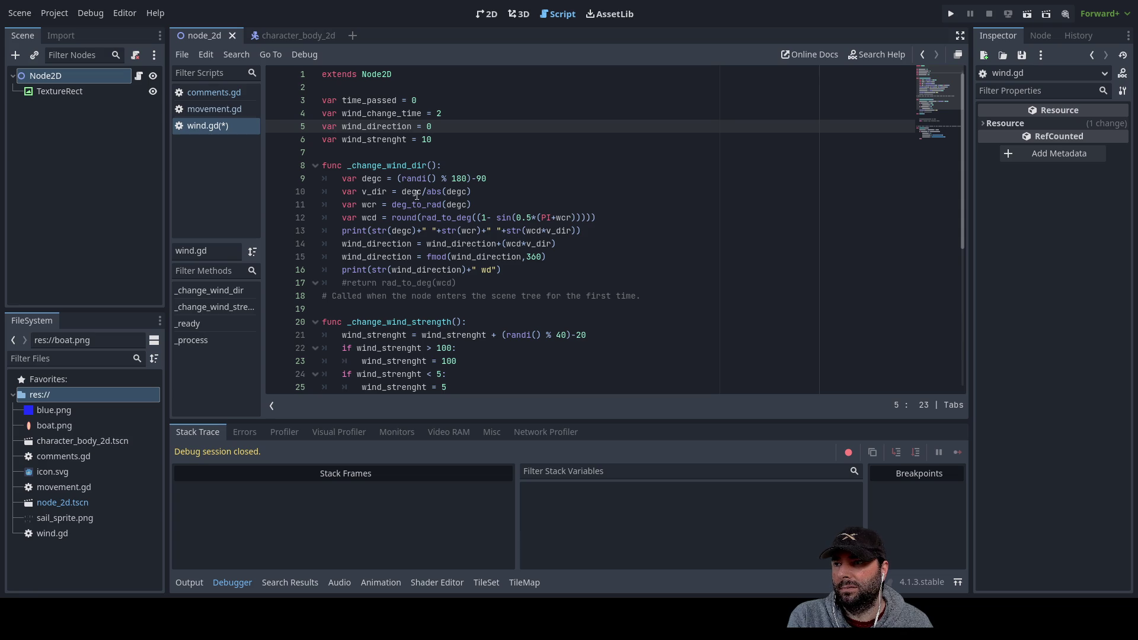
{"action": "double_click", "coordinate": [383, 128]}
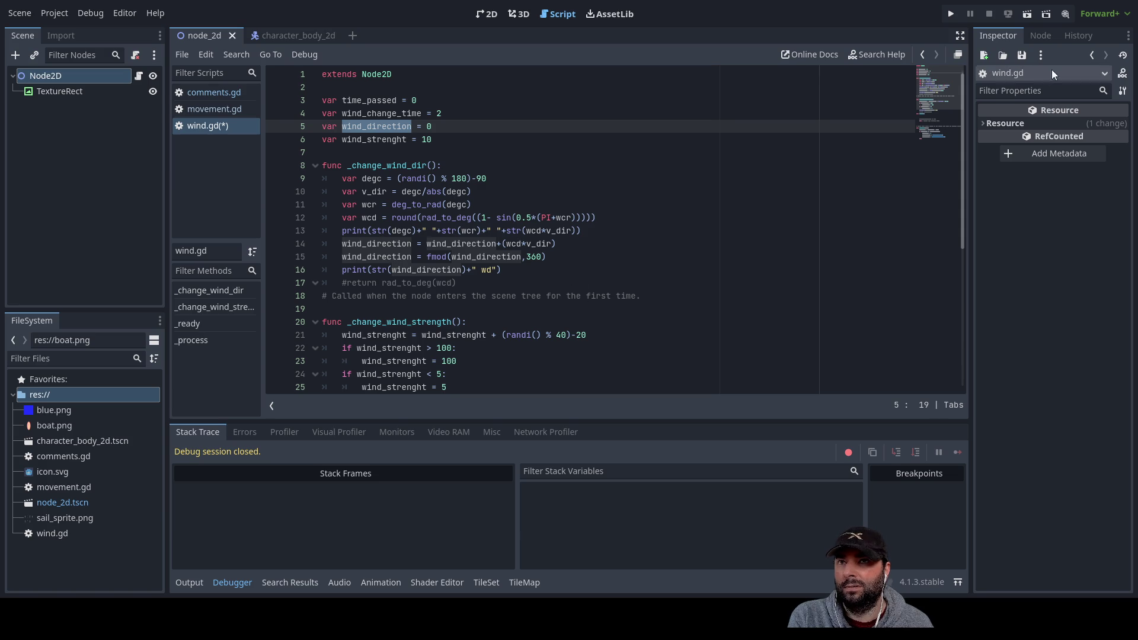
Rerun the scene, which halts at line 14, and view the printed Output log
{"action": "left_click", "coordinate": [1029, 14]}
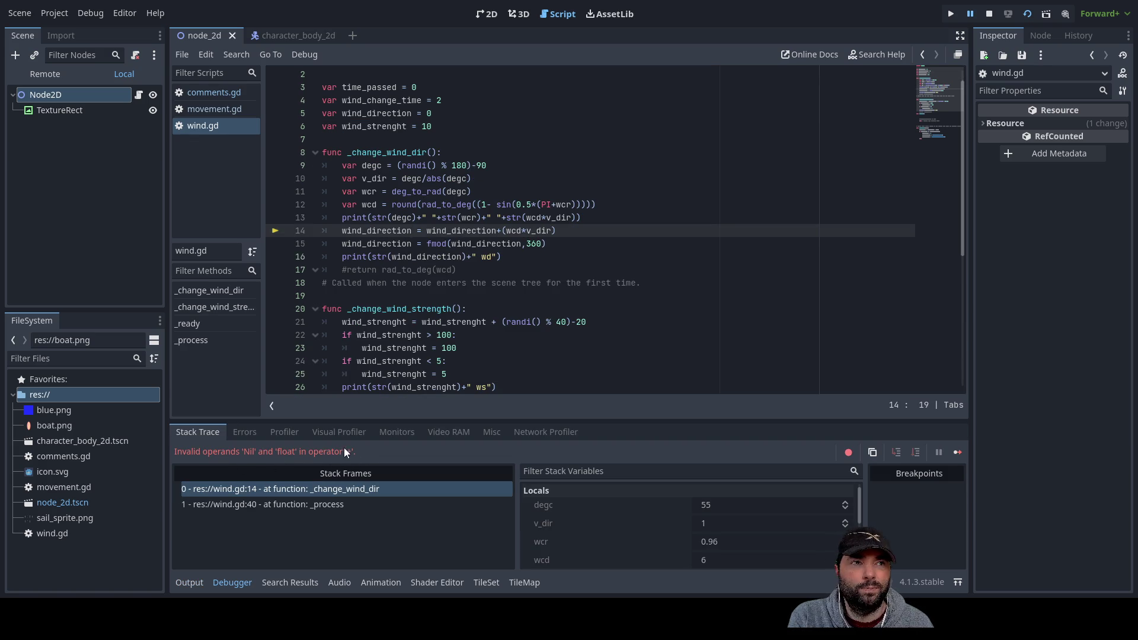
{"action": "left_click", "coordinate": [499, 231]}
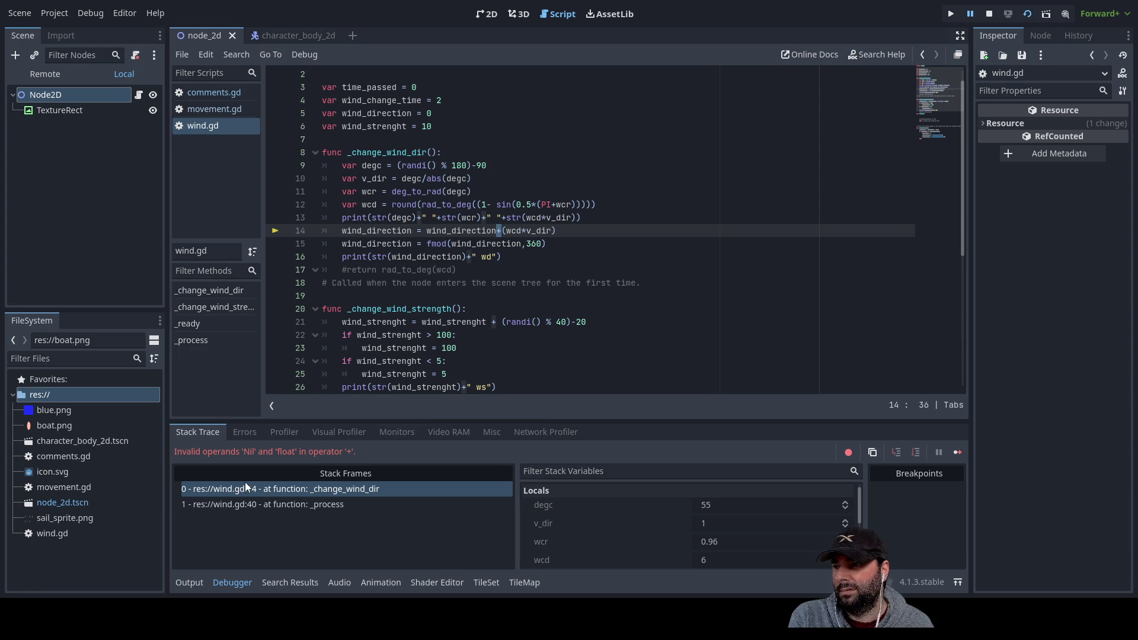
{"action": "left_click", "coordinate": [190, 584]}
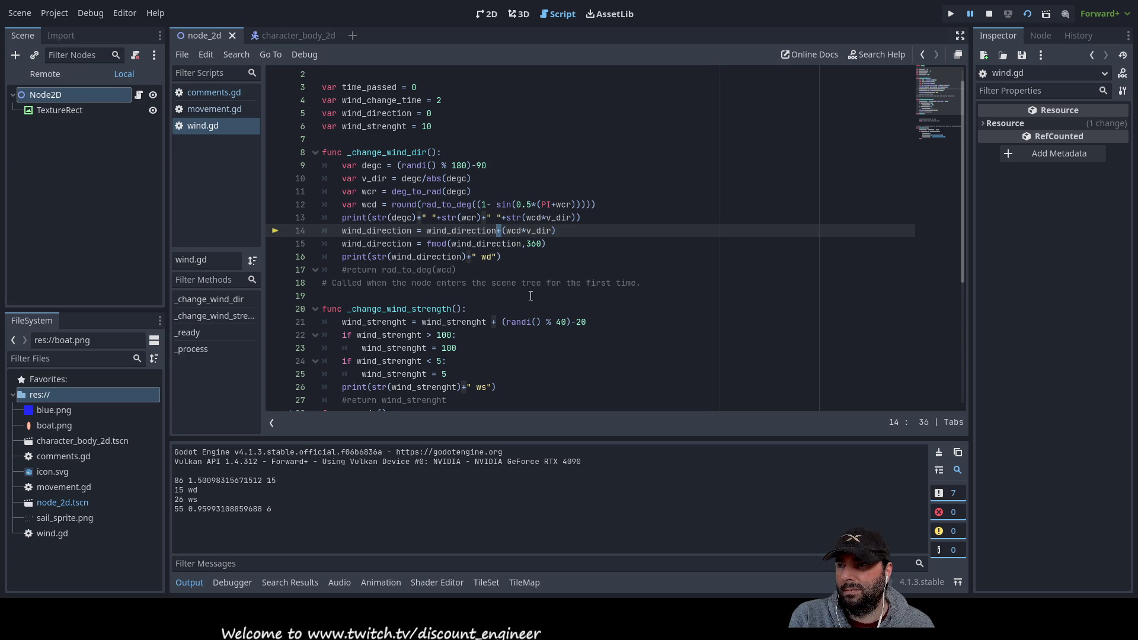
Highlight both wind_direction occurrences on line 14 to trace their uses
{"action": "double_click", "coordinate": [373, 230]}
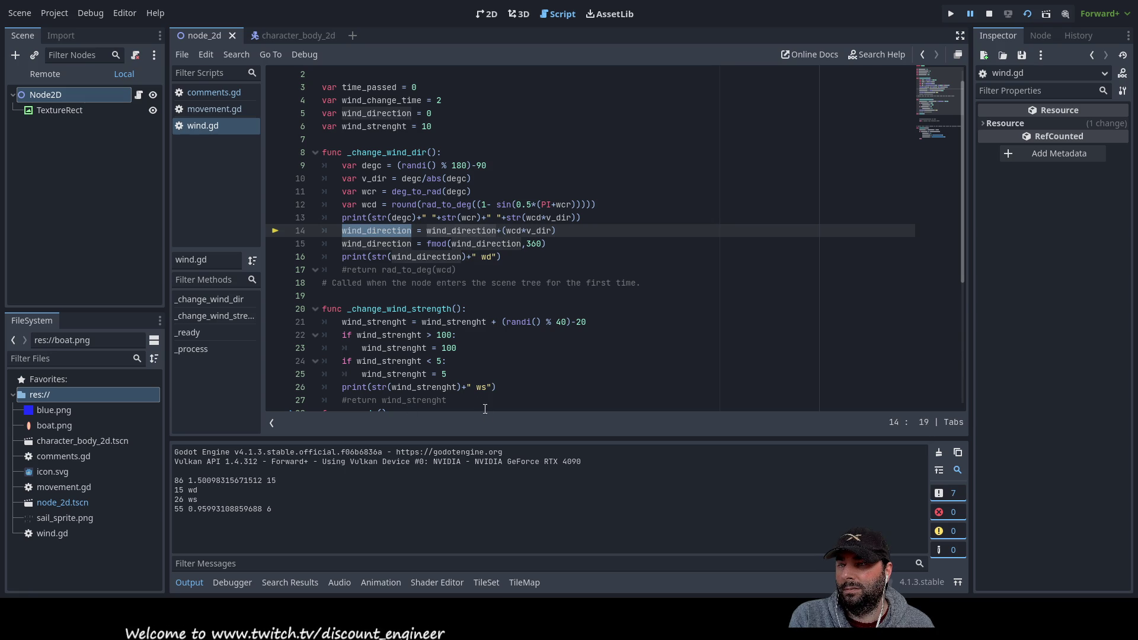
{"action": "scroll", "coordinate": [475, 402], "scroll_direction": "up", "scroll_amount": 1}
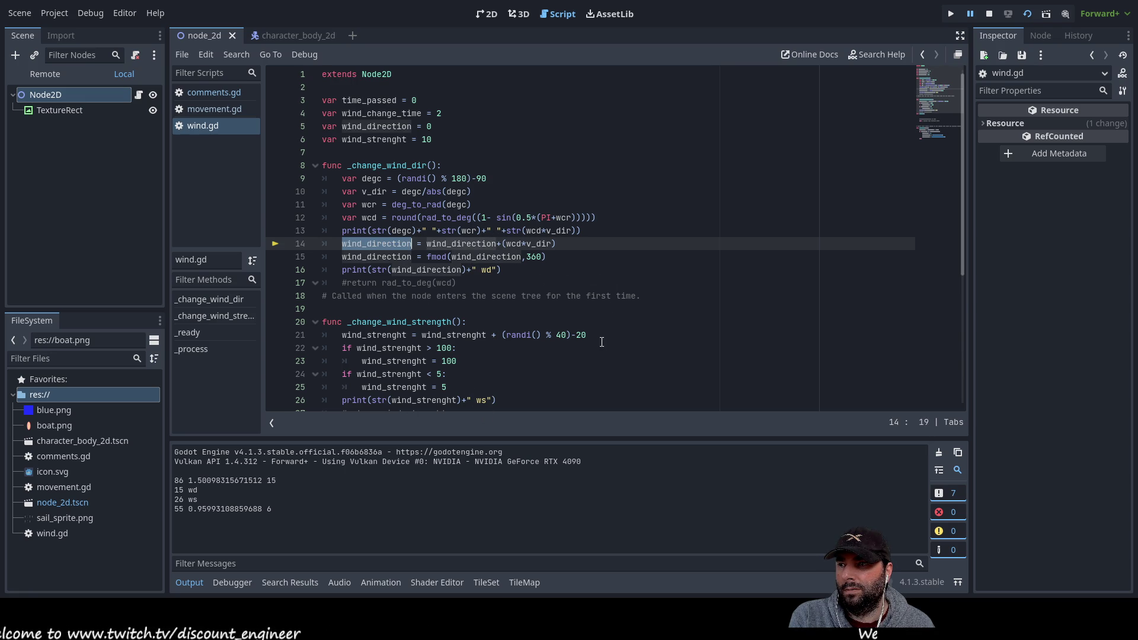
{"action": "double_click", "coordinate": [479, 243]}
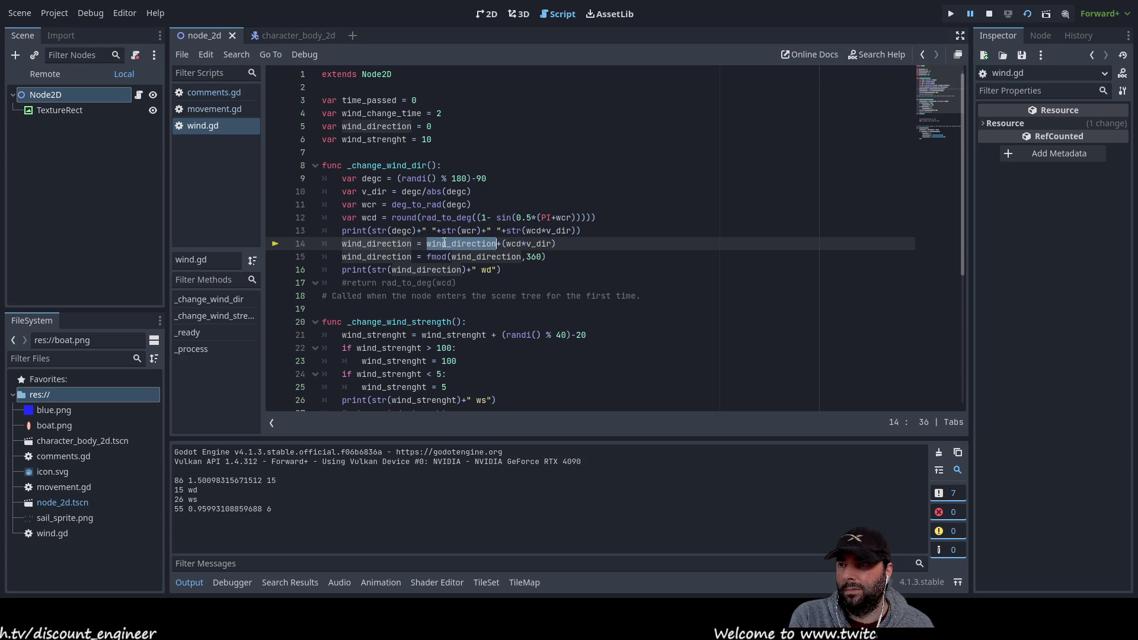
{"action": "left_click", "coordinate": [372, 236]}
{"action": "double_click", "coordinate": [373, 244]}
{"action": "double_click", "coordinate": [440, 243]}
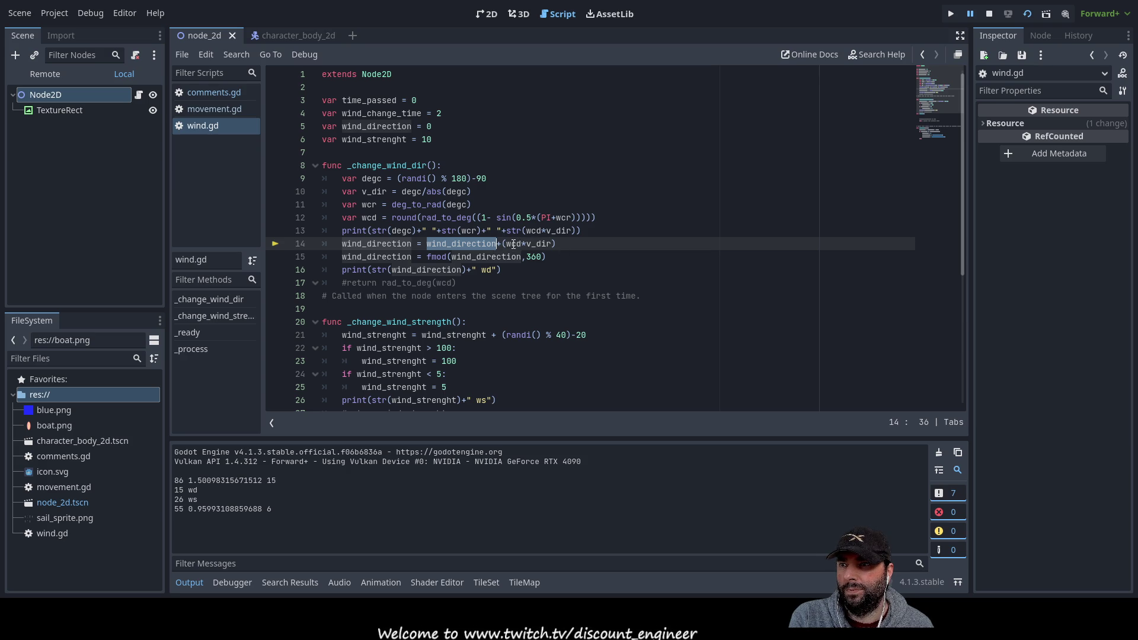
Inspect wcd, v_dir and the line 16 print, then return to the Debugger's stack trace
{"action": "double_click", "coordinate": [513, 244]}
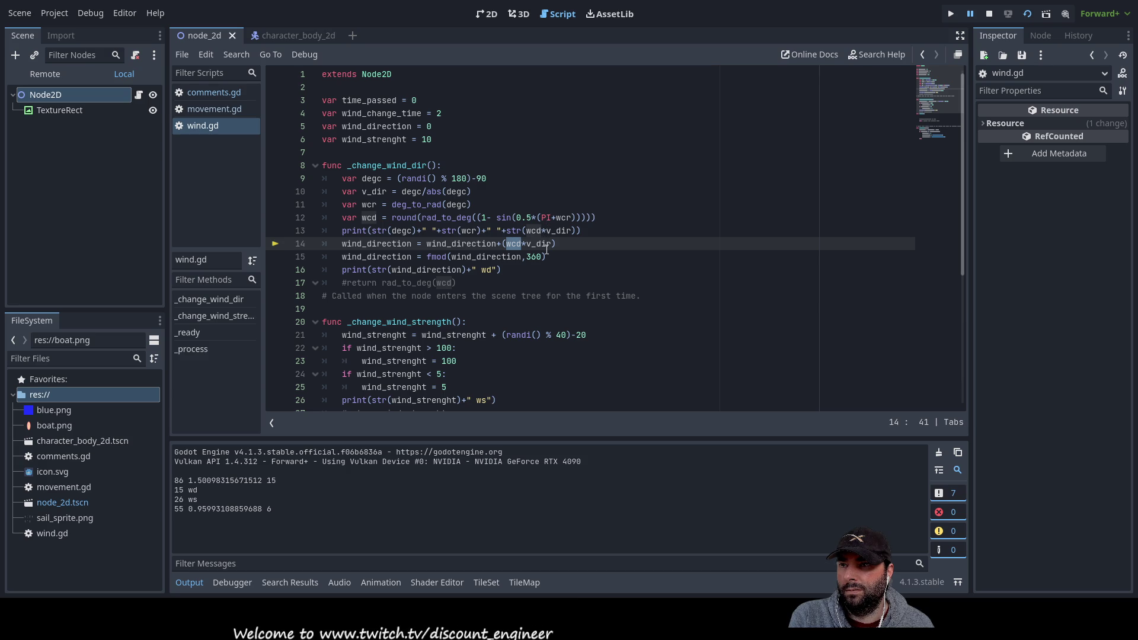
{"action": "double_click", "coordinate": [542, 244]}
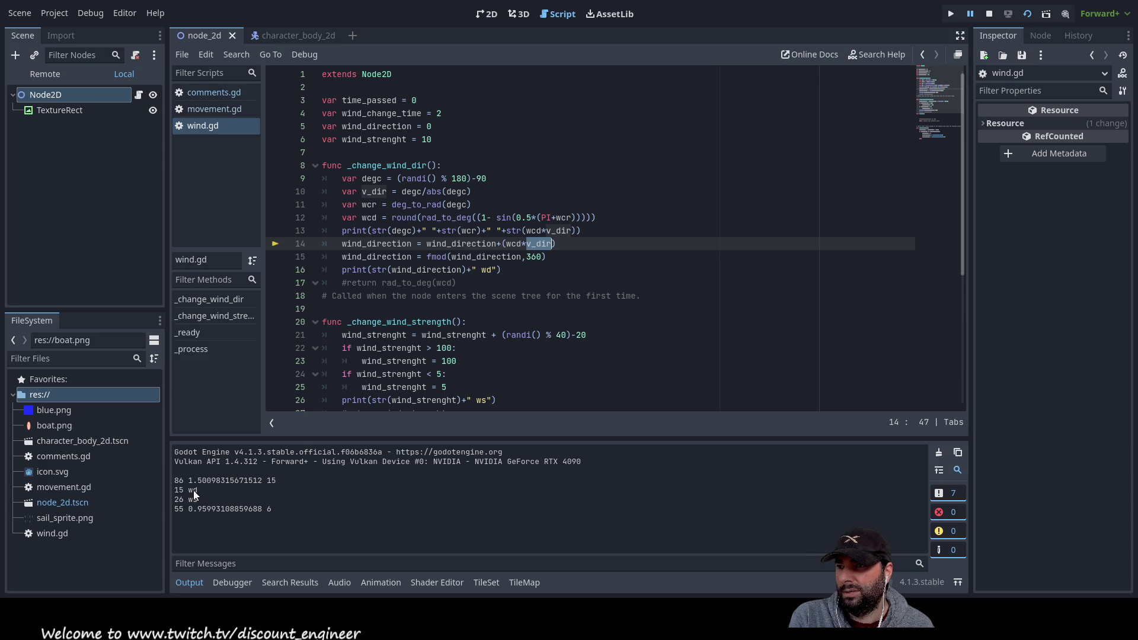
{"action": "left_click_drag", "start_coordinate": [501, 270], "coordinate": [342, 273]}
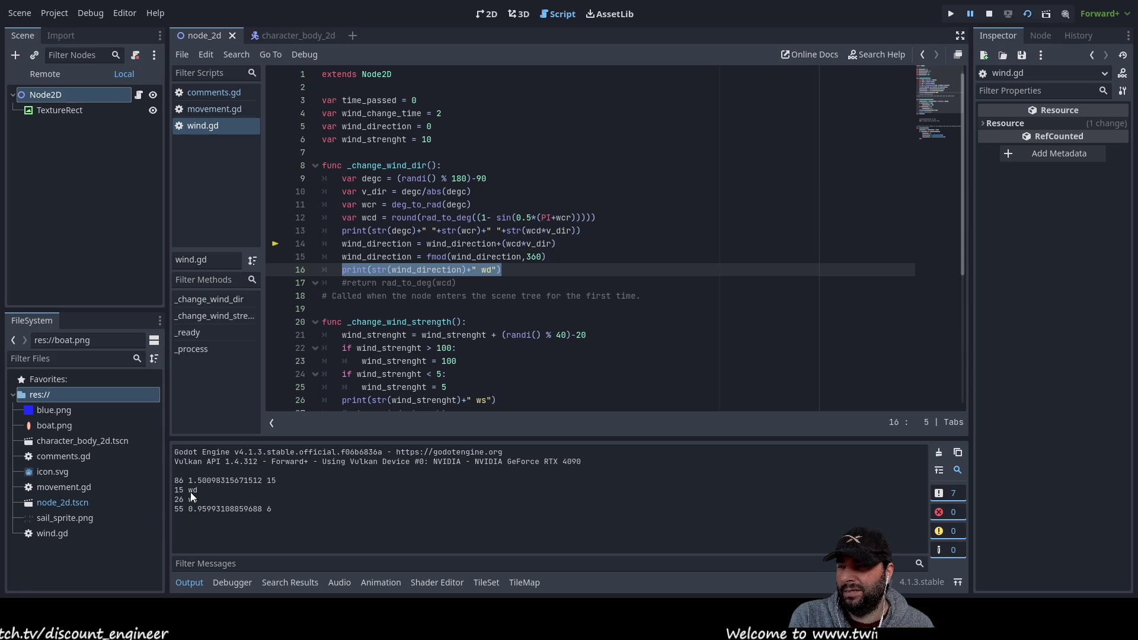
{"action": "left_click", "coordinate": [225, 584]}
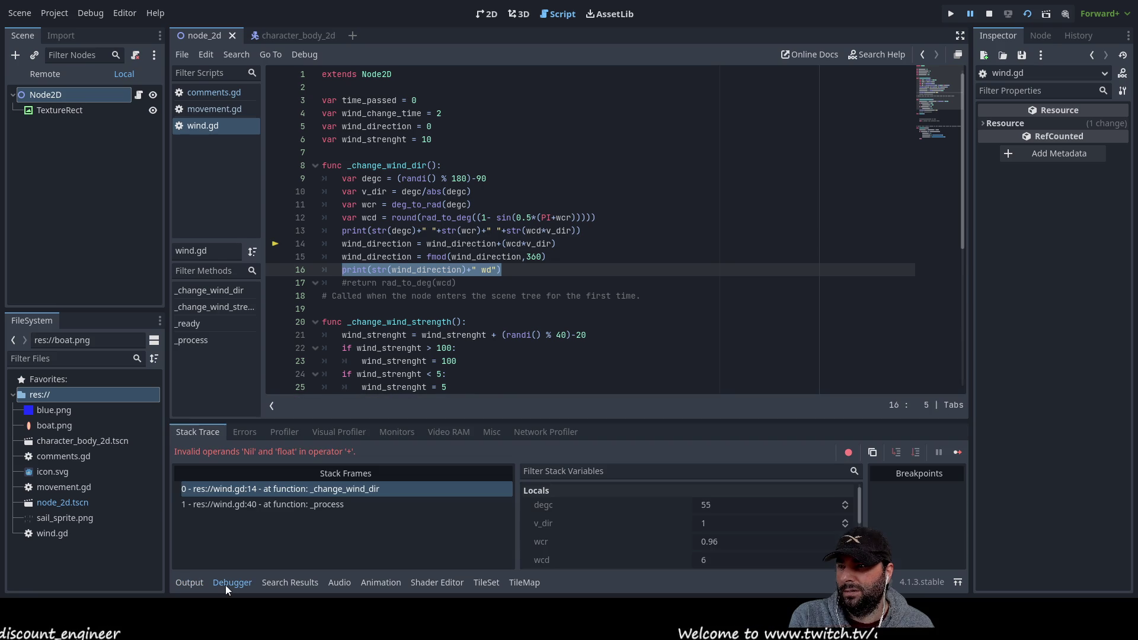
Continue execution with F12 until the error recurs, and inspect _change_wind_dir
{"action": "key", "text": "F12"}
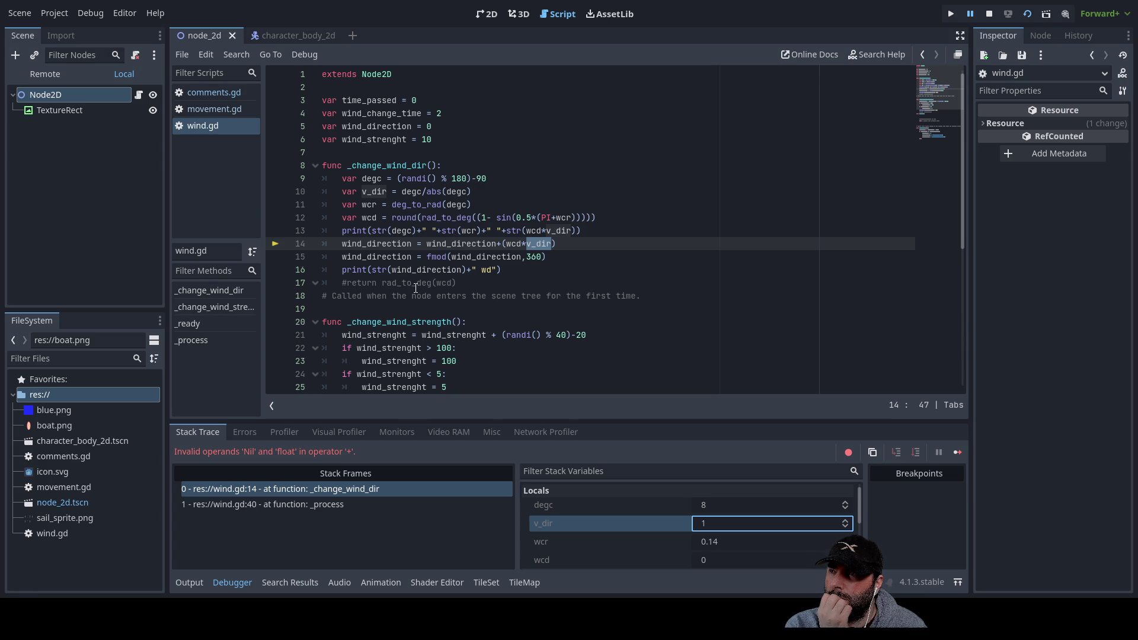
{"action": "double_click", "coordinate": [413, 168]}
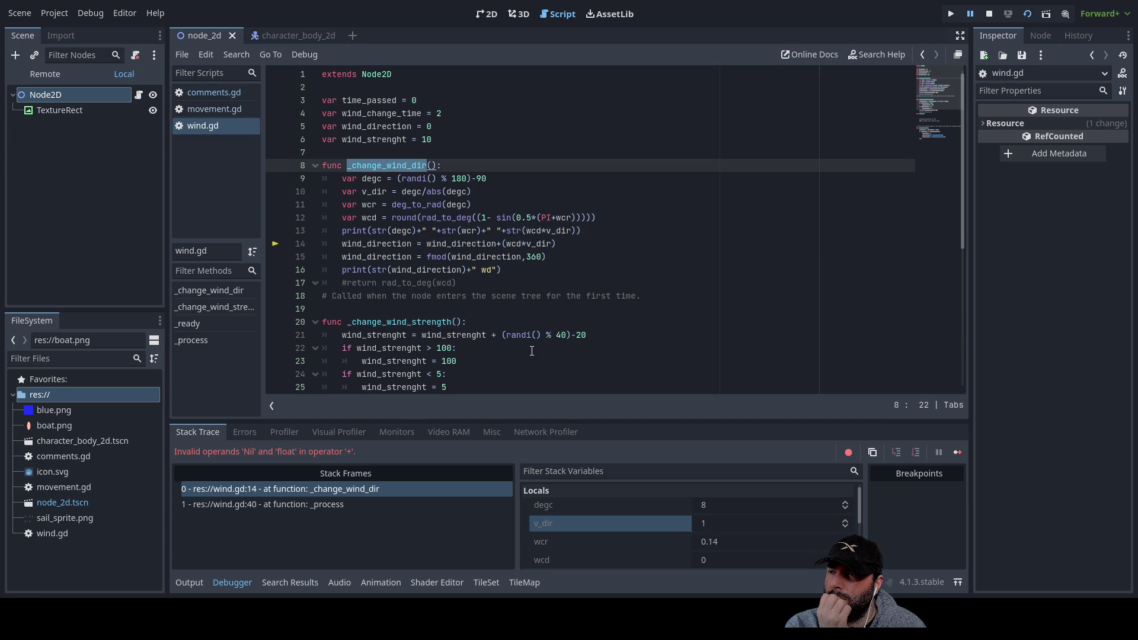
{"action": "scroll", "coordinate": [532, 351], "scroll_direction": "down", "scroll_amount": 6}
{"action": "scroll", "coordinate": [504, 337], "scroll_direction": "up", "scroll_amount": 6}
Delete the scene-tree comment on line 18
{"action": "left_click", "coordinate": [470, 310]}
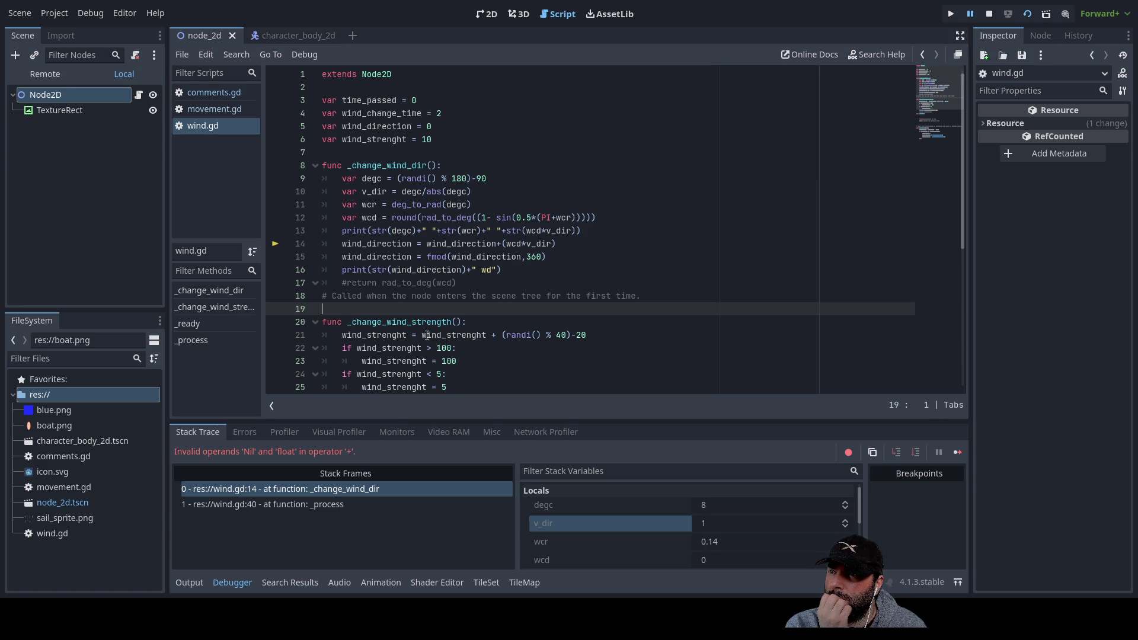
{"action": "left_click", "coordinate": [324, 295]}
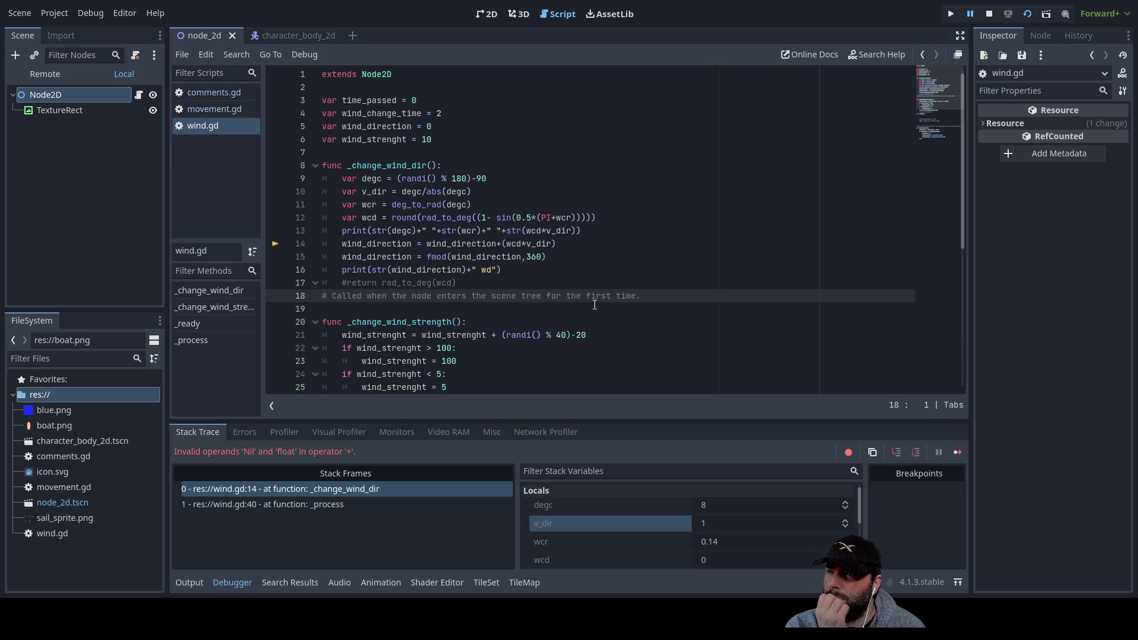
{"action": "left_click_drag", "start_coordinate": [651, 296], "coordinate": [322, 296]}
{"action": "key", "text": "ctrl+c"}
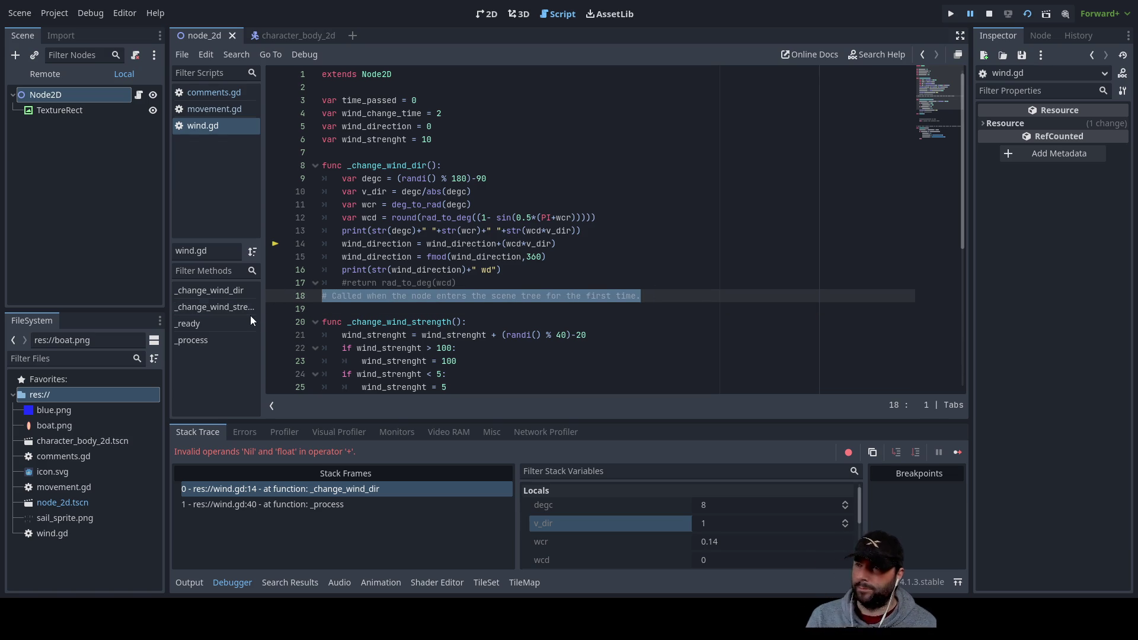
{"action": "key", "text": "BackSpace"}
Remove empty line 19 and paste the scene-tree comment above func _ready
{"action": "key", "text": "Delete"}
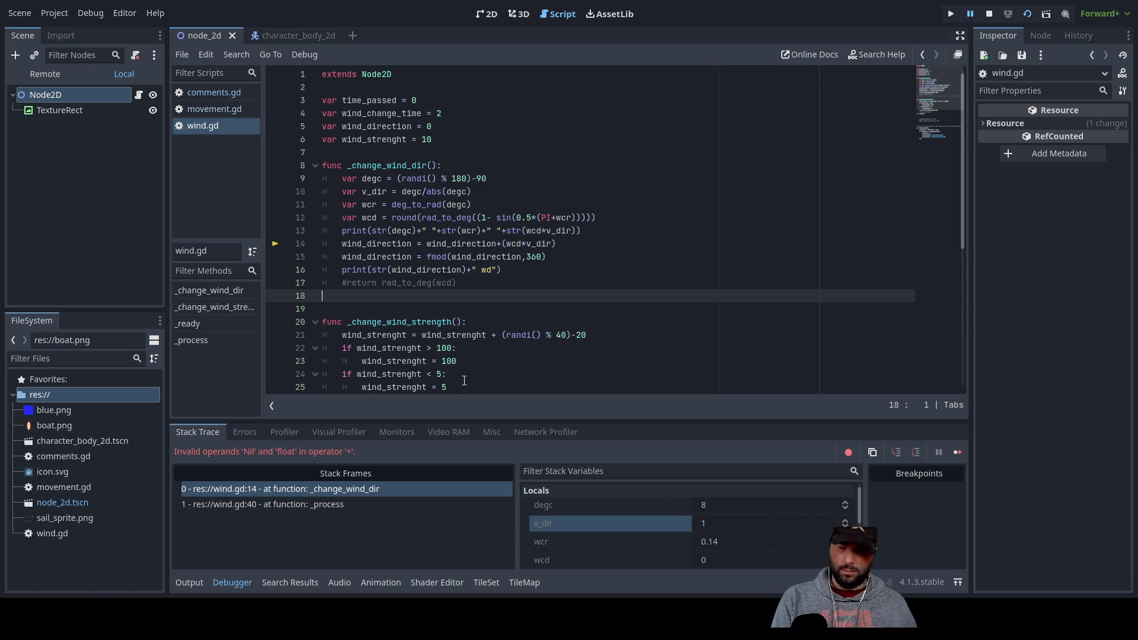
{"action": "scroll", "coordinate": [426, 303], "scroll_direction": "down", "scroll_amount": 5}
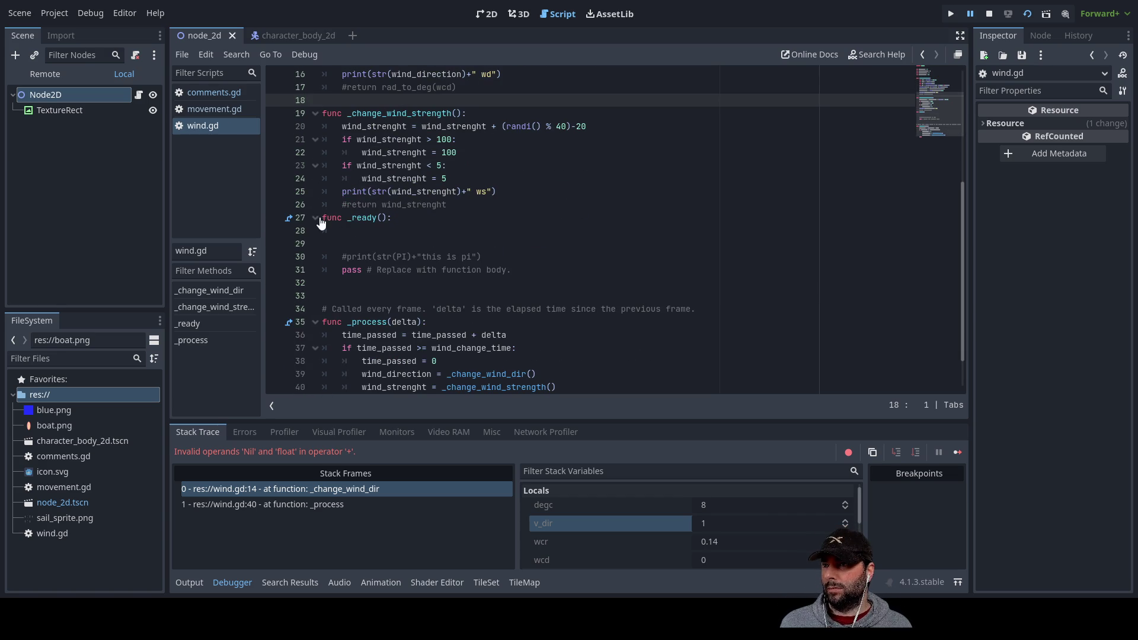
{"action": "left_click", "coordinate": [324, 217]}
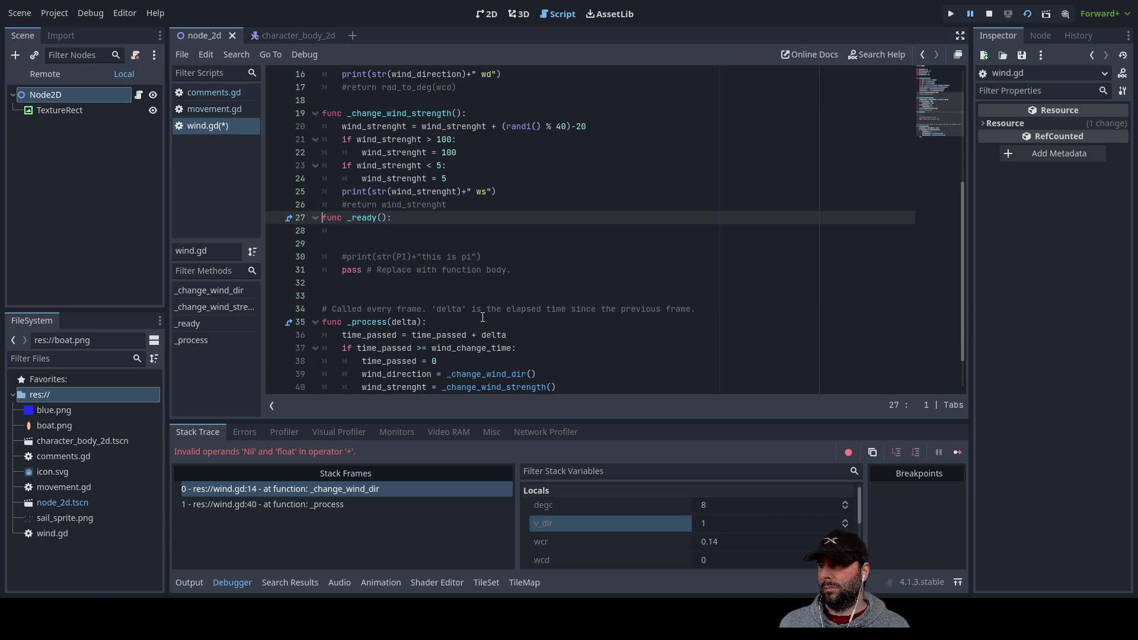
{"action": "key", "text": "Return"}
{"action": "key", "text": "Up"}
{"action": "key", "text": "Return"}
{"action": "key", "text": "ctrl+v"}
Pull the #print comment up into _ready, save the script, and restart the project
{"action": "key", "text": "Down"}
{"action": "key", "text": "Down"}
{"action": "key", "text": "Delete"}
{"action": "key", "text": "Delete"}
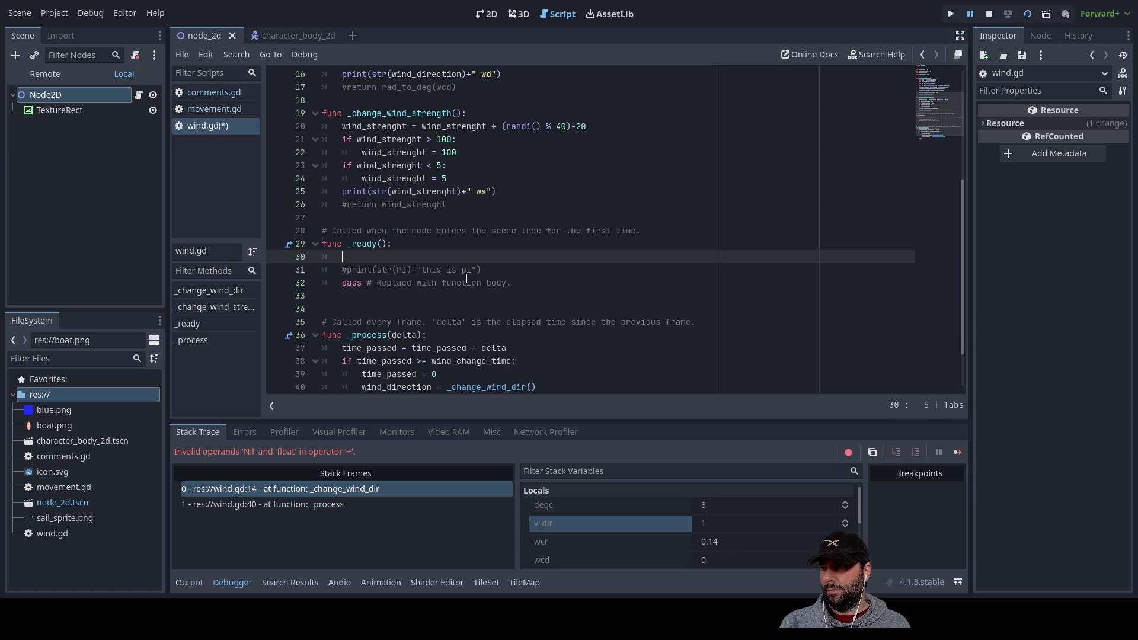
{"action": "key", "text": "Delete"}
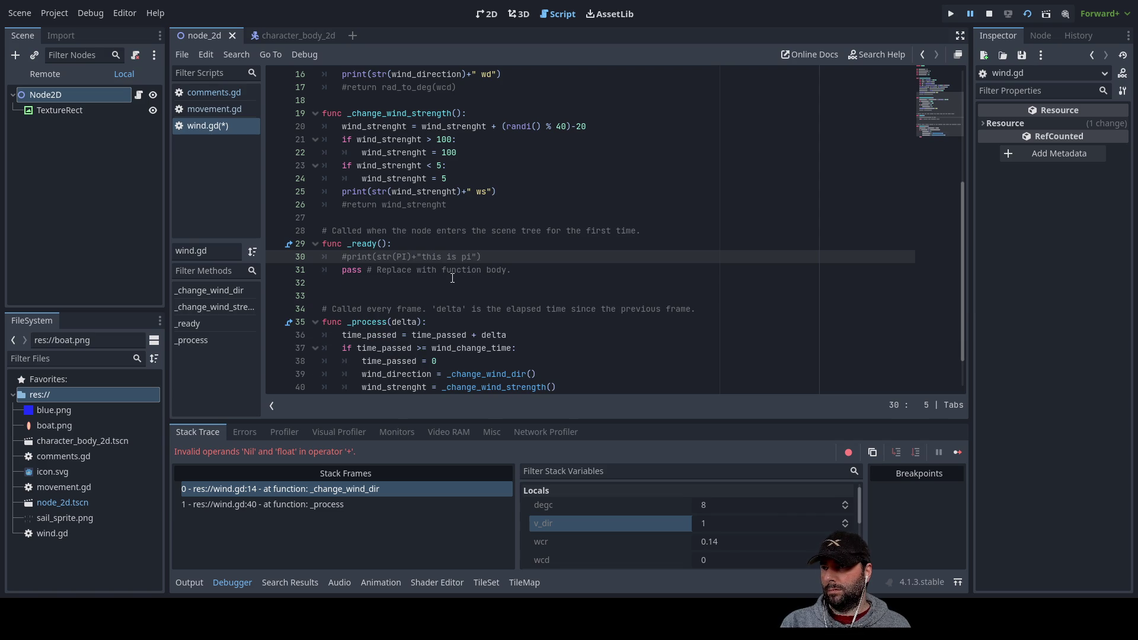
{"action": "key", "text": "ctrl+s"}
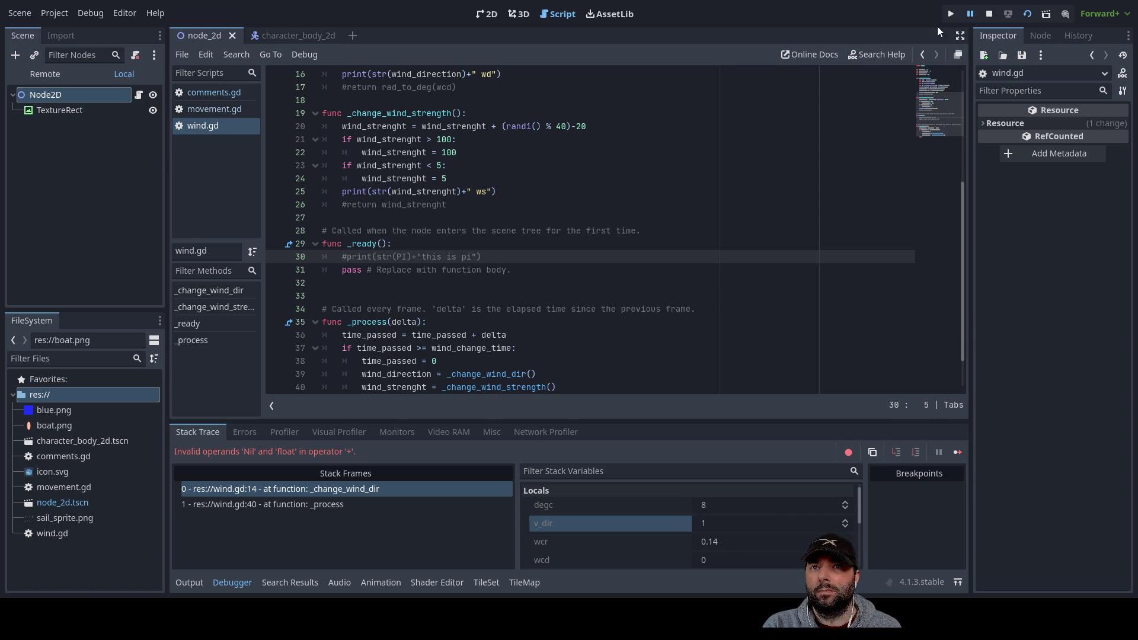
{"action": "left_click", "coordinate": [1028, 14]}
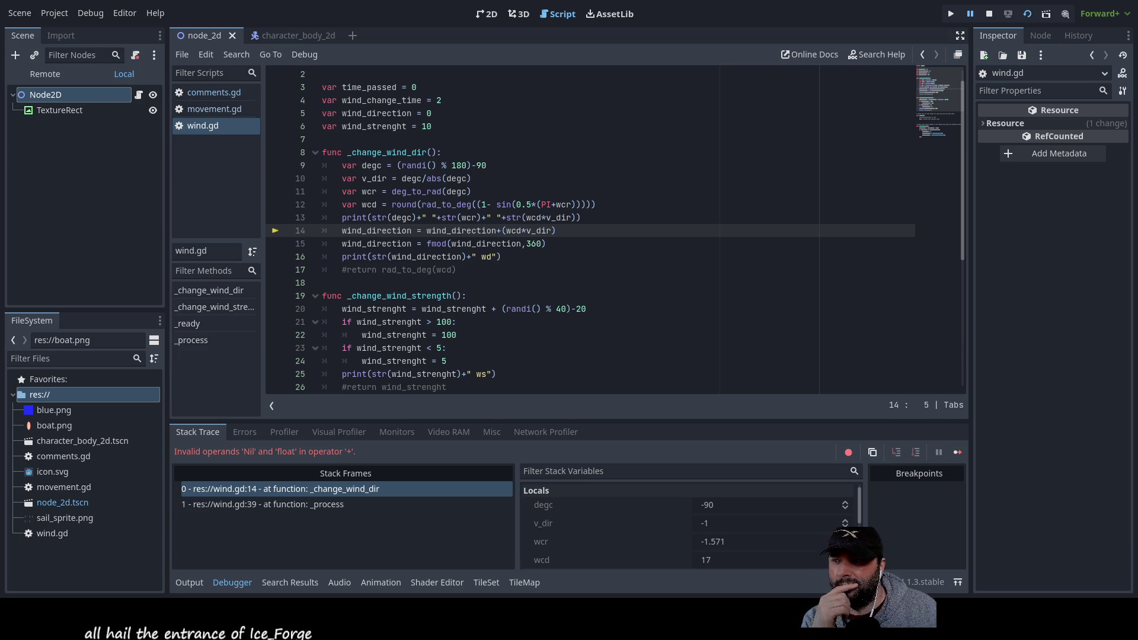
{"action": "scroll", "coordinate": [437, 327], "scroll_direction": "up", "scroll_amount": 1}
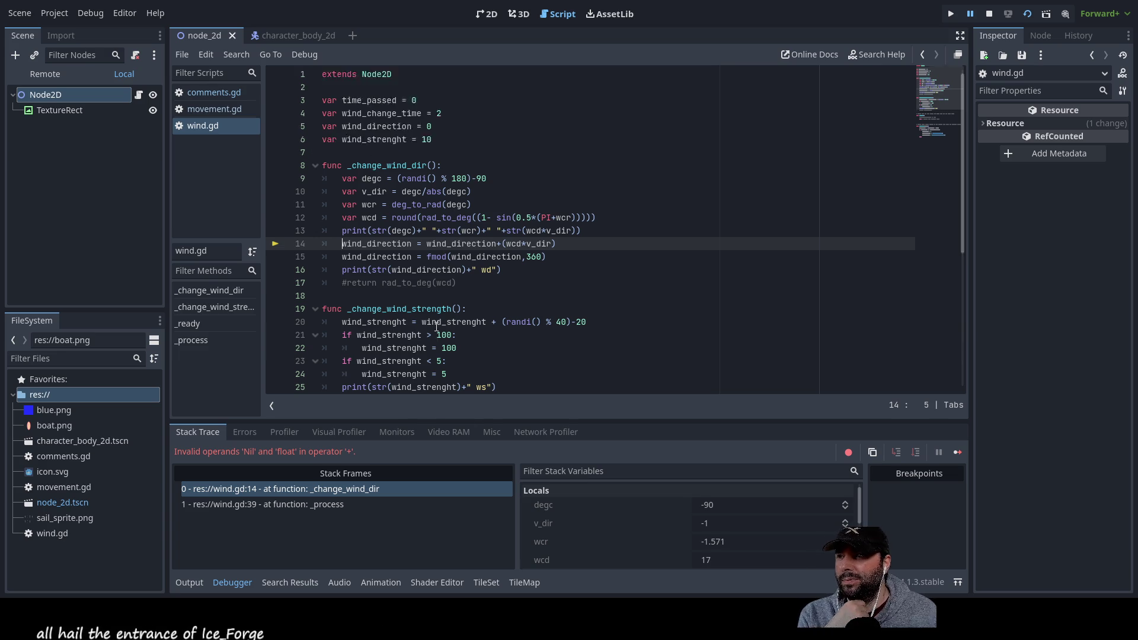
{"action": "double_click", "coordinate": [368, 179]}
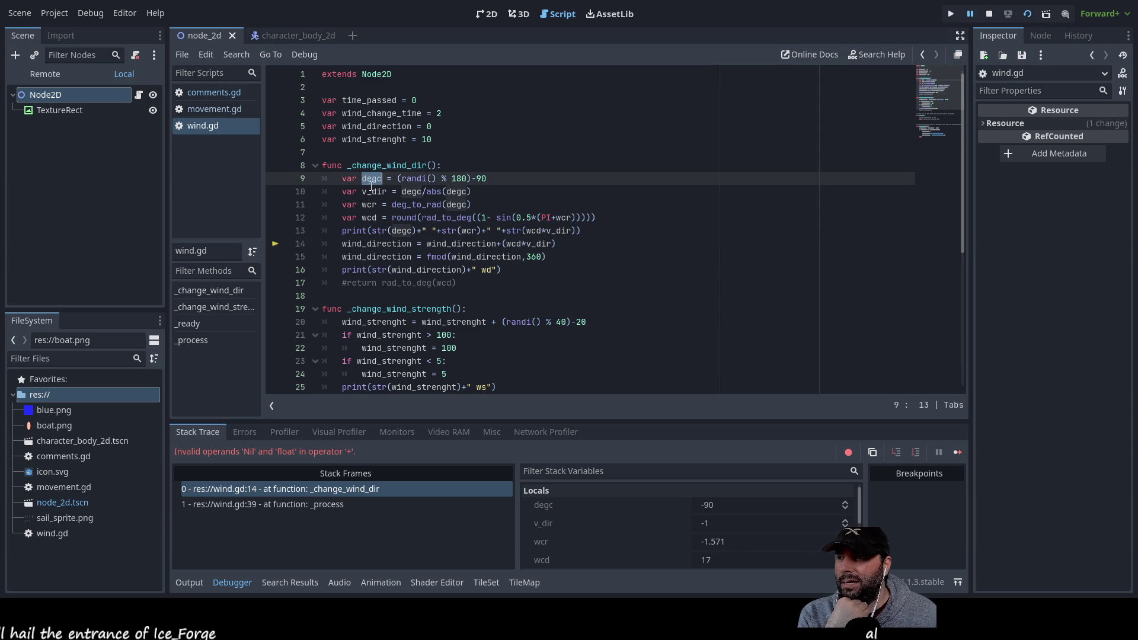
{"action": "double_click", "coordinate": [373, 191]}
{"action": "double_click", "coordinate": [369, 205]}
{"action": "double_click", "coordinate": [372, 217]}
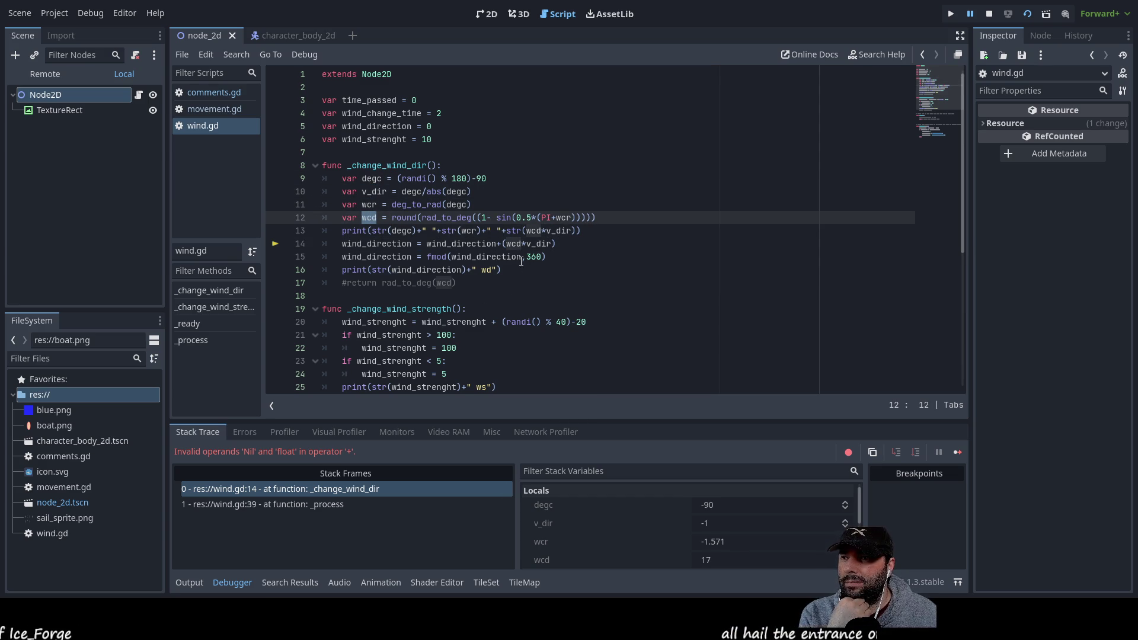
{"action": "left_click", "coordinate": [544, 243]}
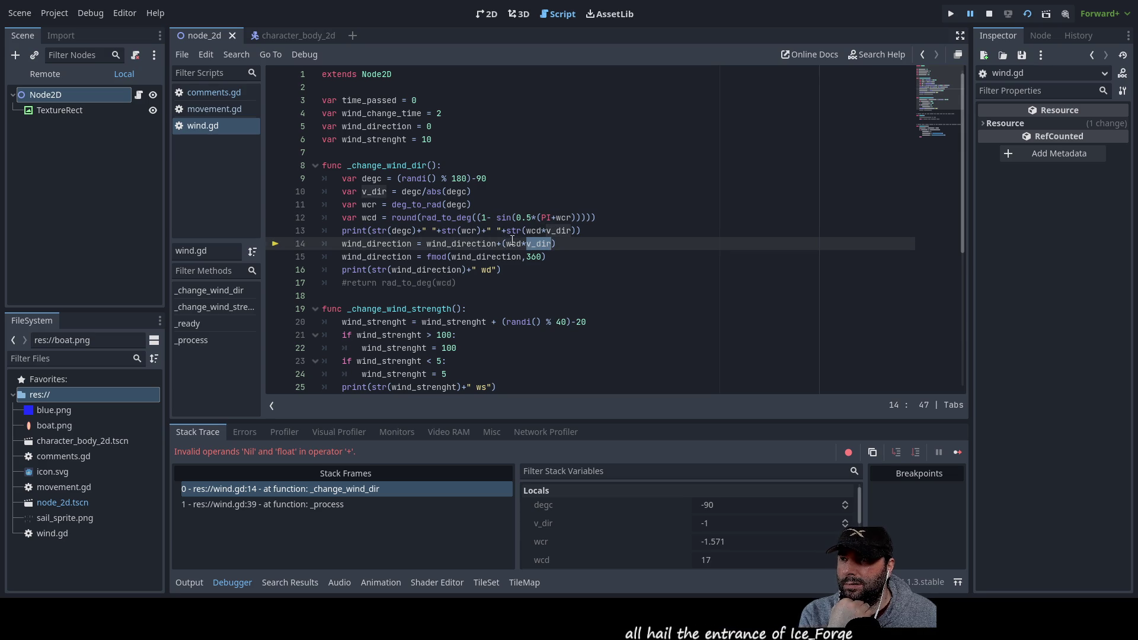
{"action": "double_click", "coordinate": [519, 243]}
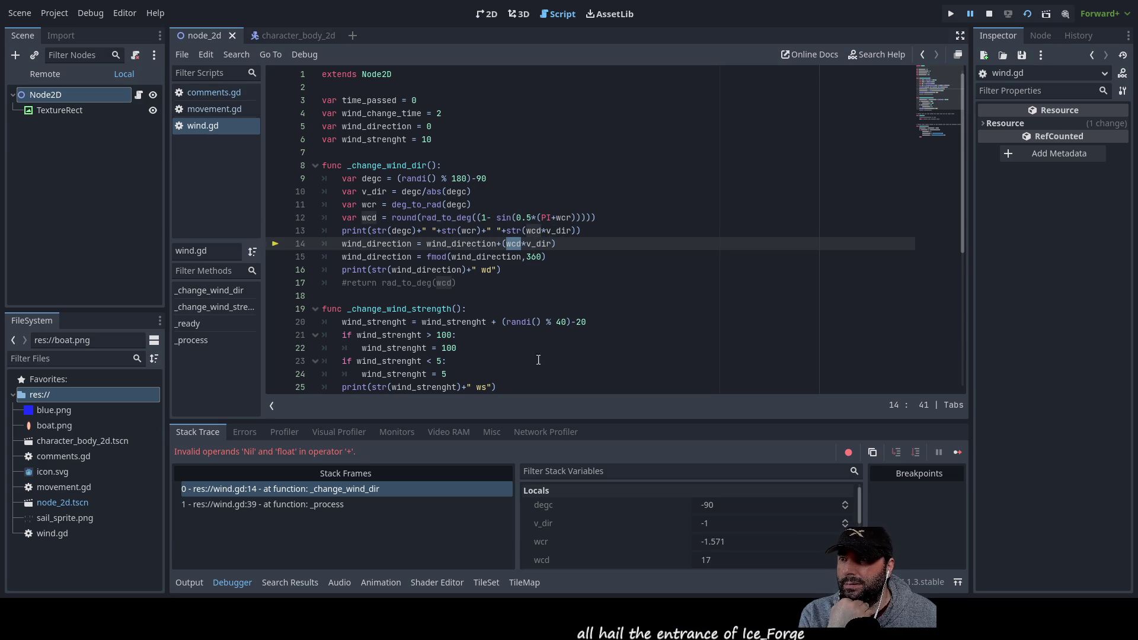
{"action": "double_click", "coordinate": [465, 244]}
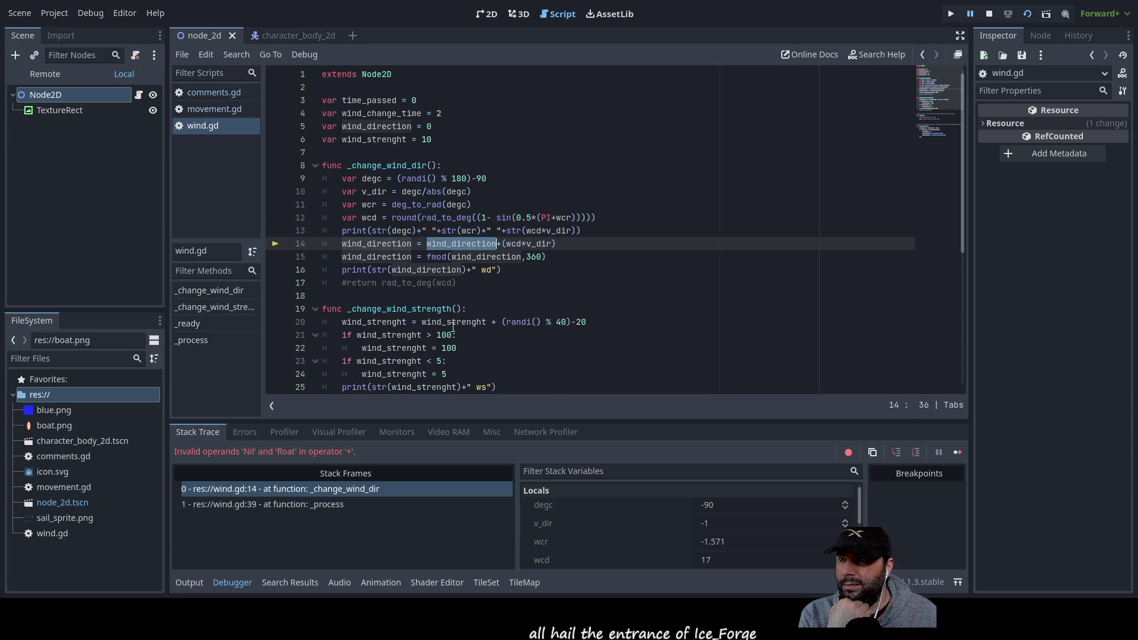
{"action": "double_click", "coordinate": [386, 243]}
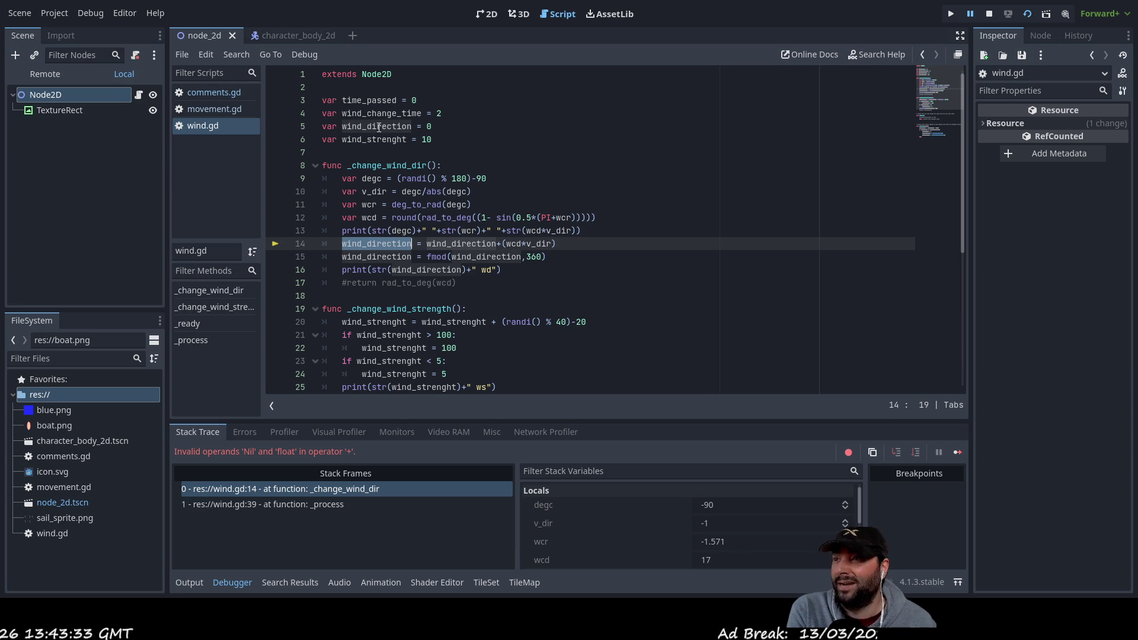
{"action": "left_click", "coordinate": [372, 87]}
{"action": "left_click", "coordinate": [418, 157]}
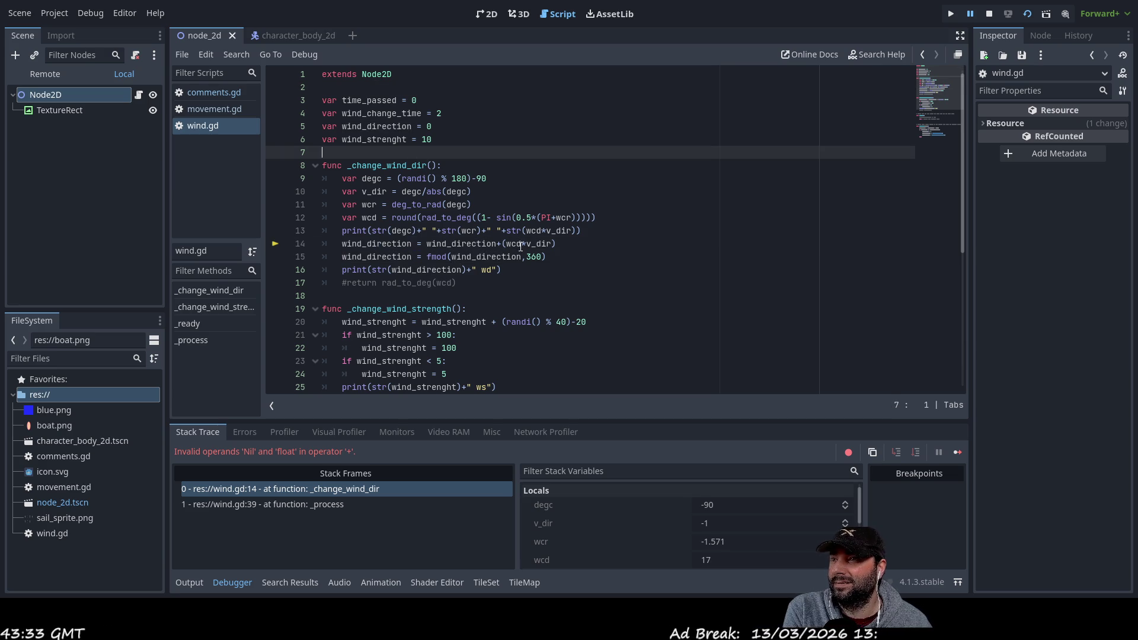
{"action": "scroll", "coordinate": [449, 339], "scroll_direction": "down", "scroll_amount": 6}
{"action": "scroll", "coordinate": [445, 333], "scroll_direction": "up", "scroll_amount": 6}
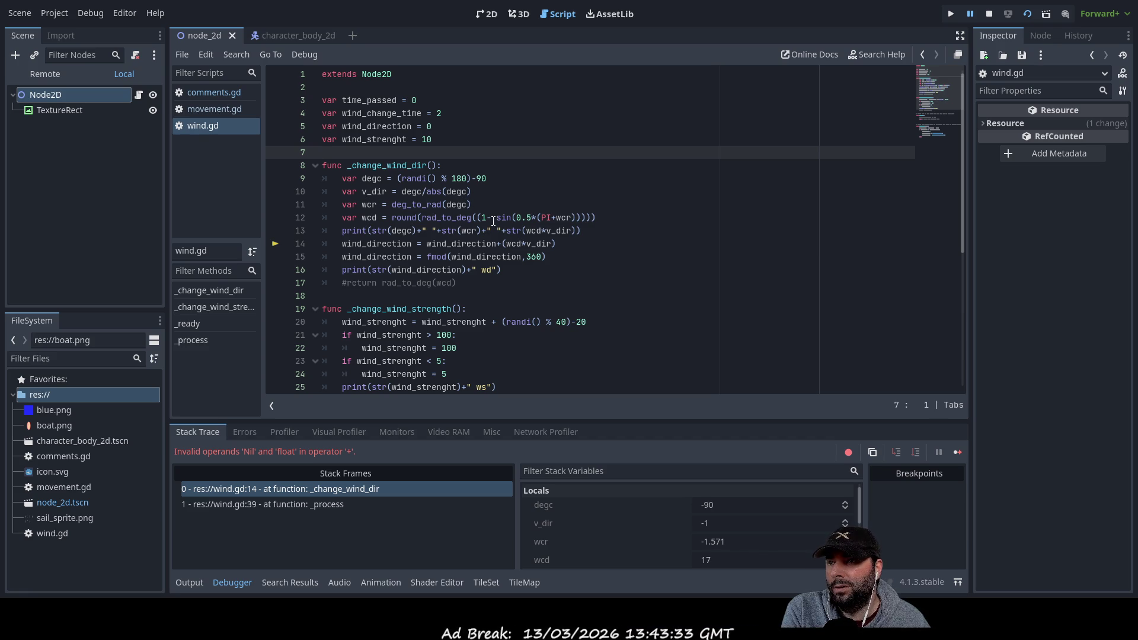
{"action": "double_click", "coordinate": [538, 230]}
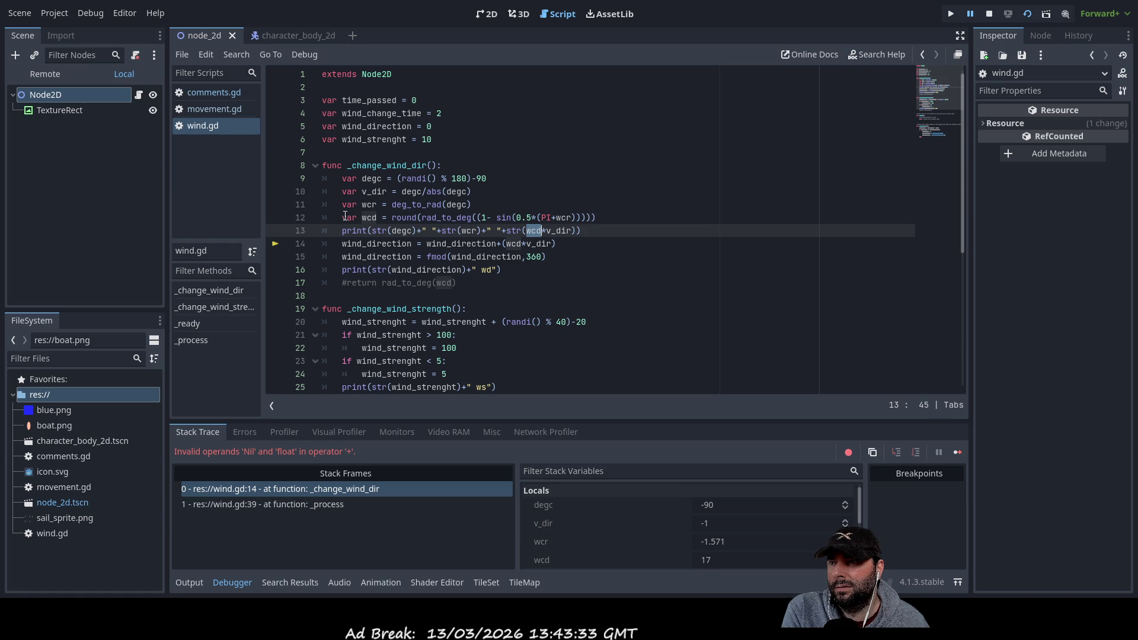
{"action": "left_click", "coordinate": [338, 218]}
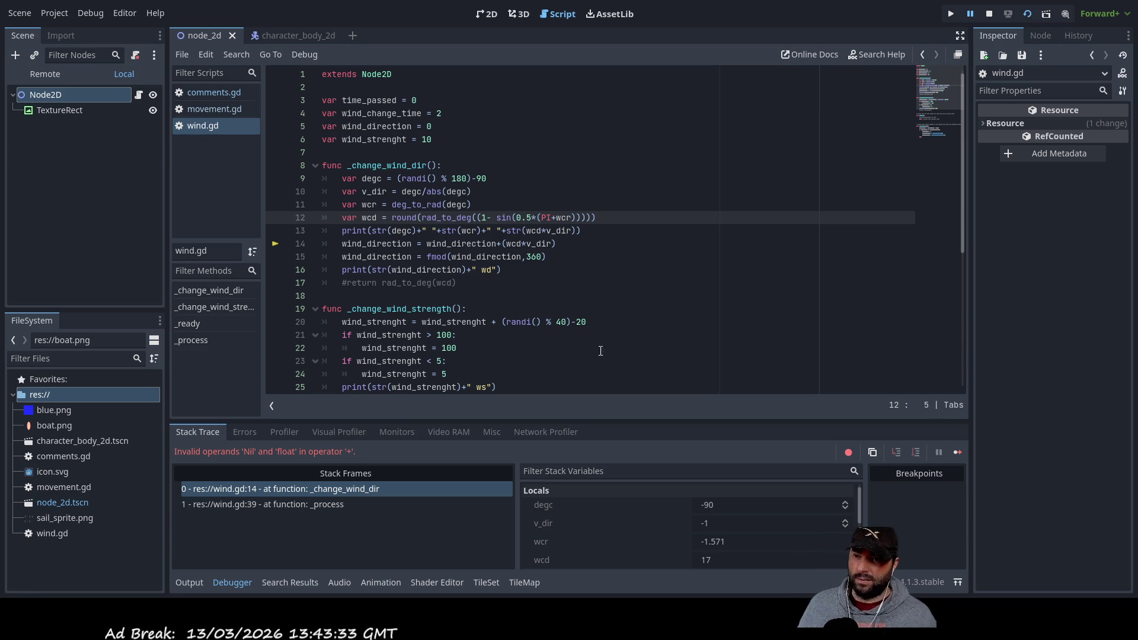
{"action": "scroll", "coordinate": [681, 533], "scroll_direction": "down", "scroll_amount": 1}
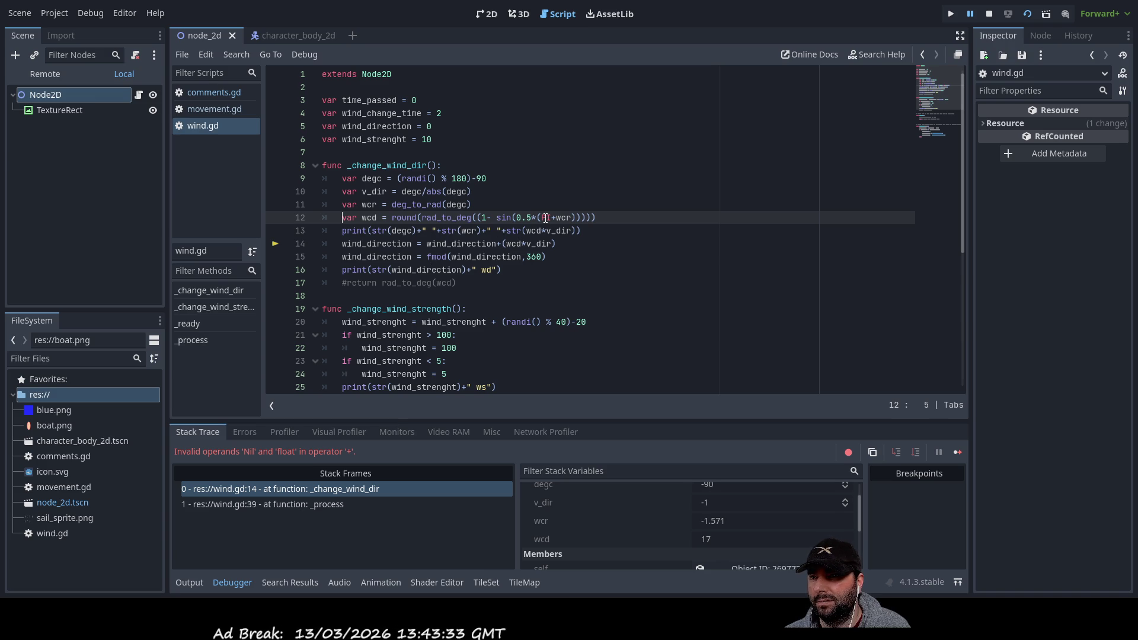
{"action": "double_click", "coordinate": [535, 231]}
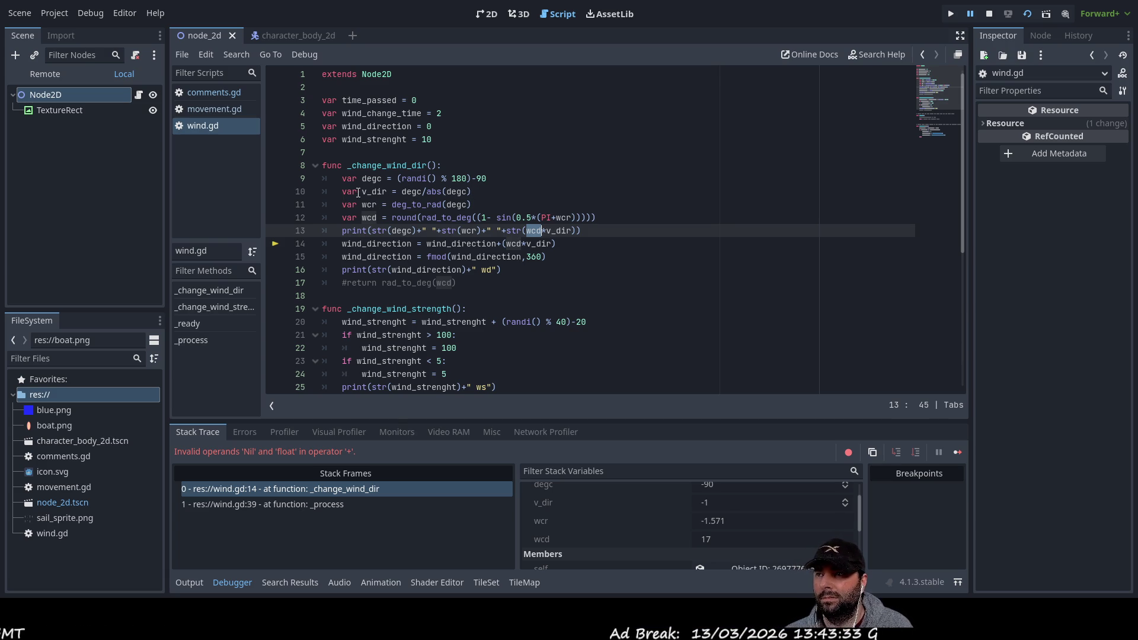
{"action": "double_click", "coordinate": [378, 191]}
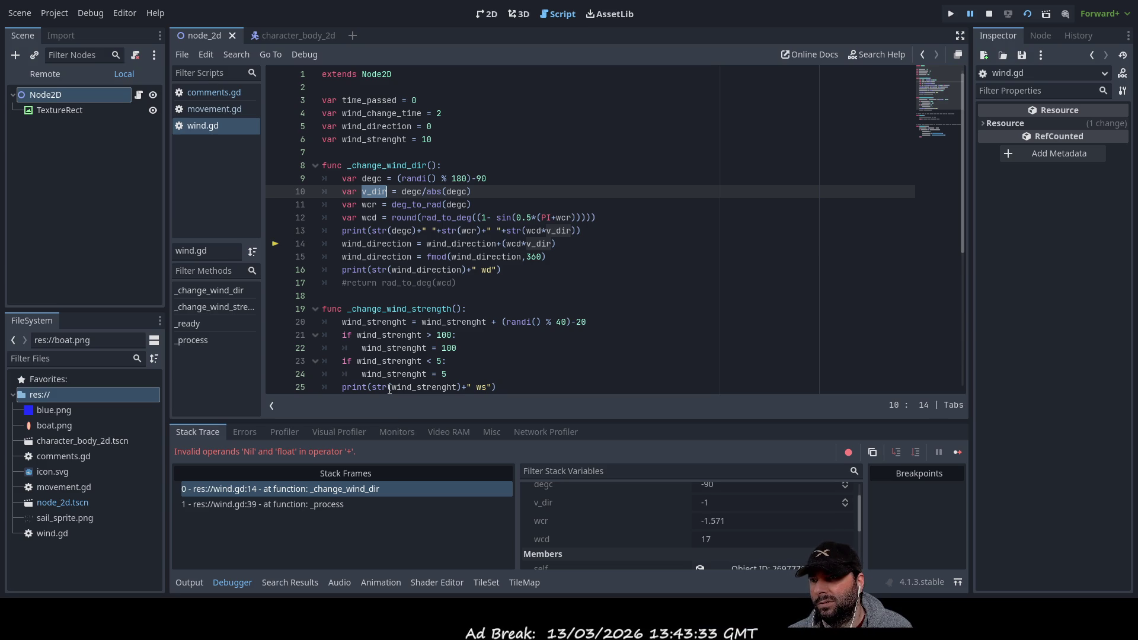
{"action": "double_click", "coordinate": [533, 230]}
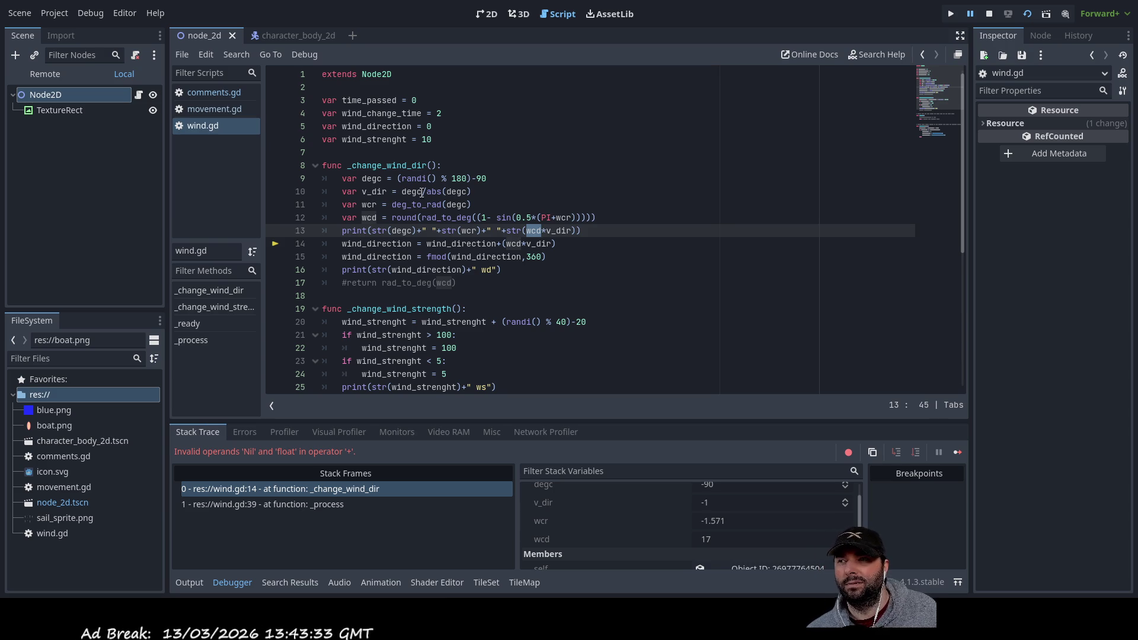
{"action": "double_click", "coordinate": [412, 192]}
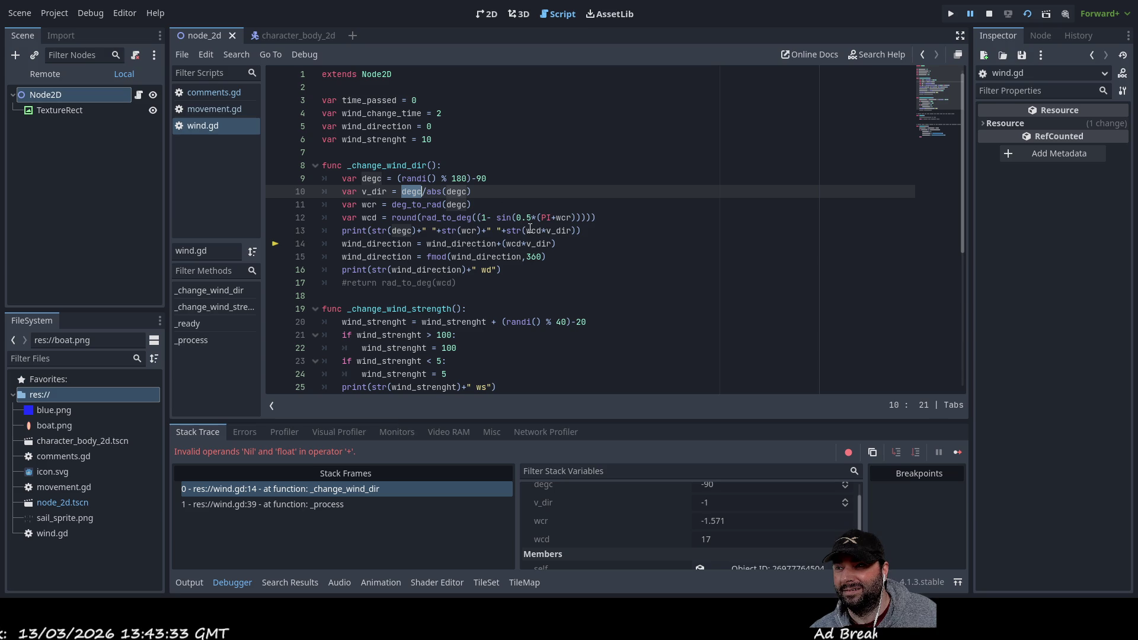
{"action": "left_click", "coordinate": [295, 490]}
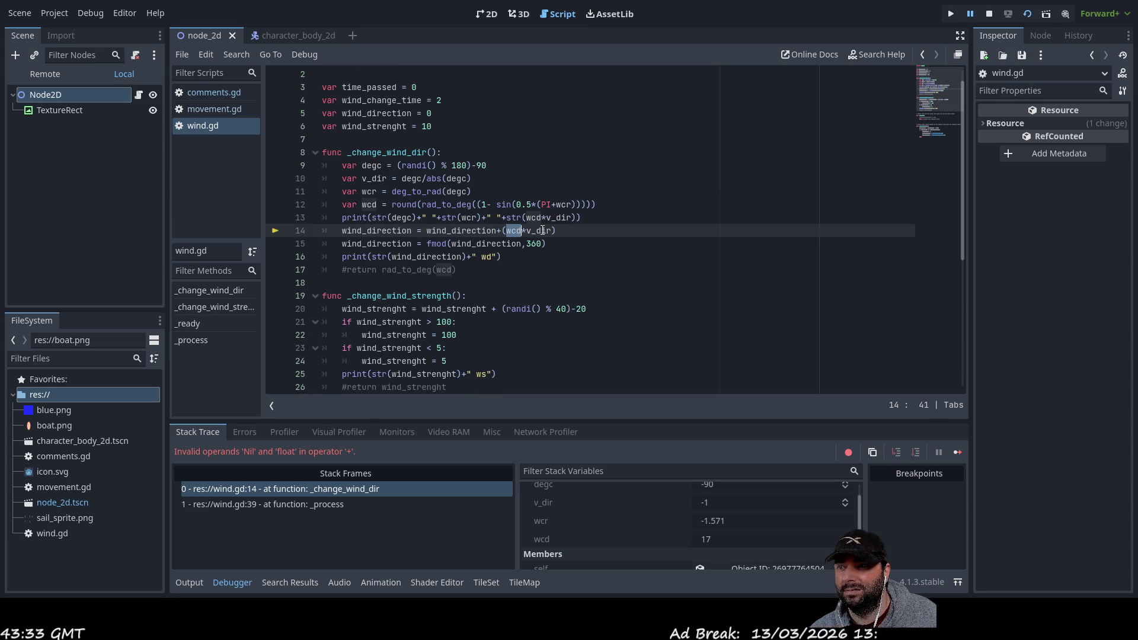
{"action": "double_click", "coordinate": [444, 232]}
{"action": "scroll", "coordinate": [427, 364], "scroll_direction": "up", "scroll_amount": 1}
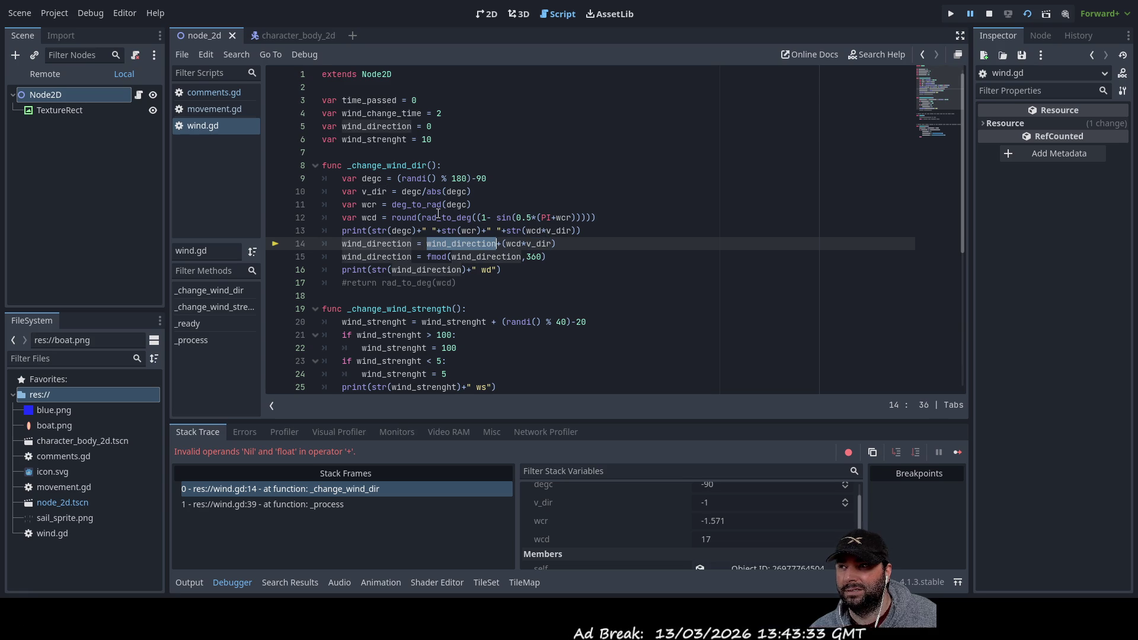
{"action": "left_click", "coordinate": [474, 126]}
Set the starting wind_direction to 10, save, and rerun the project
{"action": "key", "text": "BackSpace"}
{"action": "type", "text": "10"}
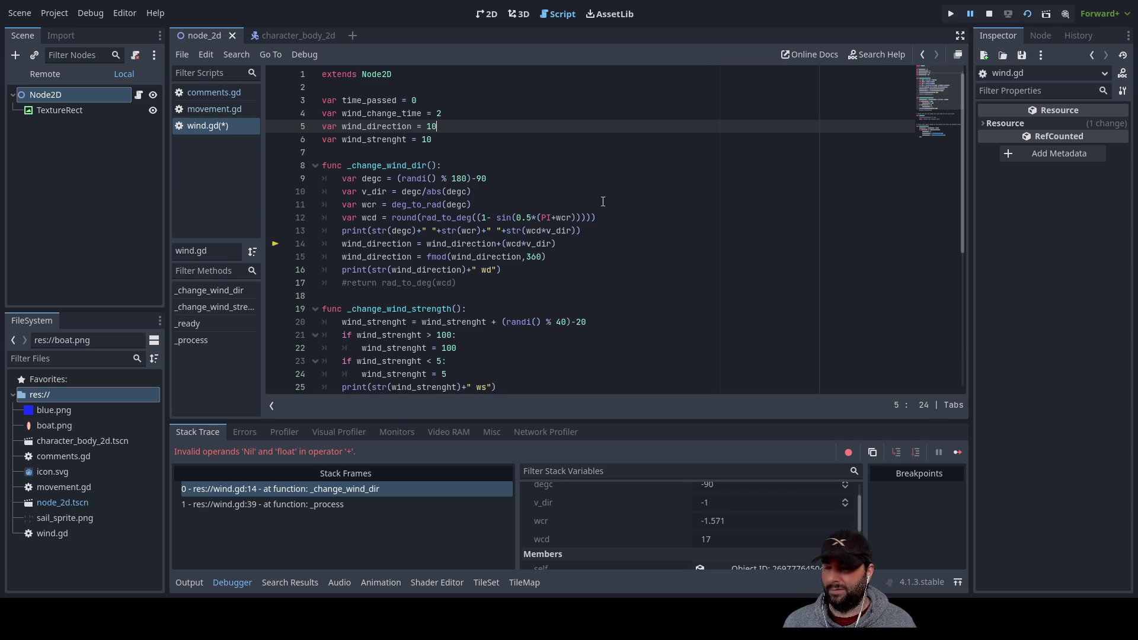
{"action": "key", "text": "ctrl+s"}
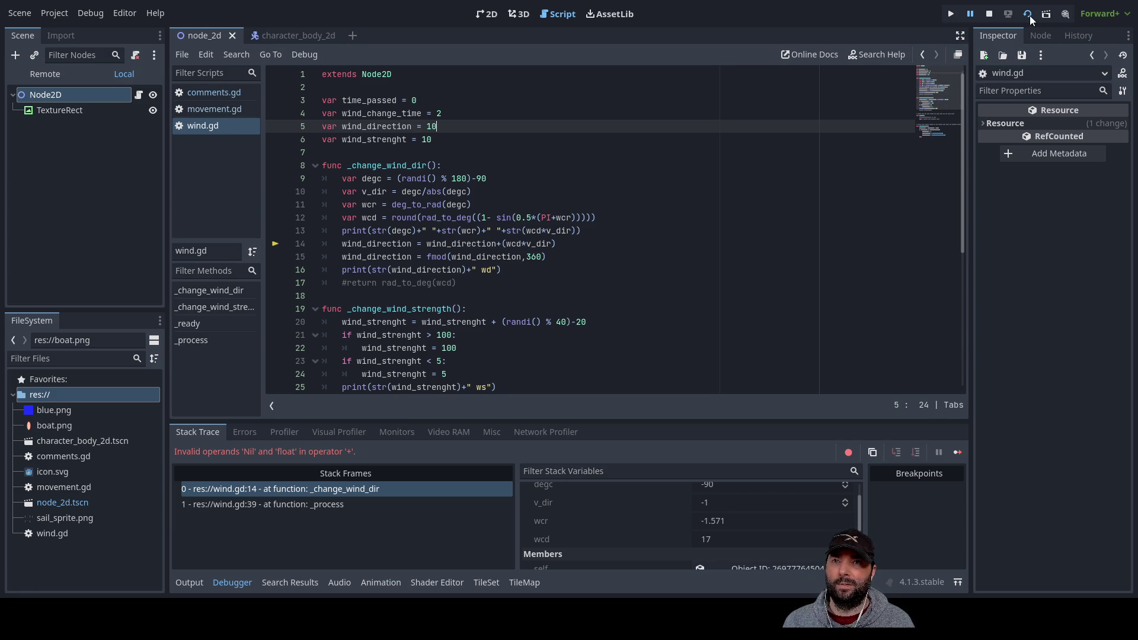
{"action": "left_click", "coordinate": [1029, 15]}
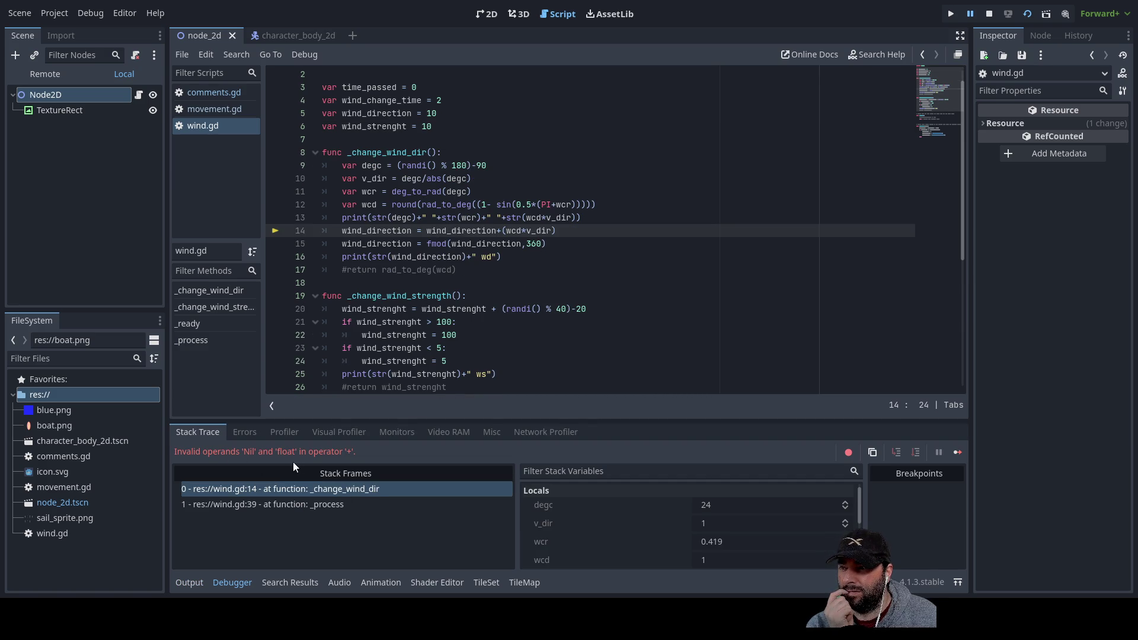
Inspect the wind_direction term on line 14 where execution halts
{"action": "left_click", "coordinate": [500, 231]}
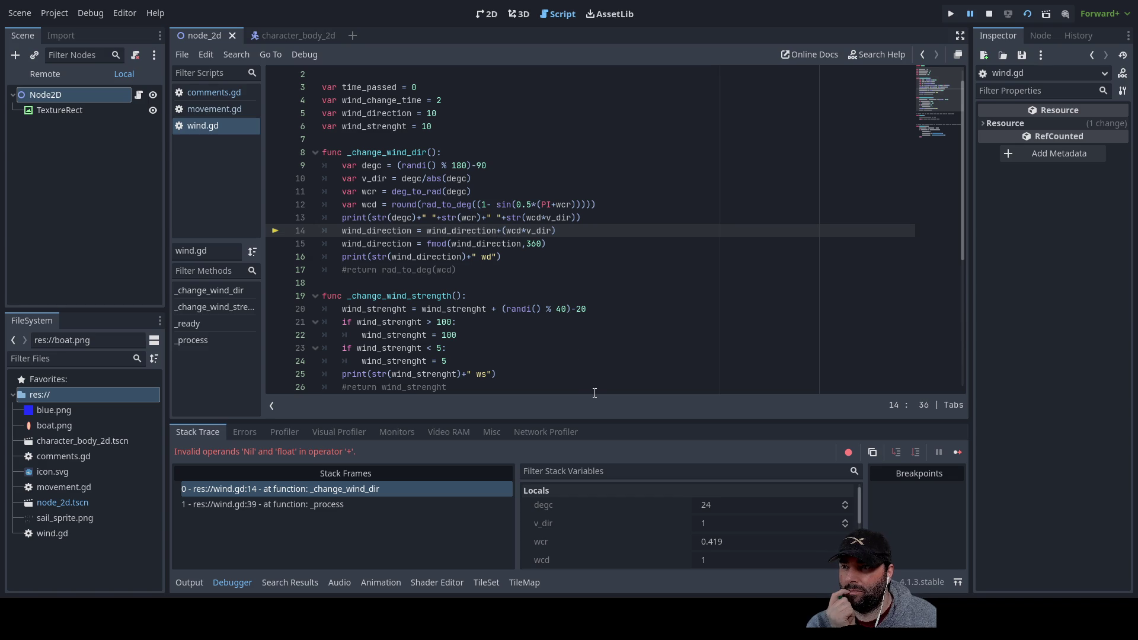
{"action": "key", "text": "Left"}
{"action": "key", "text": "Left"}
{"action": "key", "text": "Left"}
{"action": "key", "text": "Right"}
{"action": "key", "text": "Right"}
{"action": "key", "text": "Right"}
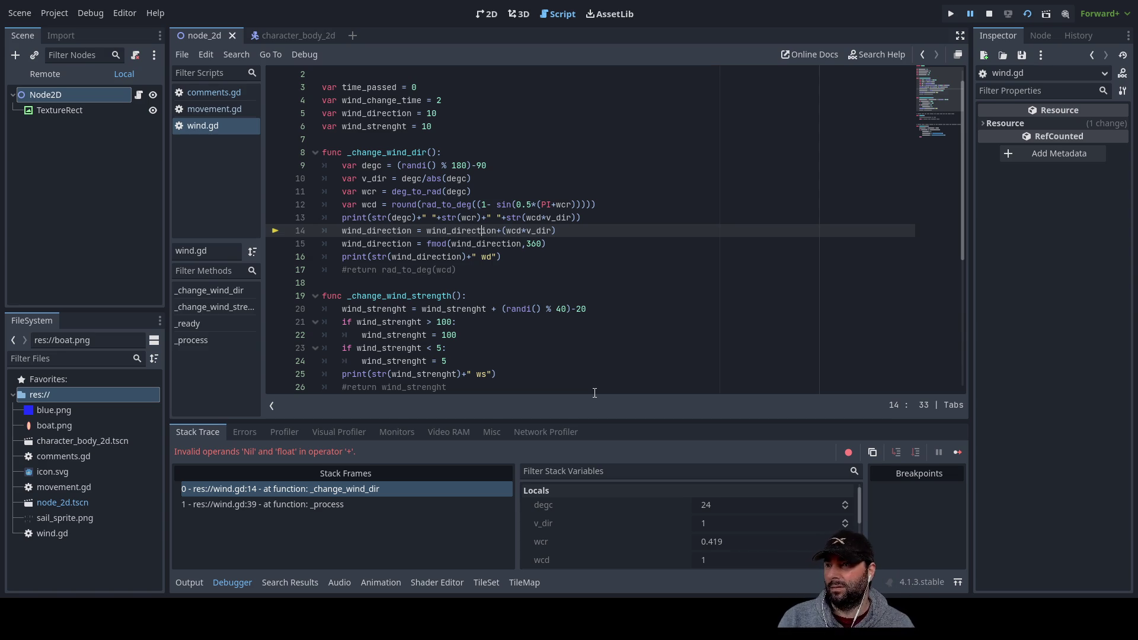
{"action": "scroll", "coordinate": [576, 388], "scroll_direction": "down", "scroll_amount": 3}
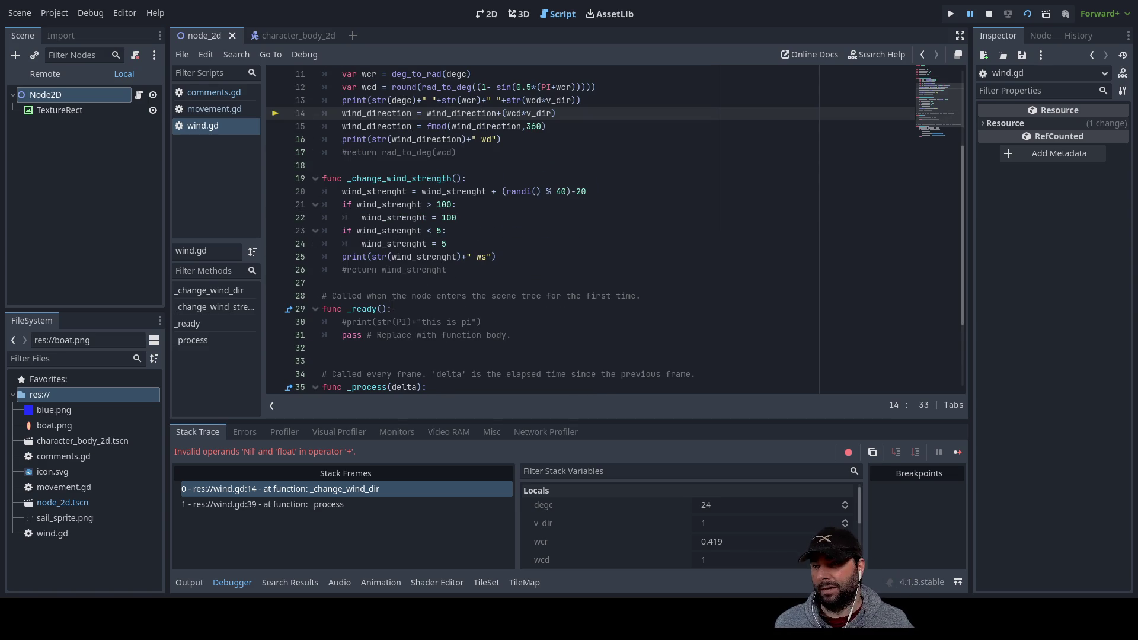
Uncomment the pi print in _ready, rerun, and read the printed values in the Output log
{"action": "left_click", "coordinate": [342, 322]}
{"action": "key", "text": "Delete"}
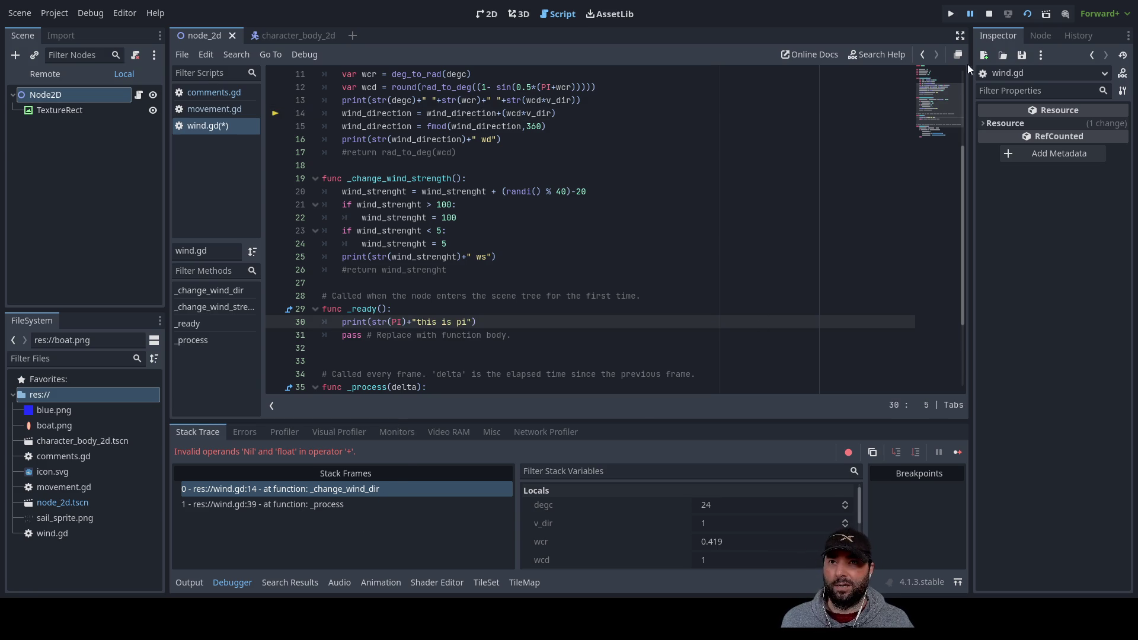
{"action": "left_click", "coordinate": [1029, 14]}
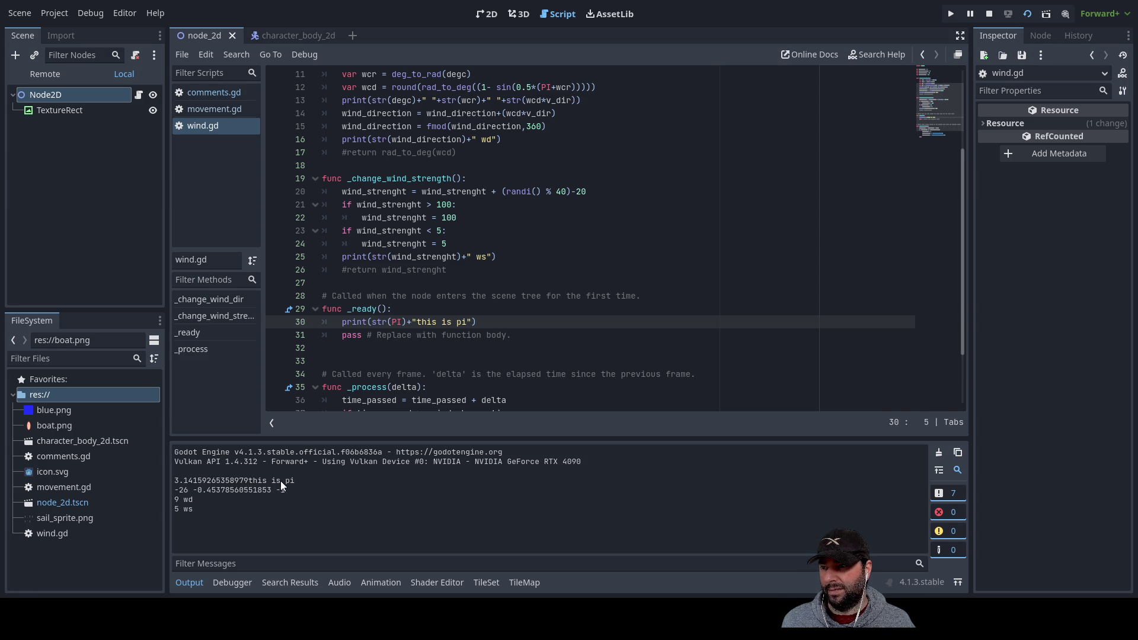
{"action": "left_click", "coordinate": [189, 582]}
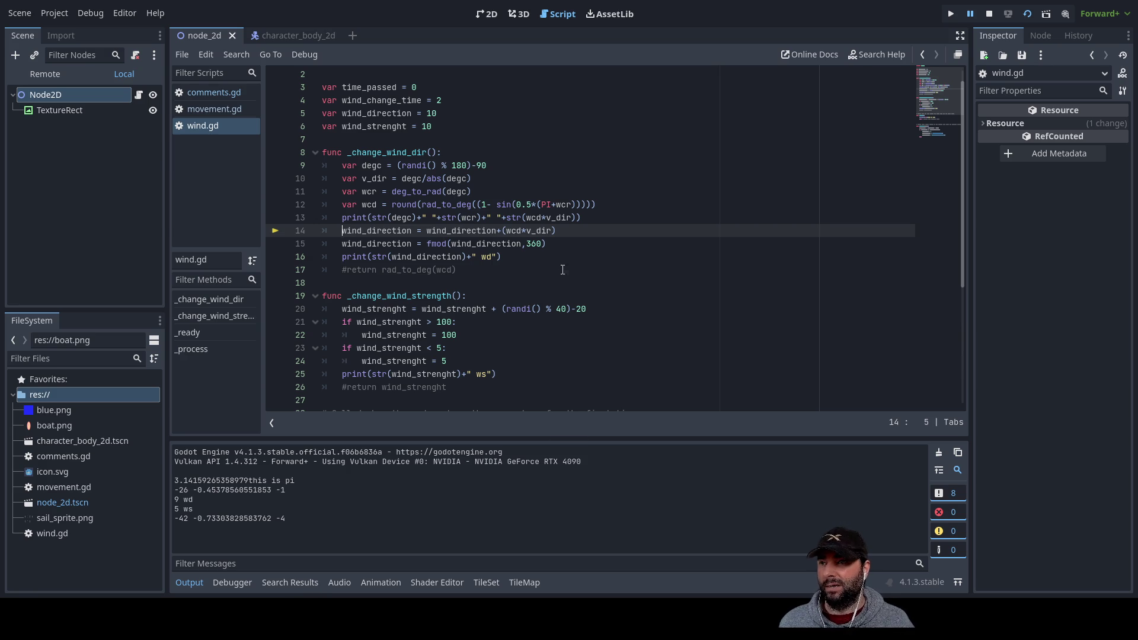
{"action": "double_click", "coordinate": [545, 205]}
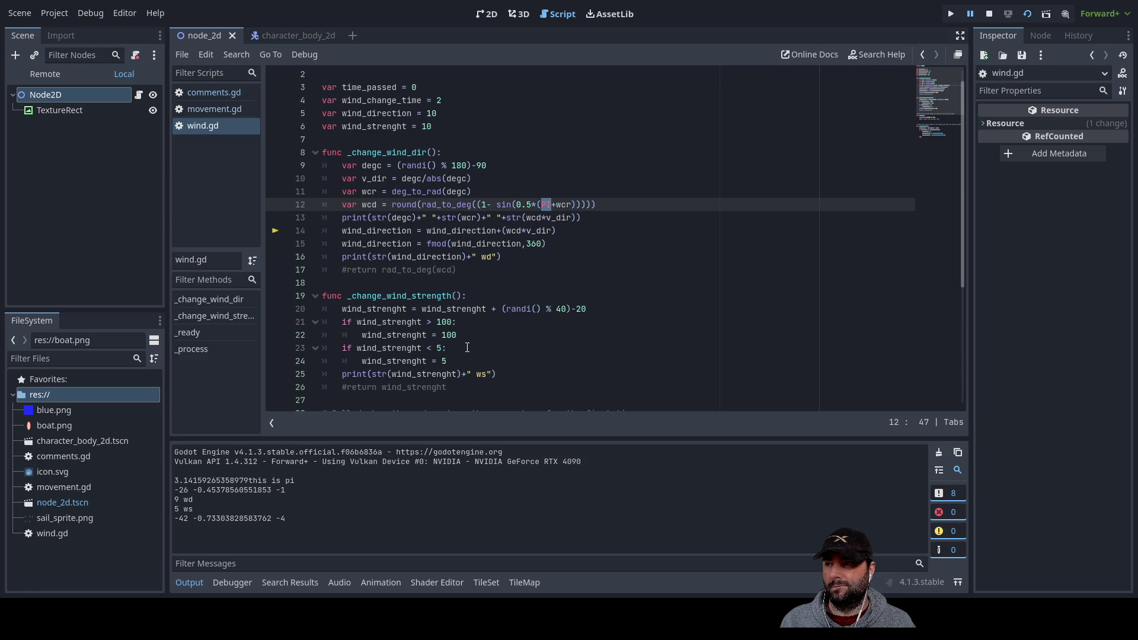
Comment out the pi print in _ready with # and restart the scene
{"action": "scroll", "coordinate": [460, 354], "scroll_direction": "down", "scroll_amount": 5}
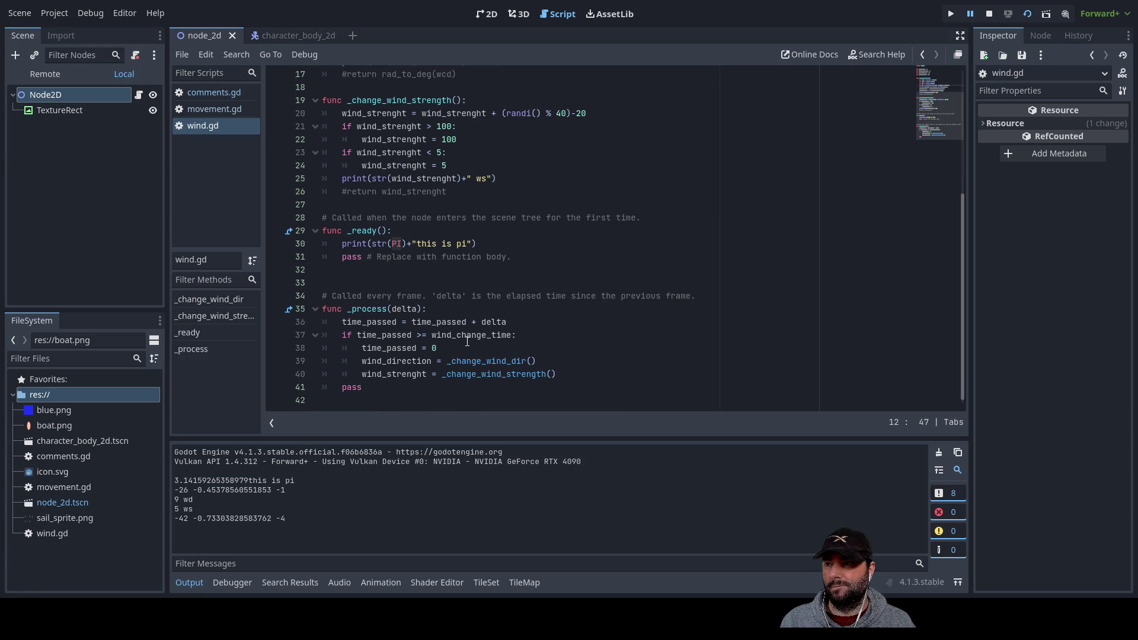
{"action": "left_click", "coordinate": [342, 244]}
{"action": "type", "text": "#"}
{"action": "left_click", "coordinate": [1027, 14]}
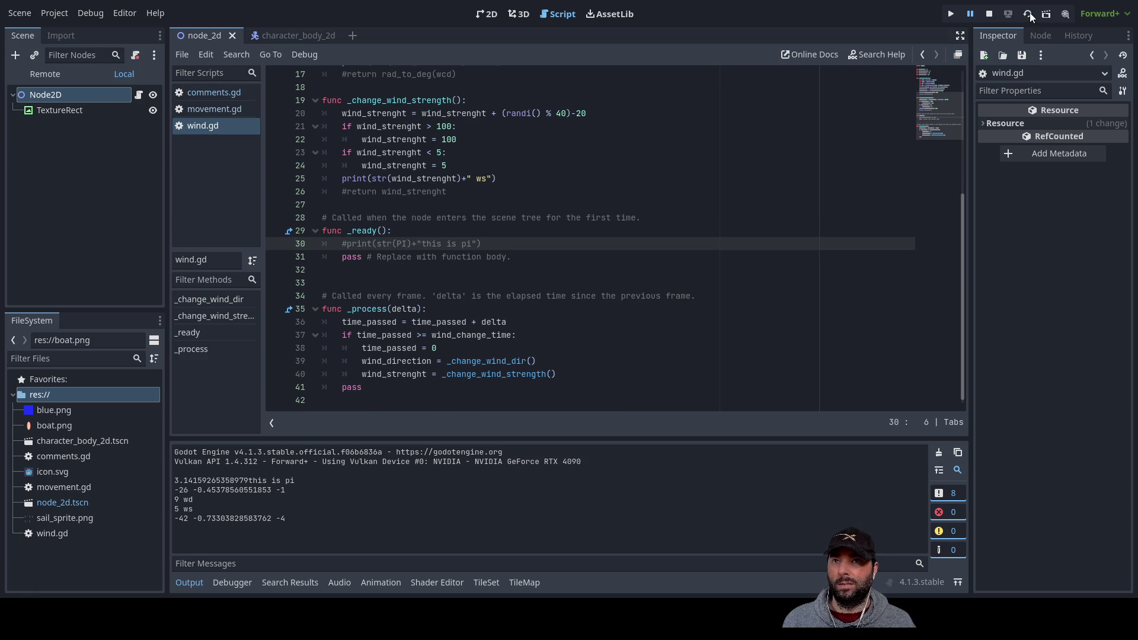
{"action": "left_click", "coordinate": [279, 564]}
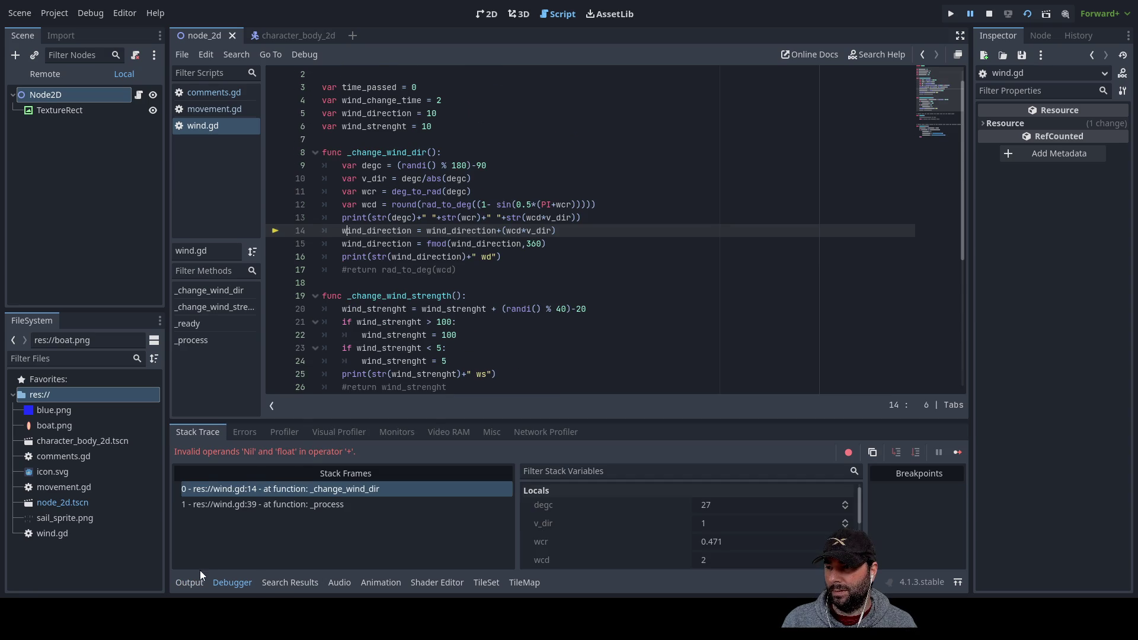
Check the Output log and select the wind direction print statement on line 16
{"action": "left_click", "coordinate": [189, 583]}
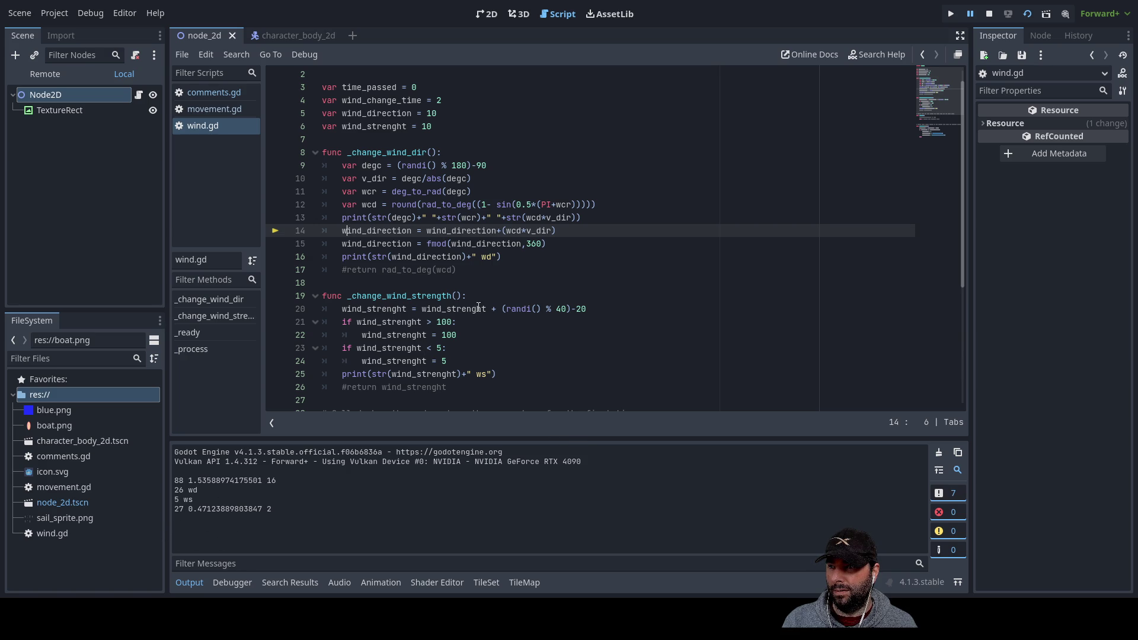
{"action": "double_click", "coordinate": [488, 259]}
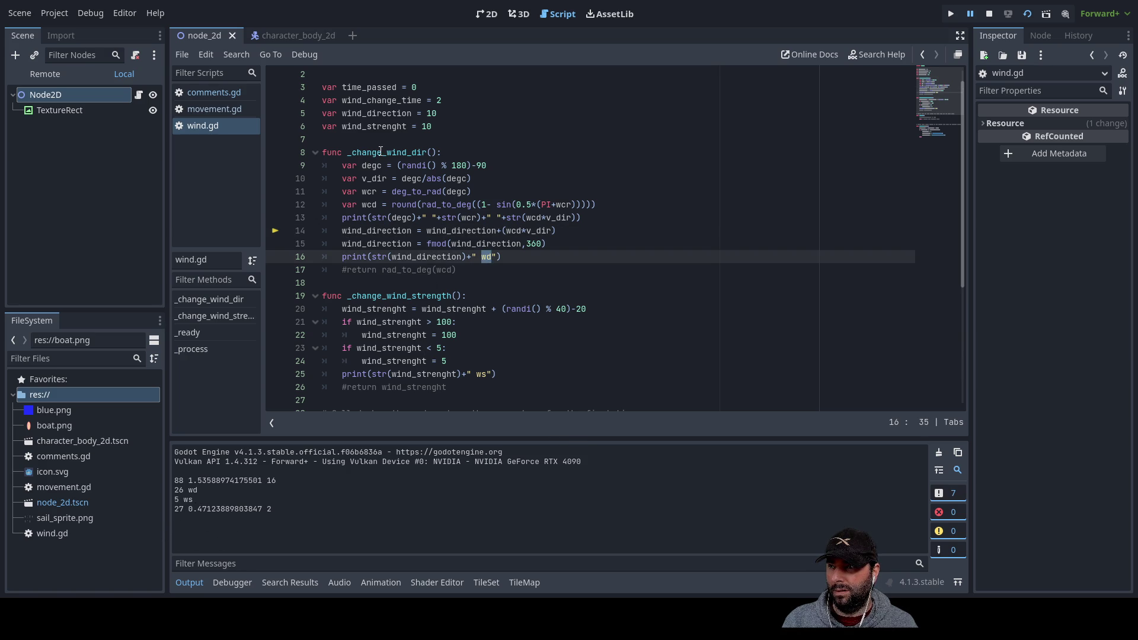
{"action": "left_click_drag", "start_coordinate": [500, 259], "coordinate": [335, 255]}
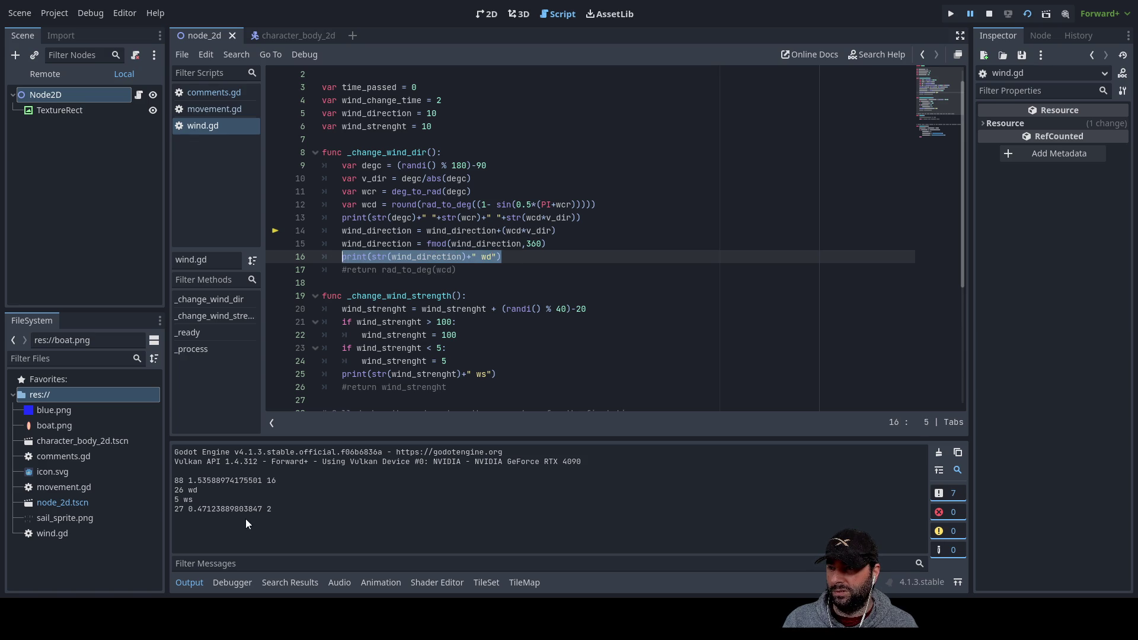
Inspect the _process and _change_wind_dir stack frames, then comment out line 14 with Ctrl+K
{"action": "left_click", "coordinate": [251, 583]}
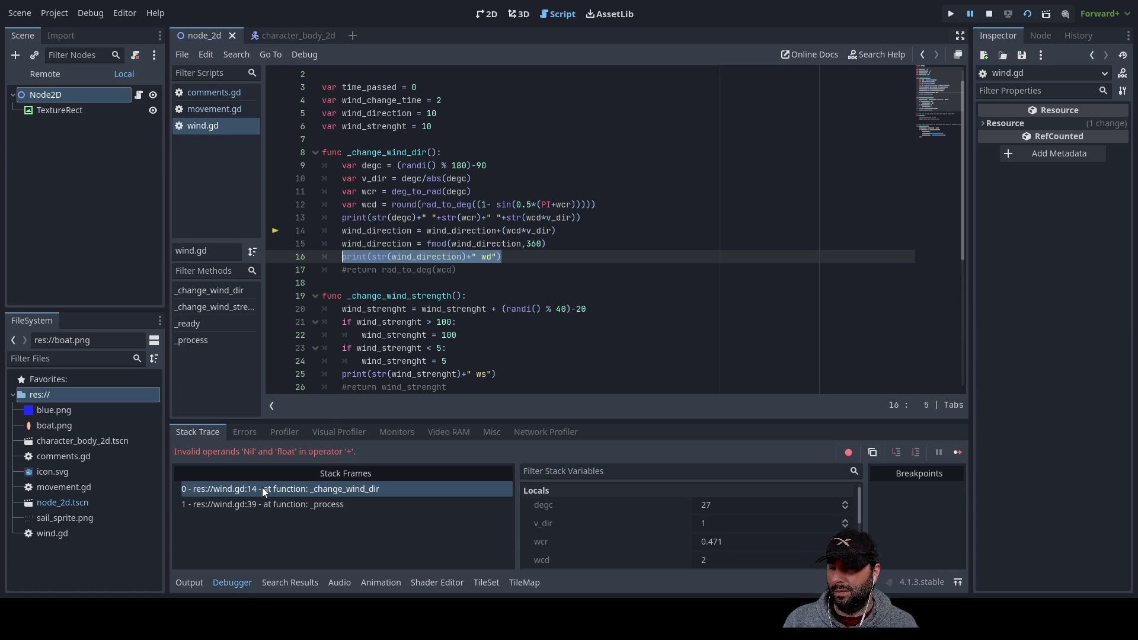
{"action": "left_click", "coordinate": [271, 505]}
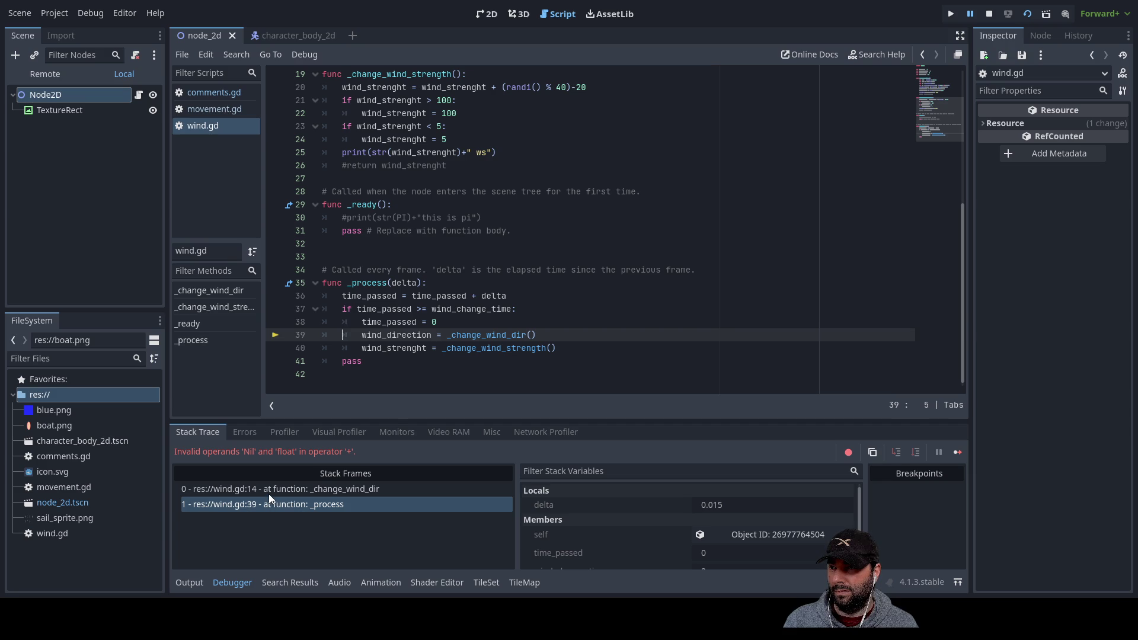
{"action": "left_click", "coordinate": [272, 489]}
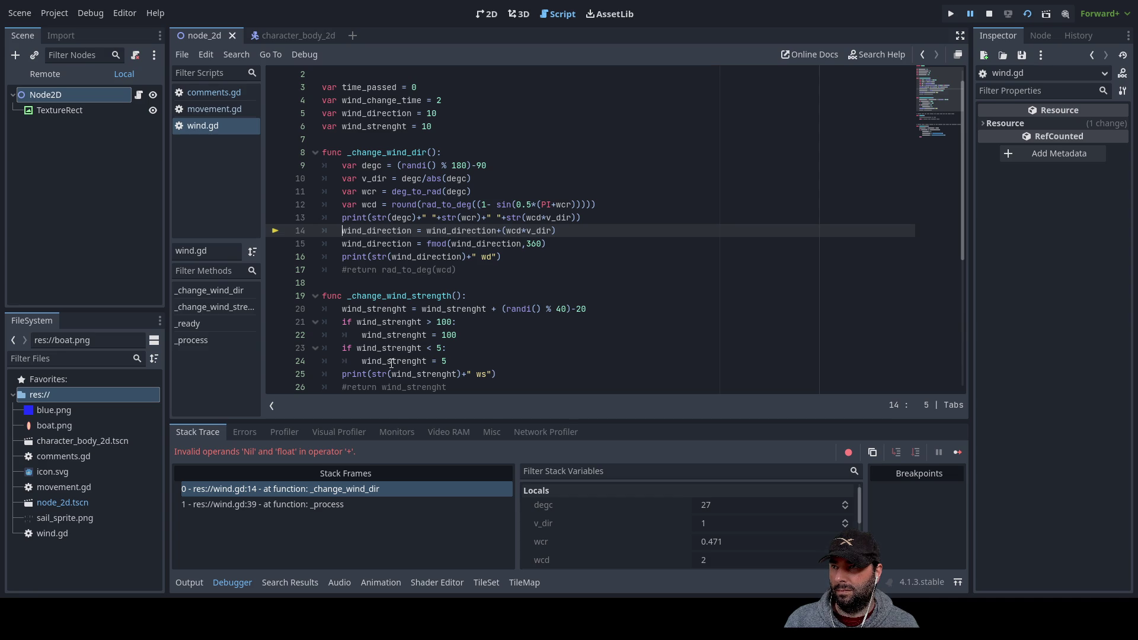
{"action": "key", "text": "ctrl+k"}
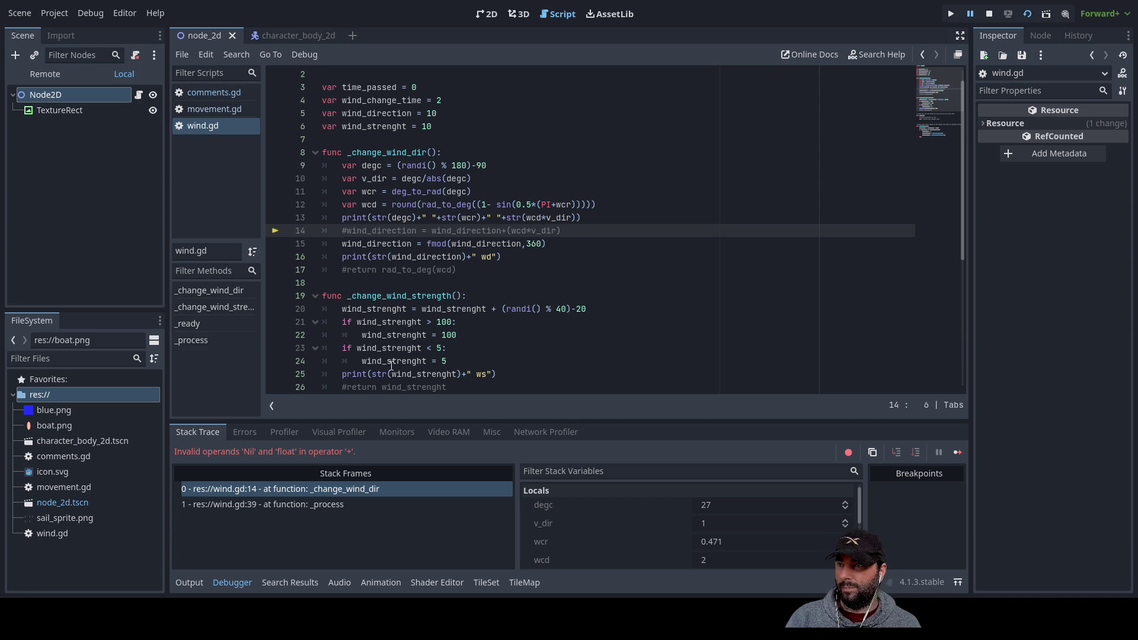
Also comment out the fmod wrap line and restart, now halting at the wind_strength line 20
{"action": "key", "text": "Down"}
{"action": "key", "text": "ctrl+k"}
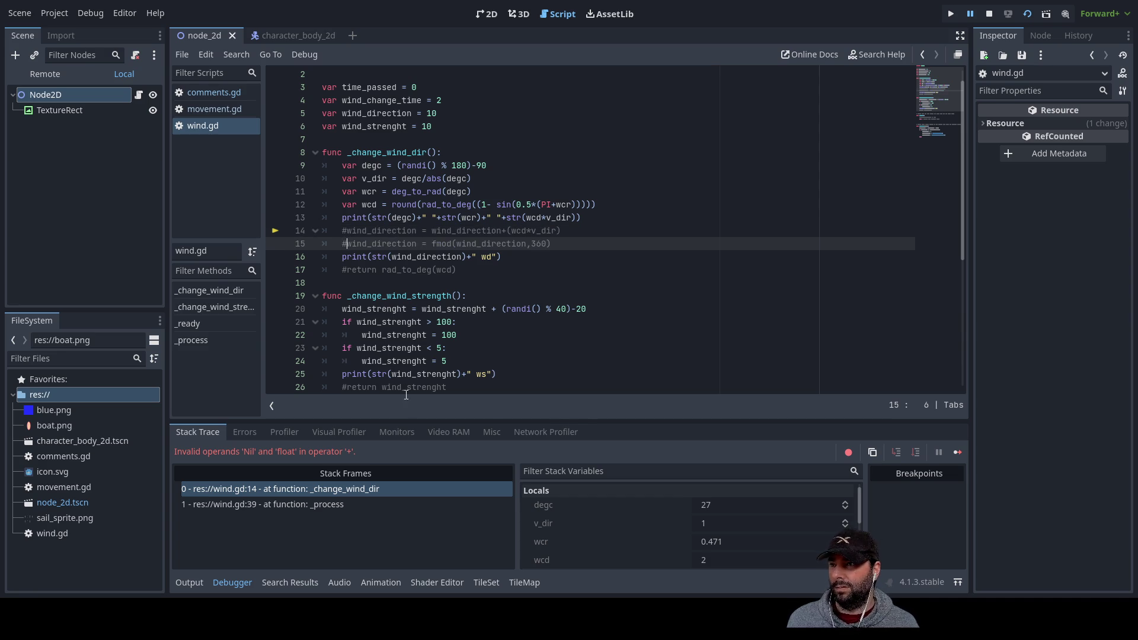
{"action": "left_click", "coordinate": [1028, 14]}
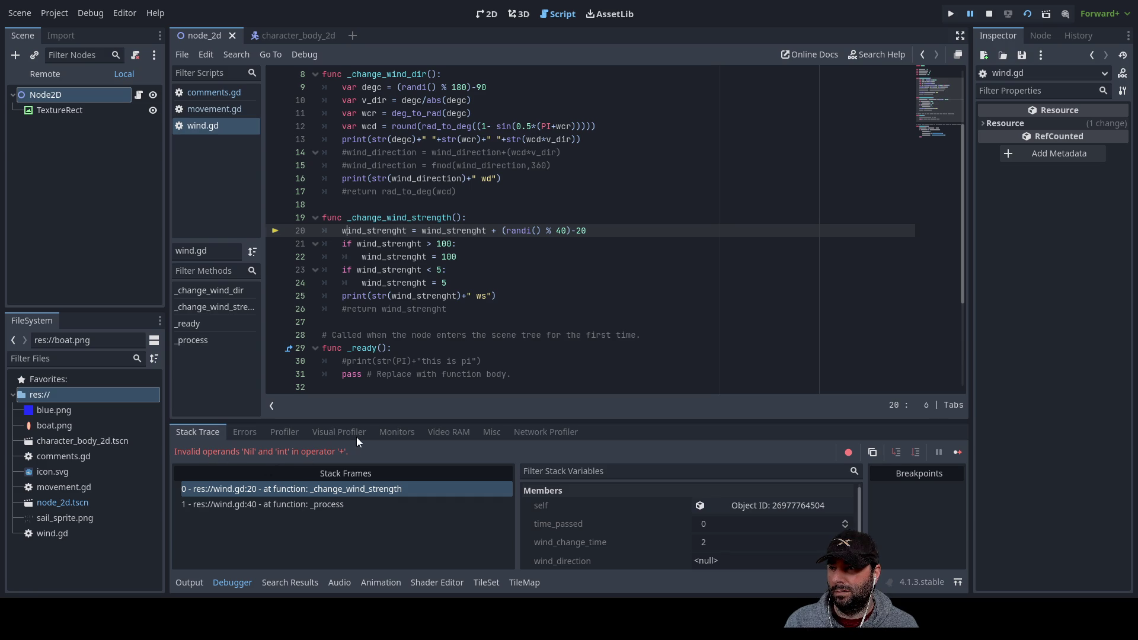
{"action": "left_click", "coordinate": [463, 230]}
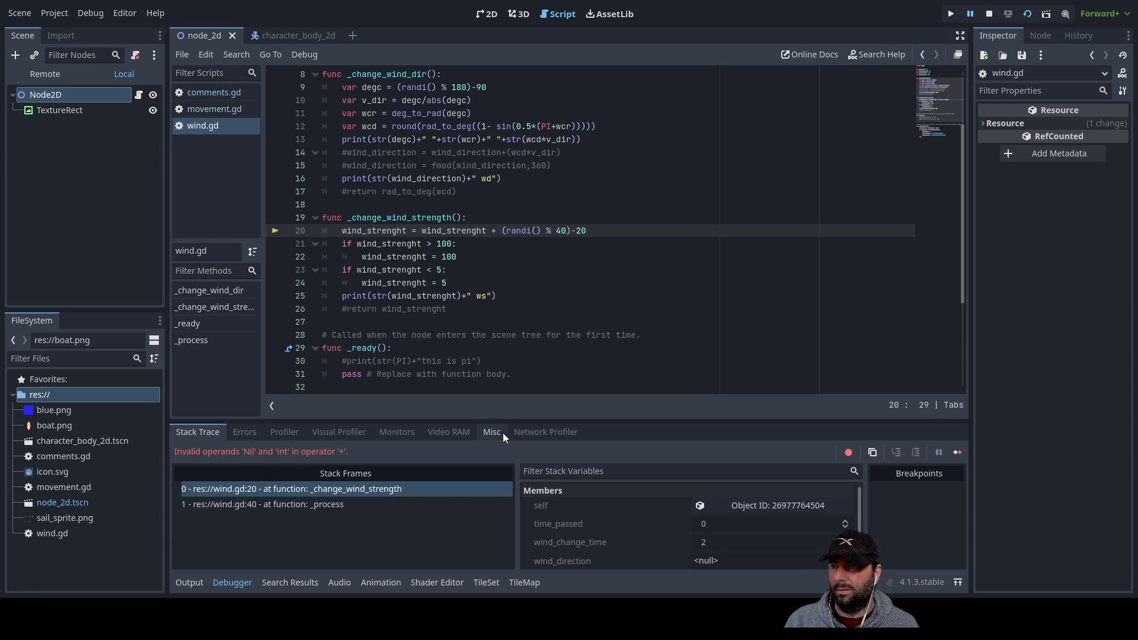
Comment out the wind_strenght update on line 20 with # and restart the current scene
{"action": "double_click", "coordinate": [467, 230]}
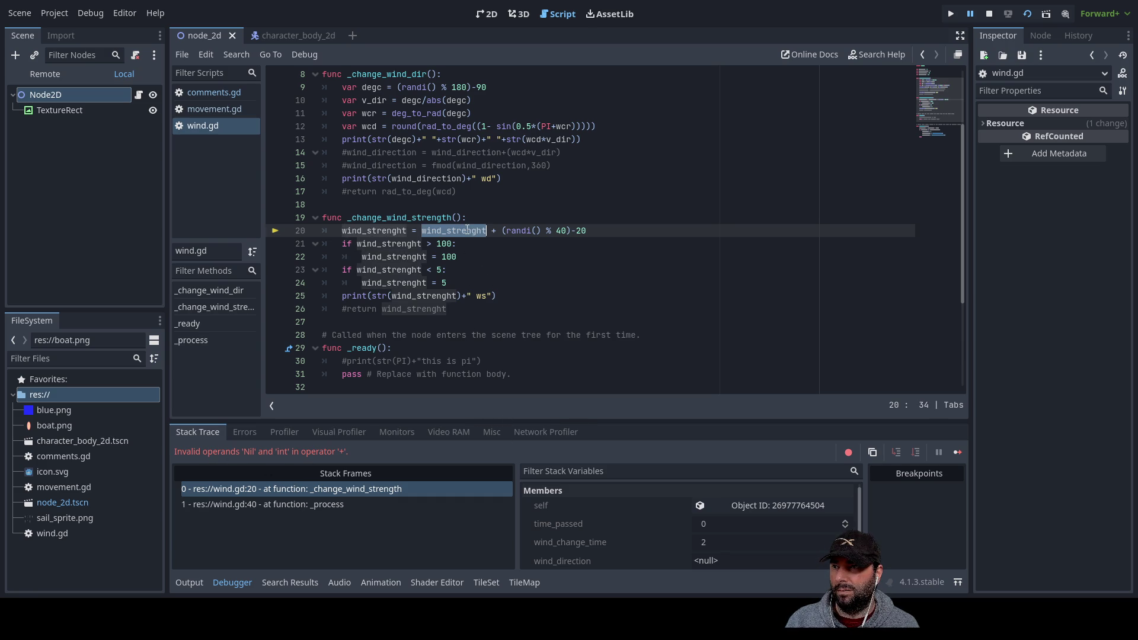
{"action": "left_click", "coordinate": [344, 230]}
{"action": "type", "text": "#"}
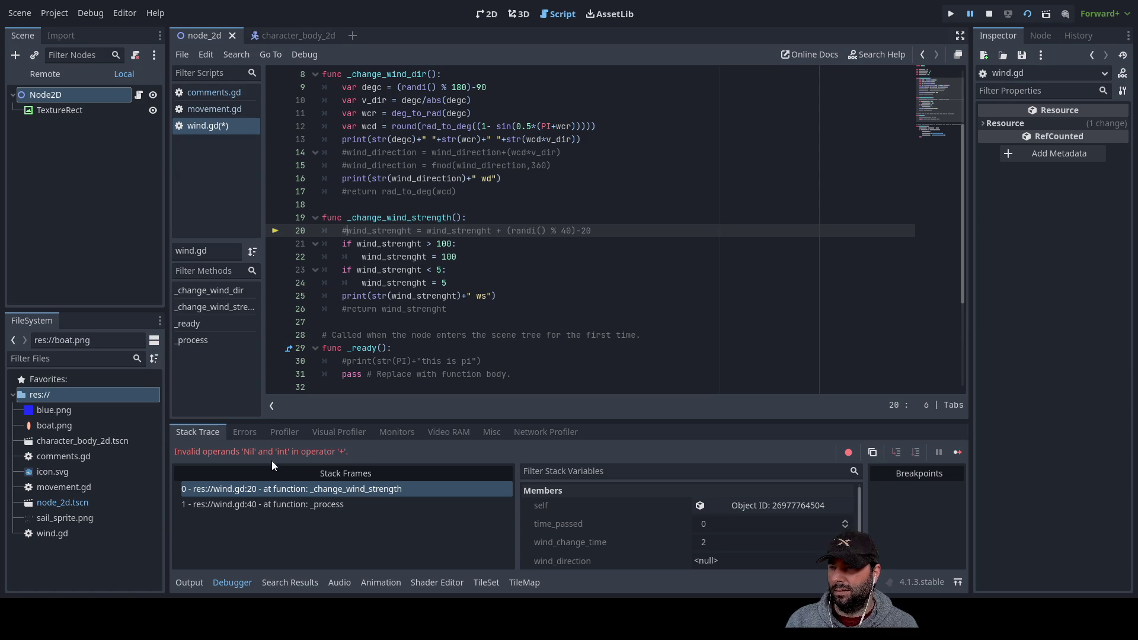
{"action": "left_click", "coordinate": [1029, 15]}
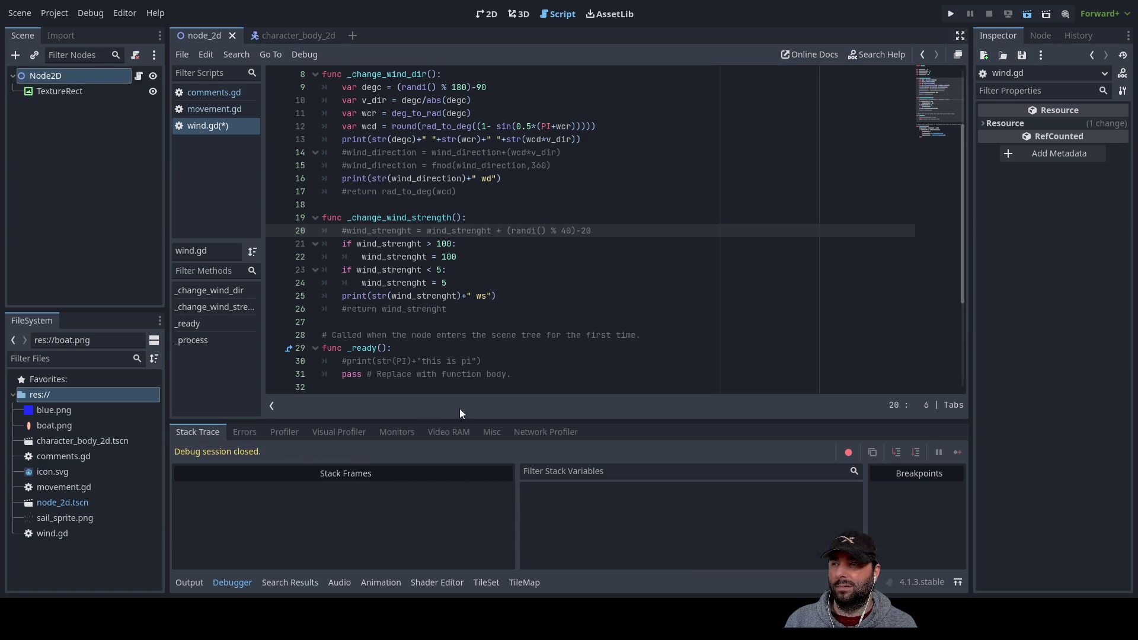
Inspect the error's call stack, from the _process frame back to _change_wind_strength at line 21
{"action": "left_click", "coordinate": [368, 560]}
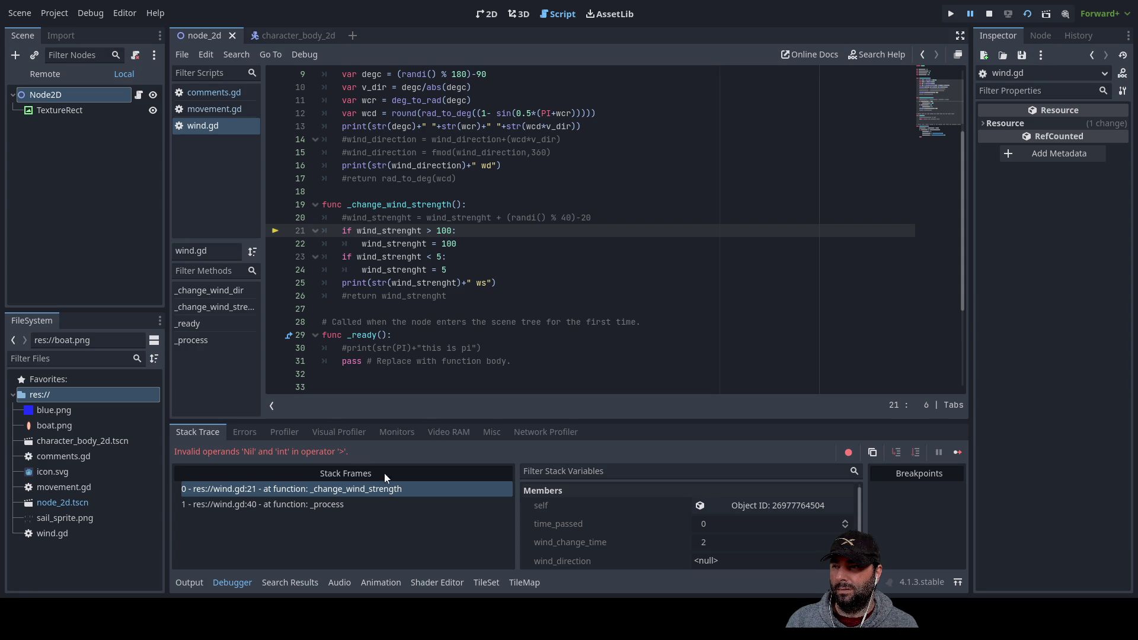
{"action": "left_click", "coordinate": [319, 504]}
{"action": "left_click", "coordinate": [339, 491]}
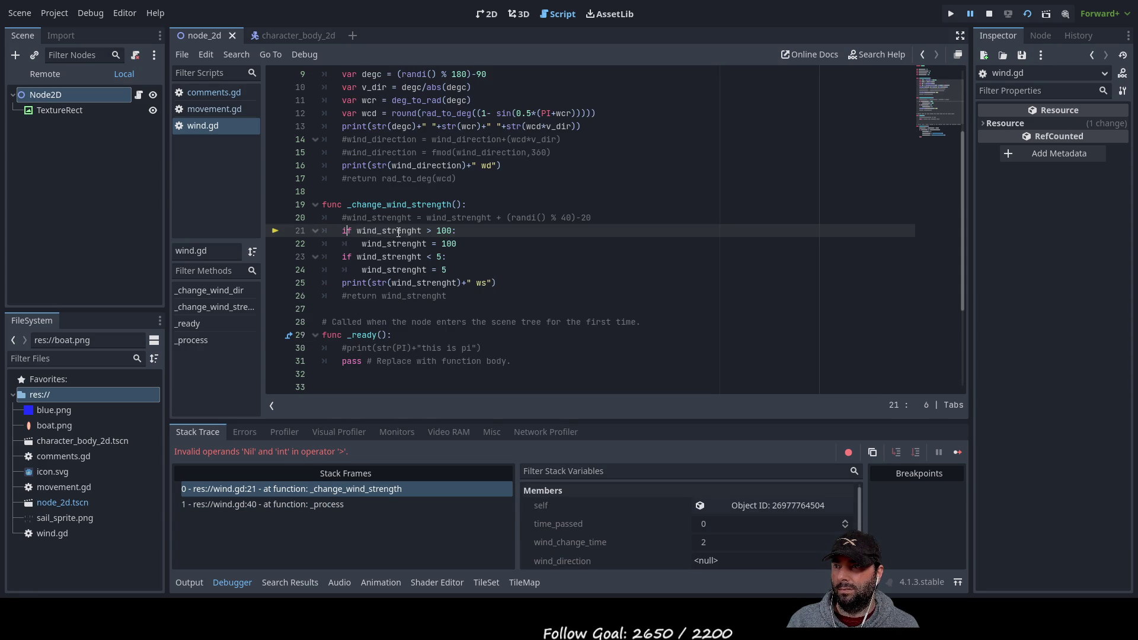
Change line 21's check to >= and line 23's to <=, then stop and rerun the project
{"action": "double_click", "coordinate": [399, 232]}
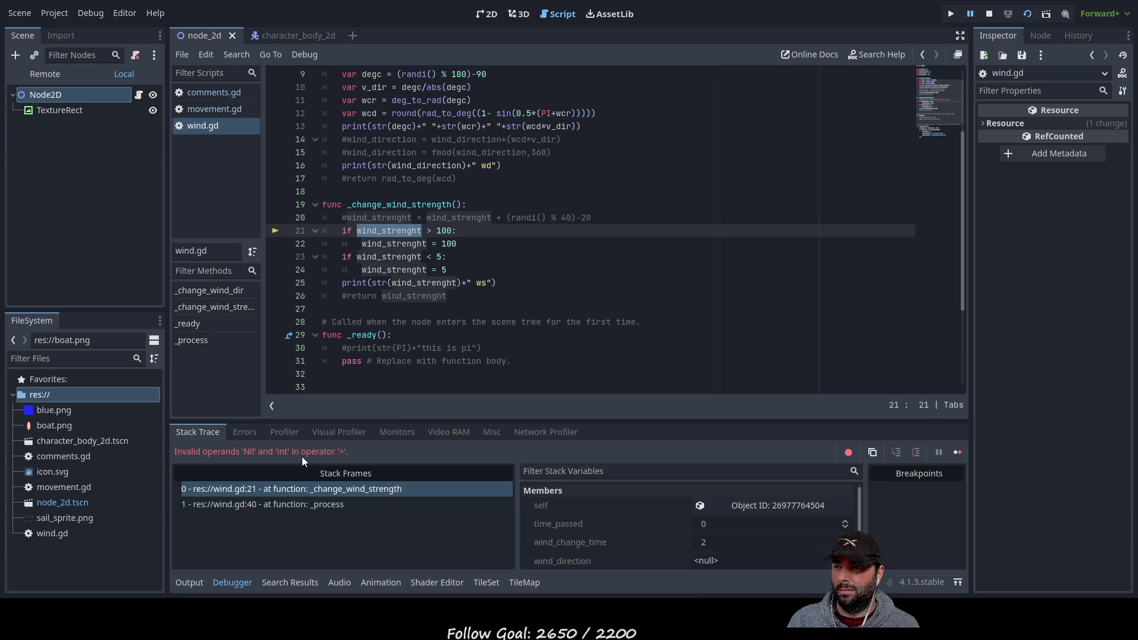
{"action": "left_click", "coordinate": [431, 231]}
{"action": "type", "text": "="}
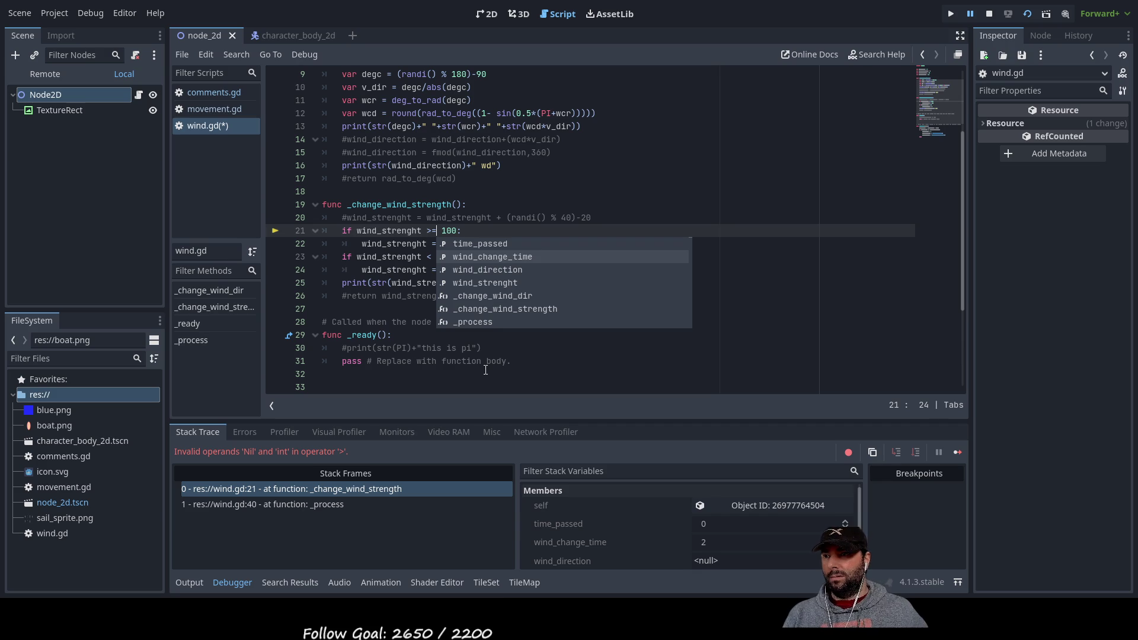
{"action": "key", "text": "Up"}
{"action": "left_click", "coordinate": [486, 385]}
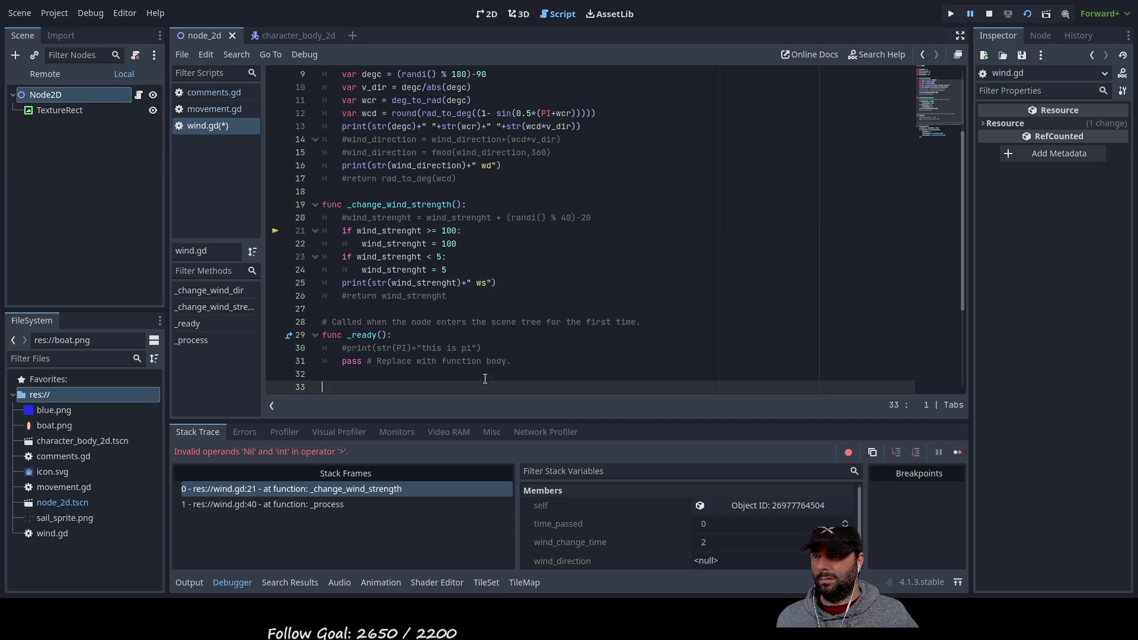
{"action": "left_click", "coordinate": [433, 255]}
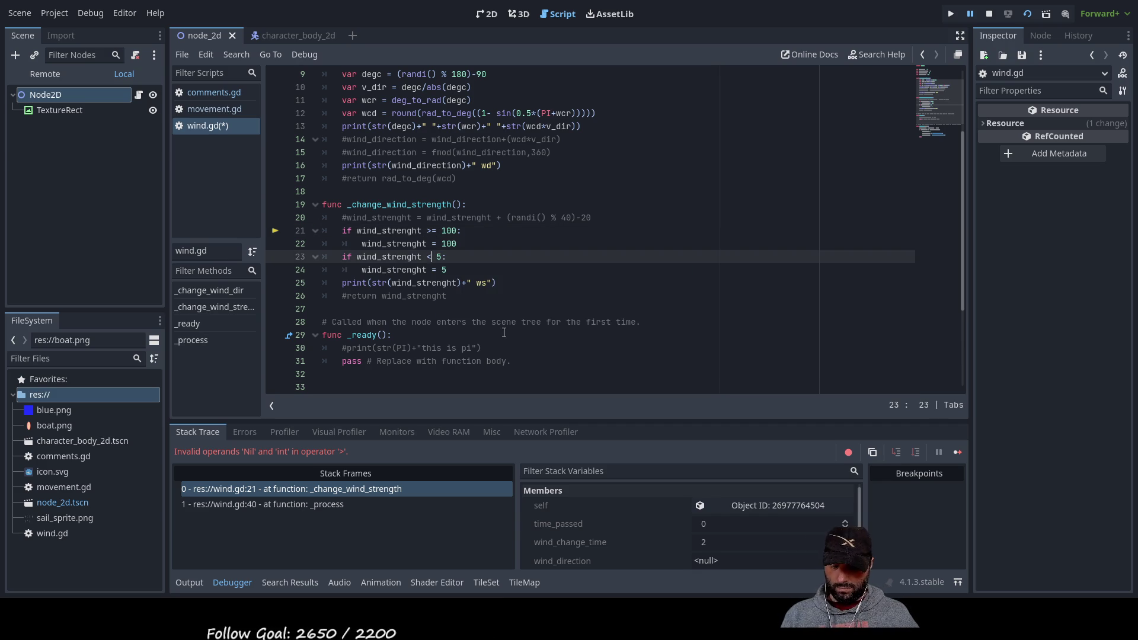
{"action": "type", "text": "="}
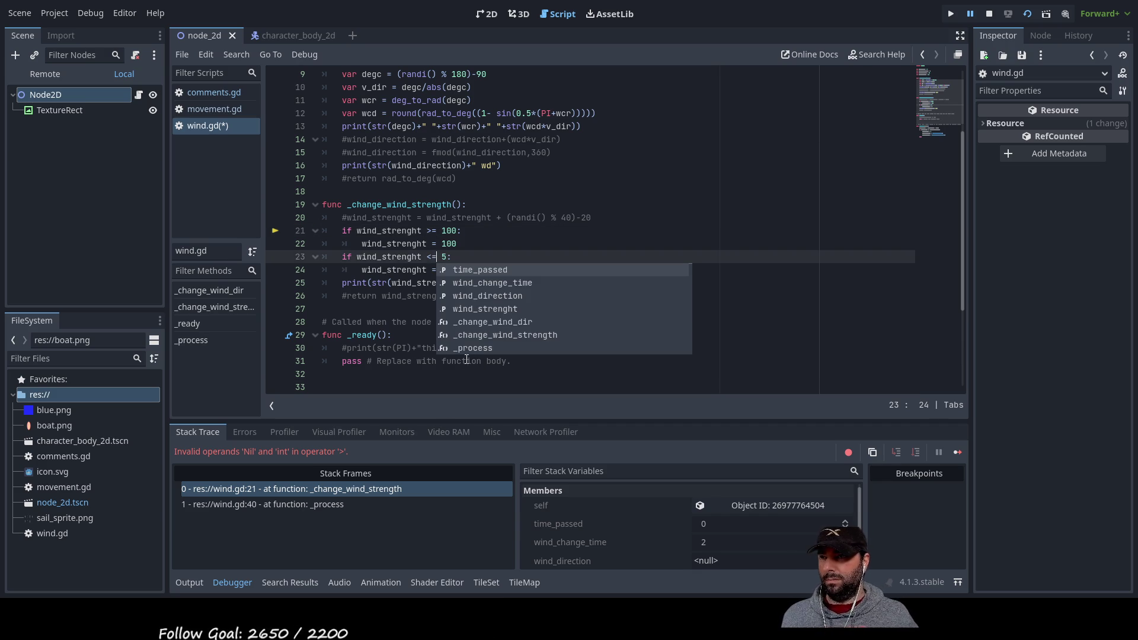
{"action": "left_click", "coordinate": [409, 393]}
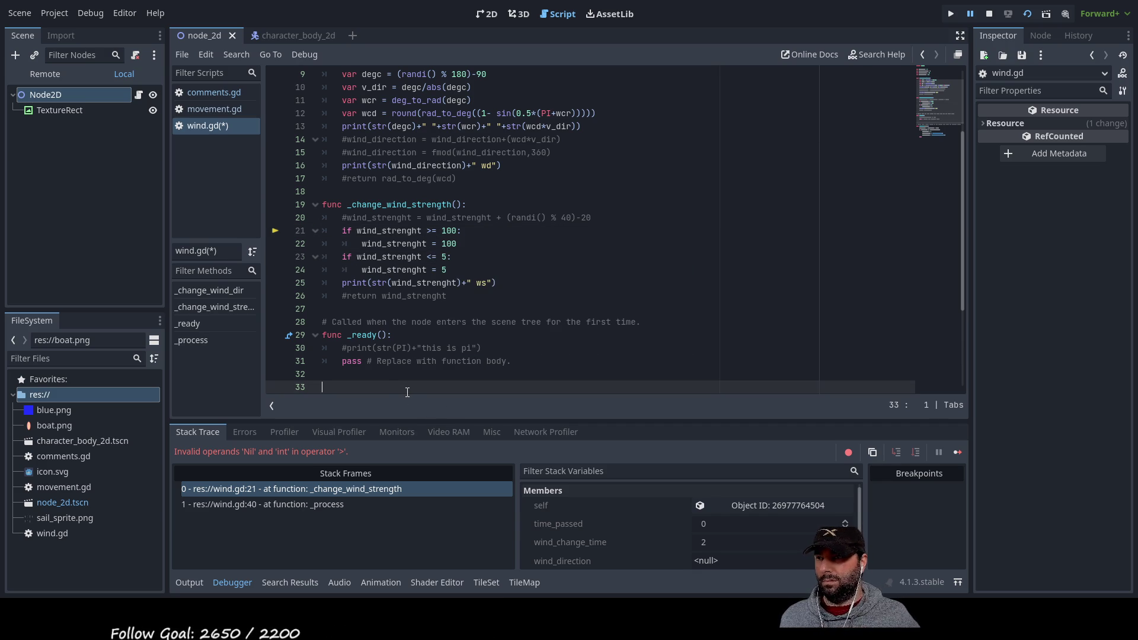
{"action": "left_click", "coordinate": [989, 13]}
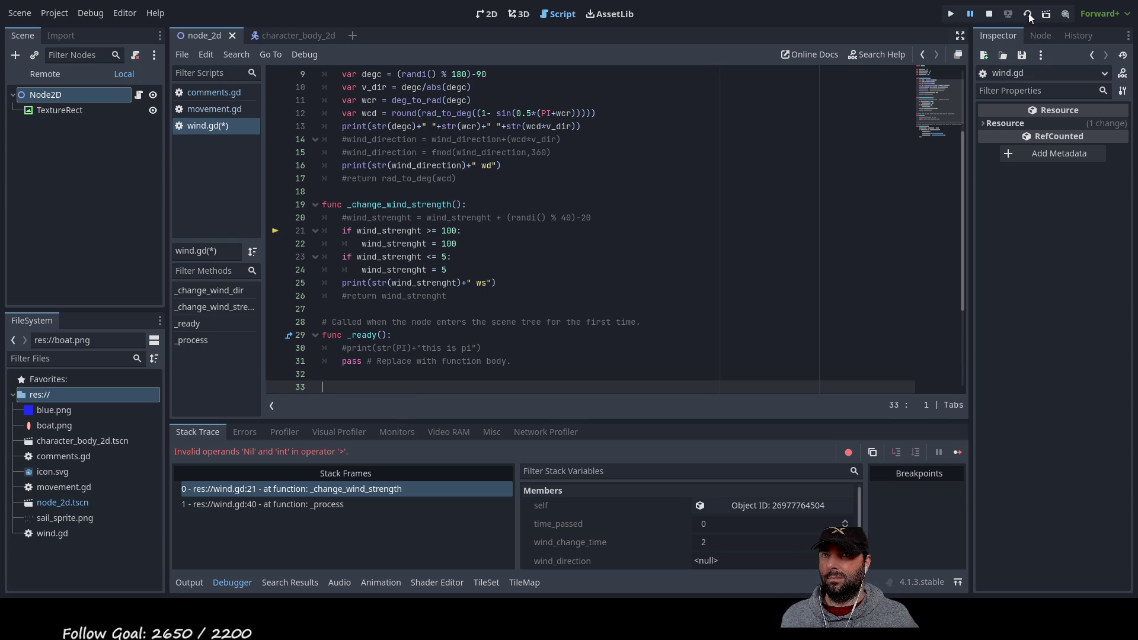
{"action": "key", "text": "F5"}
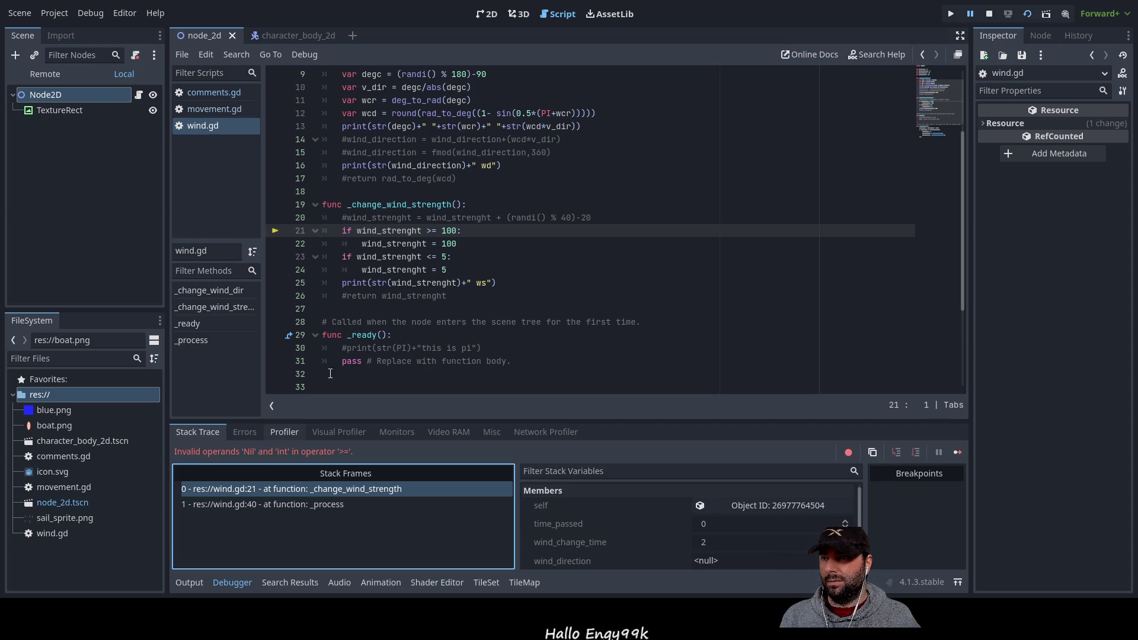
Highlight every wind_strenght use and view the output log: 10 wd, 10 ws, then <null> wd
{"action": "double_click", "coordinate": [387, 230]}
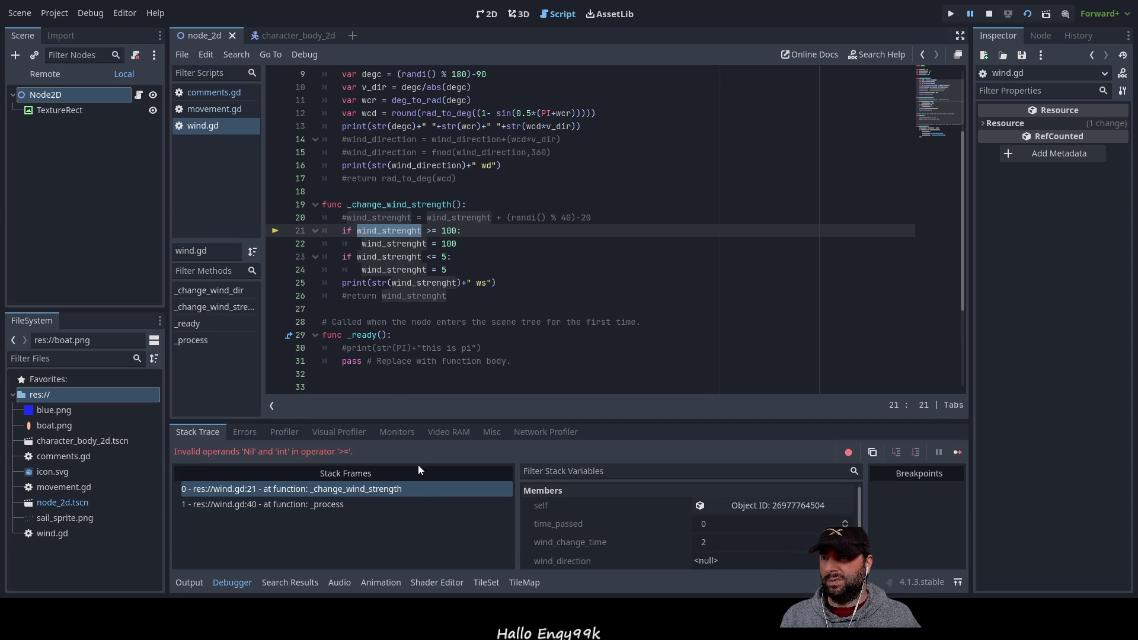
{"action": "left_click_drag", "start_coordinate": [963, 273], "coordinate": [970, 209]}
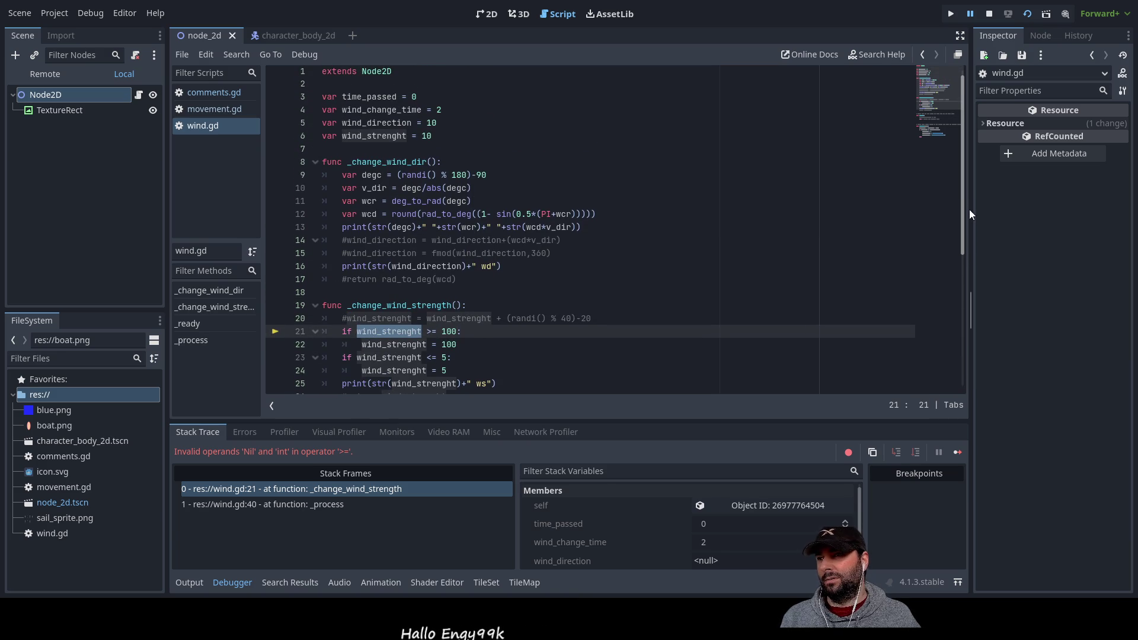
{"action": "left_click_drag", "start_coordinate": [969, 211], "coordinate": [958, 263]}
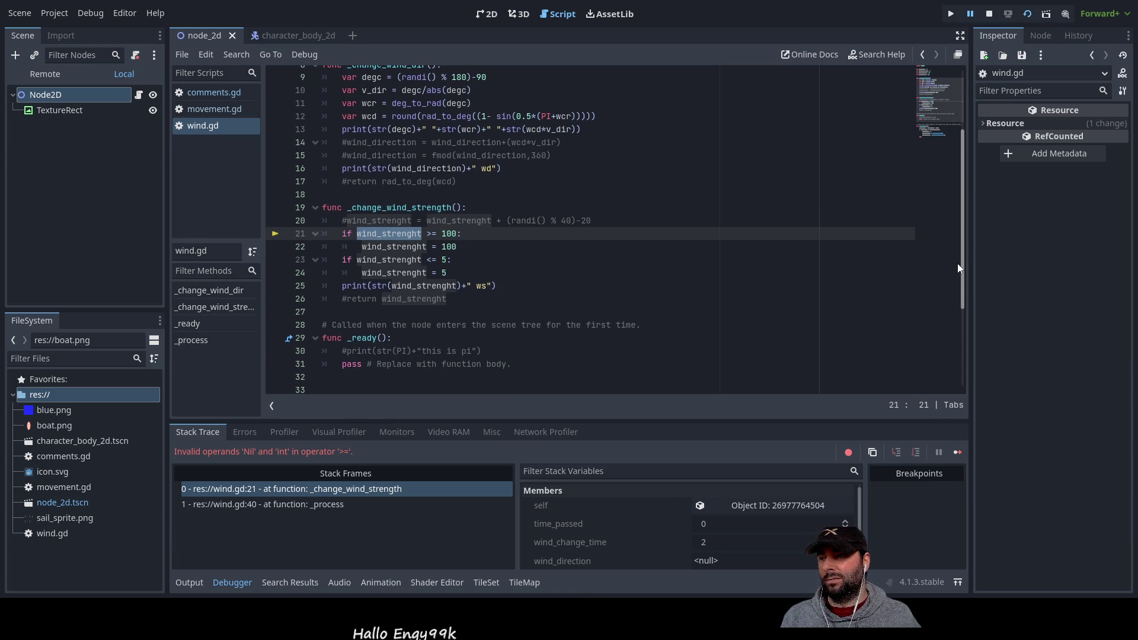
{"action": "left_click", "coordinate": [192, 583]}
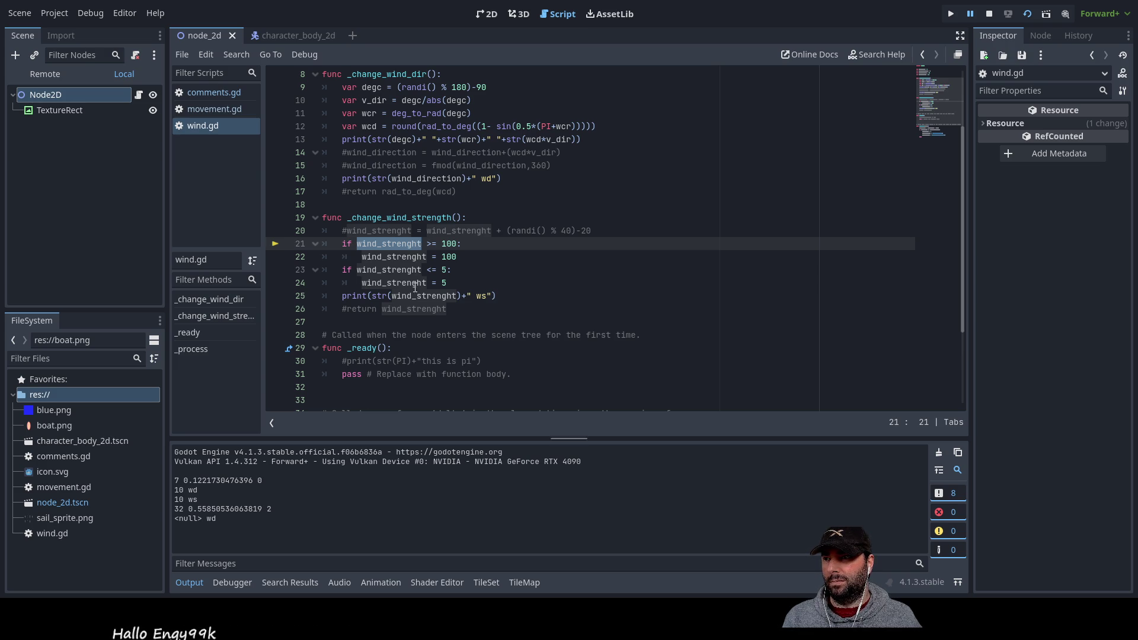
{"action": "double_click", "coordinate": [434, 178]}
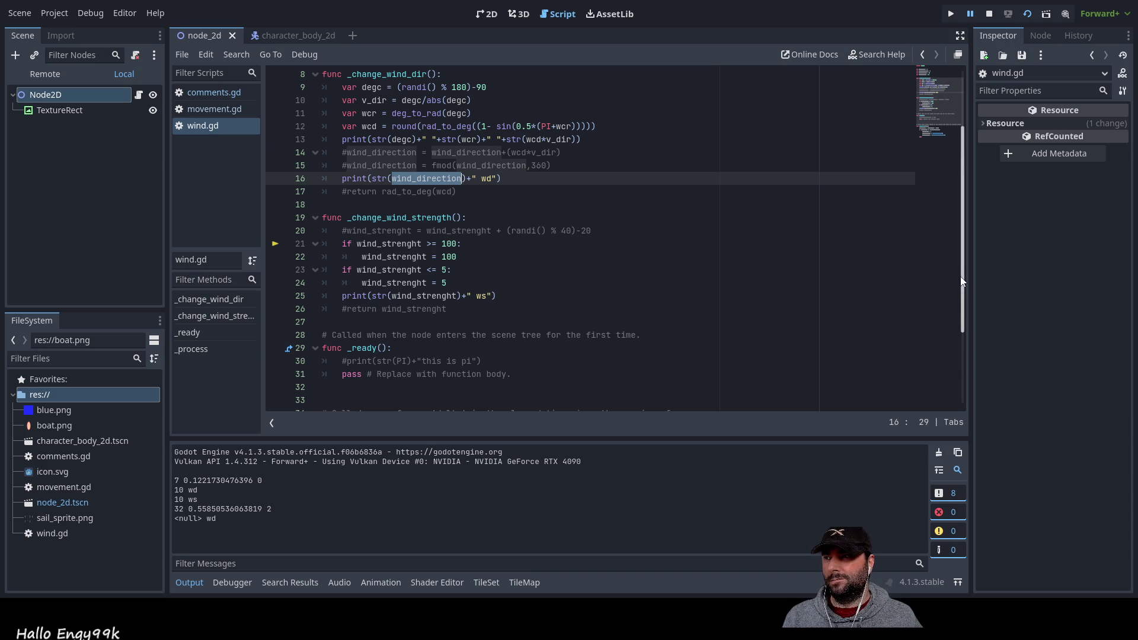
{"action": "left_click_drag", "start_coordinate": [966, 291], "coordinate": [963, 227]}
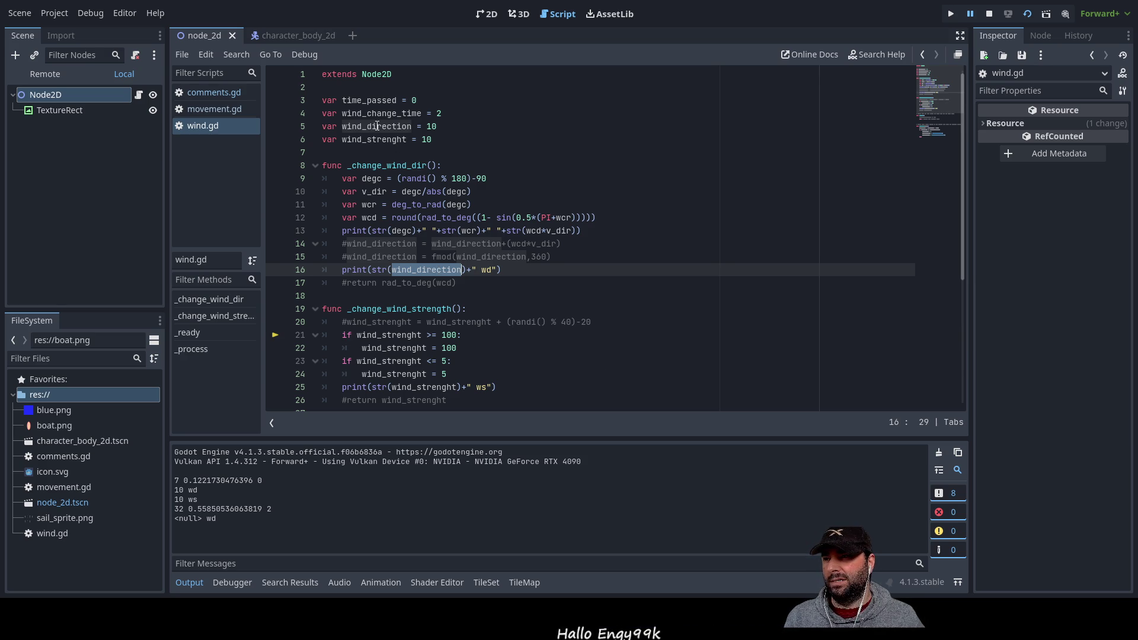
{"action": "scroll", "coordinate": [380, 127], "scroll_direction": "down", "scroll_amount": 5}
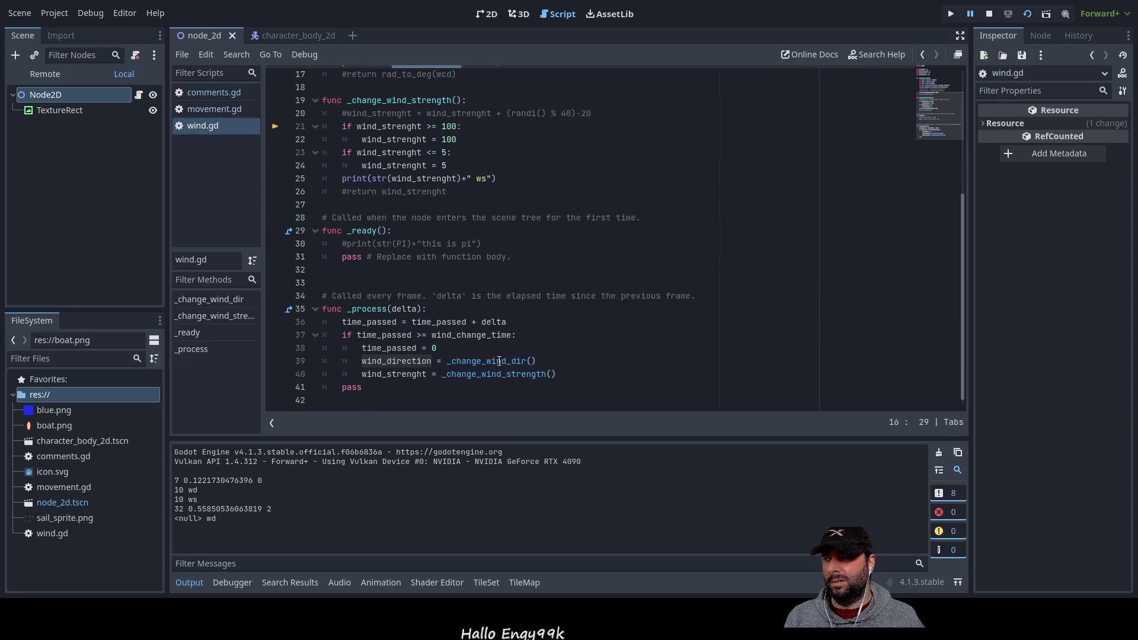
{"action": "scroll", "coordinate": [499, 361], "scroll_direction": "up", "scroll_amount": 4}
{"action": "scroll", "coordinate": [499, 362], "scroll_direction": "down", "scroll_amount": 4}
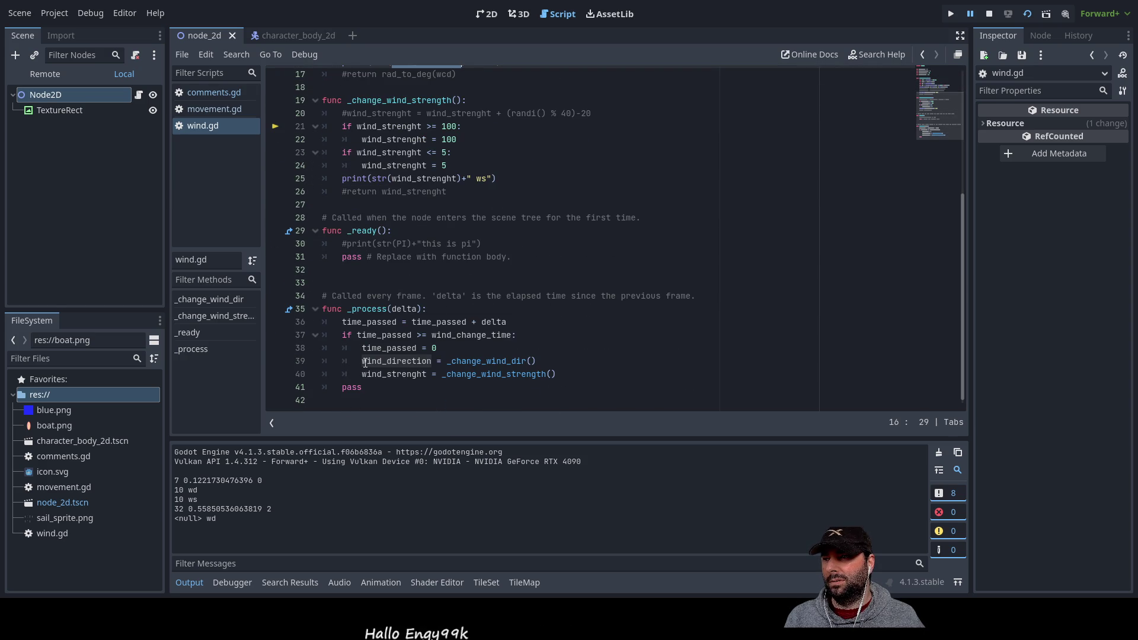
{"action": "left_click", "coordinate": [364, 362]}
Remove the wind_direction and wind_strenght assignments on lines 39–40, leaving the bare function calls
{"action": "key", "text": "Delete"}
{"action": "key", "text": "Delete"}
{"action": "key", "text": "Delete"}
{"action": "key", "text": "Delete"}
{"action": "key", "text": "Delete"}
{"action": "key", "text": "Delete"}
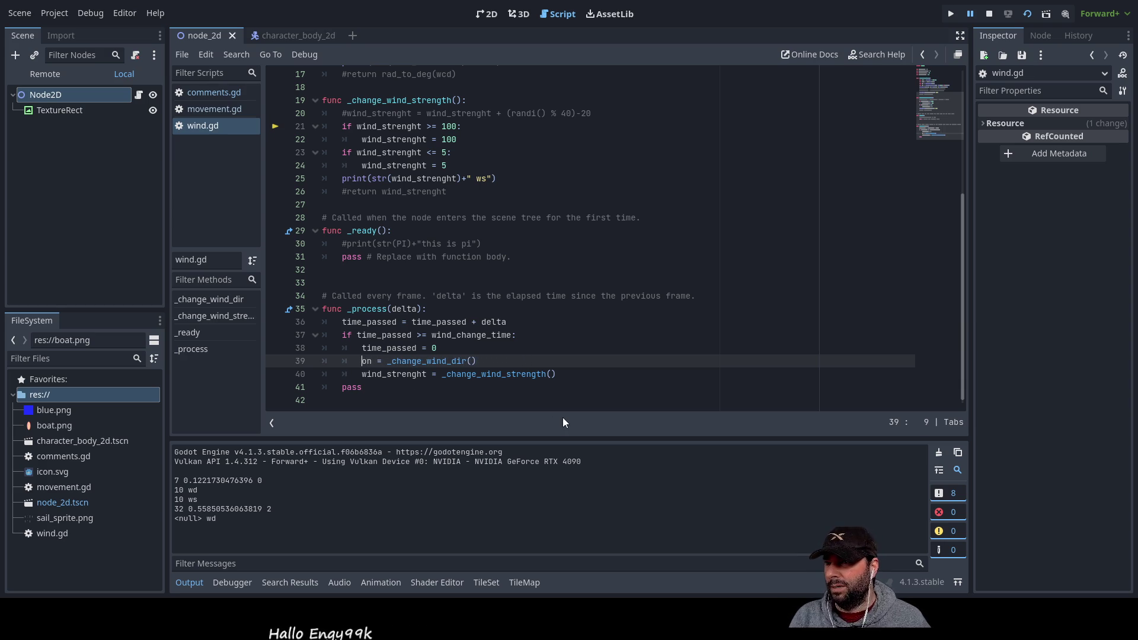
{"action": "key", "text": "Down"}
{"action": "key", "text": "Delete"}
{"action": "key", "text": "Delete"}
{"action": "key", "text": "Delete"}
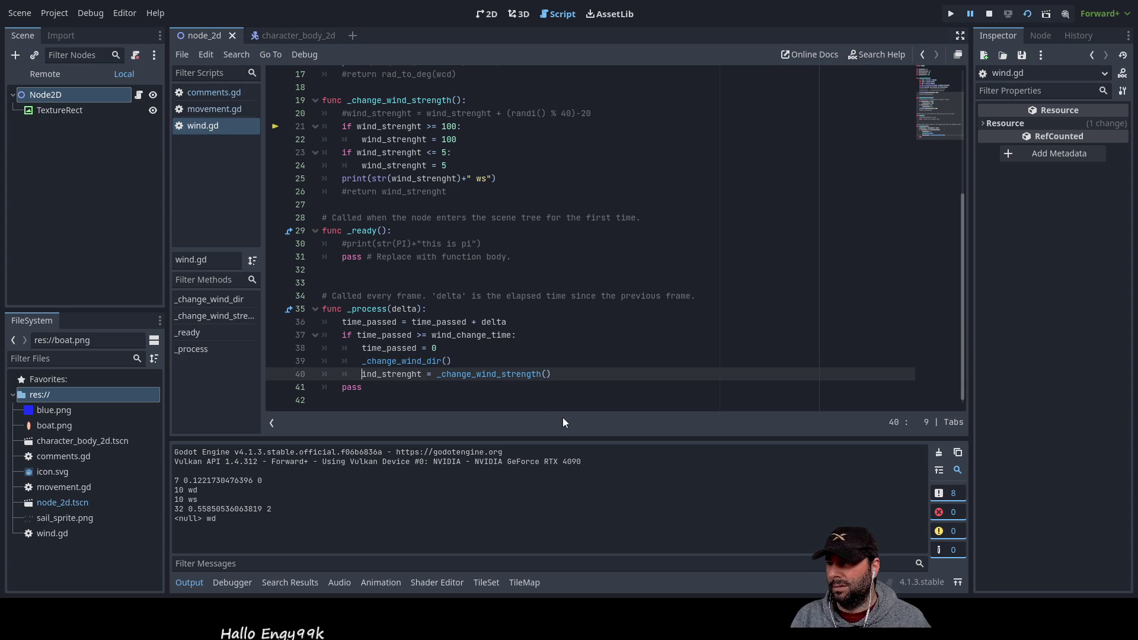
{"action": "key", "text": "Delete"}
{"action": "key", "text": "Delete"}
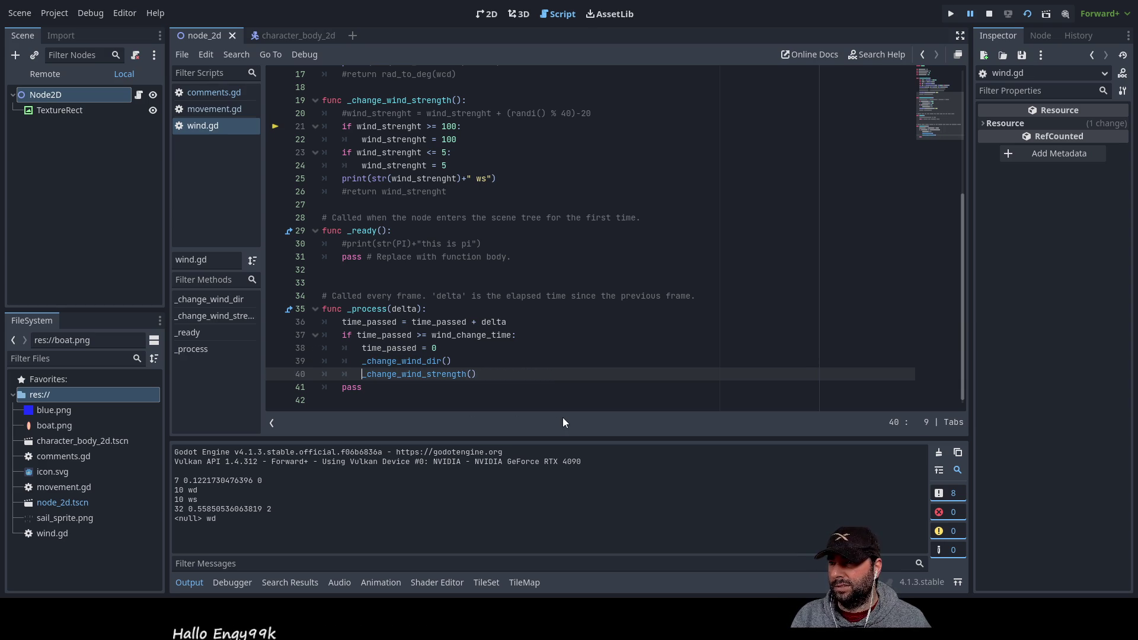
Uncomment lines 14–15 and 20 with Ctrl+K, then save and rerun with F5
{"action": "scroll", "coordinate": [468, 294], "scroll_direction": "up", "scroll_amount": 5}
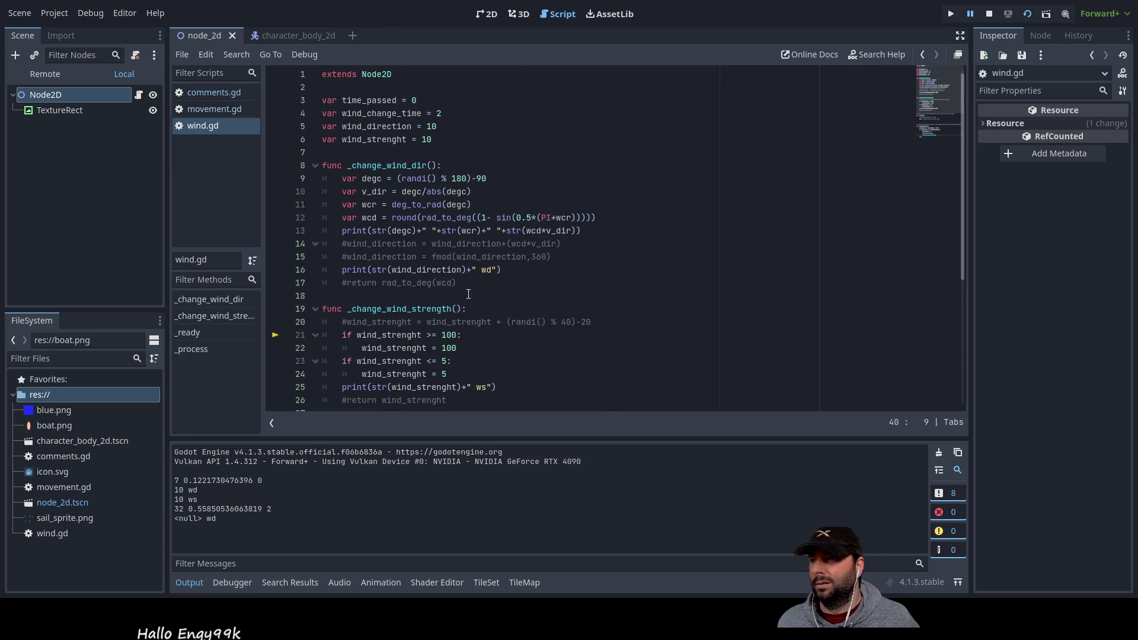
{"action": "left_click", "coordinate": [334, 245]}
{"action": "key", "text": "ctrl+k"}
{"action": "key", "text": "Down"}
{"action": "key", "text": "ctrl+k"}
{"action": "key", "text": "Down"}
{"action": "key", "text": "Down"}
{"action": "scroll", "coordinate": [414, 264], "scroll_direction": "down", "scroll_amount": 2}
{"action": "left_click", "coordinate": [343, 244]}
{"action": "key", "text": "ctrl+k"}
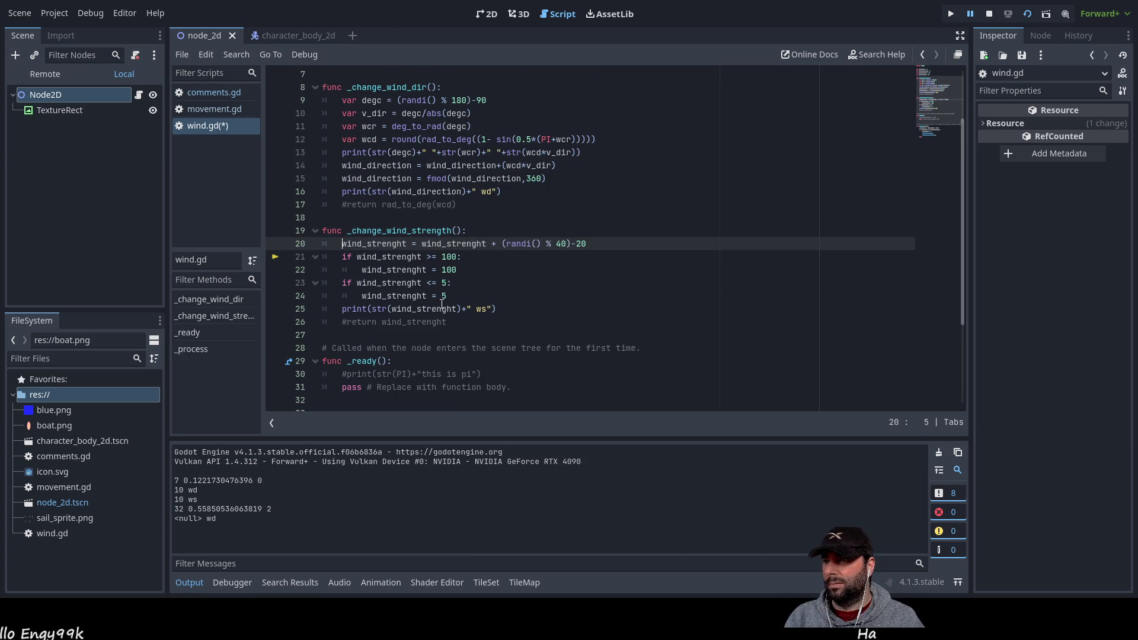
{"action": "scroll", "coordinate": [640, 327], "scroll_direction": "up", "scroll_amount": 2}
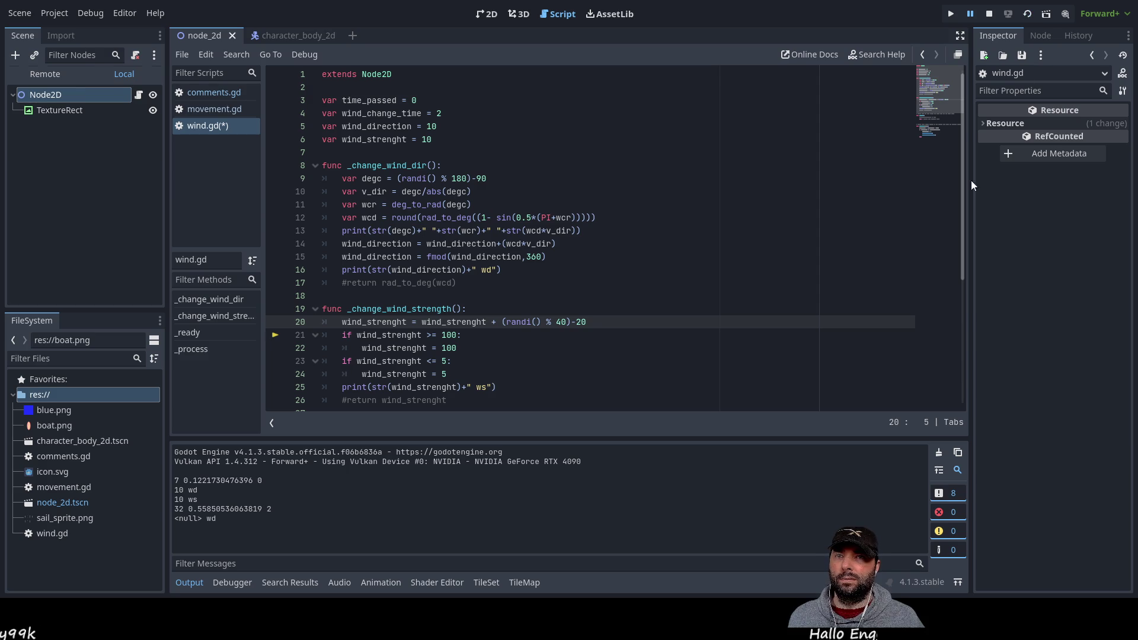
{"action": "key", "text": "F5"}
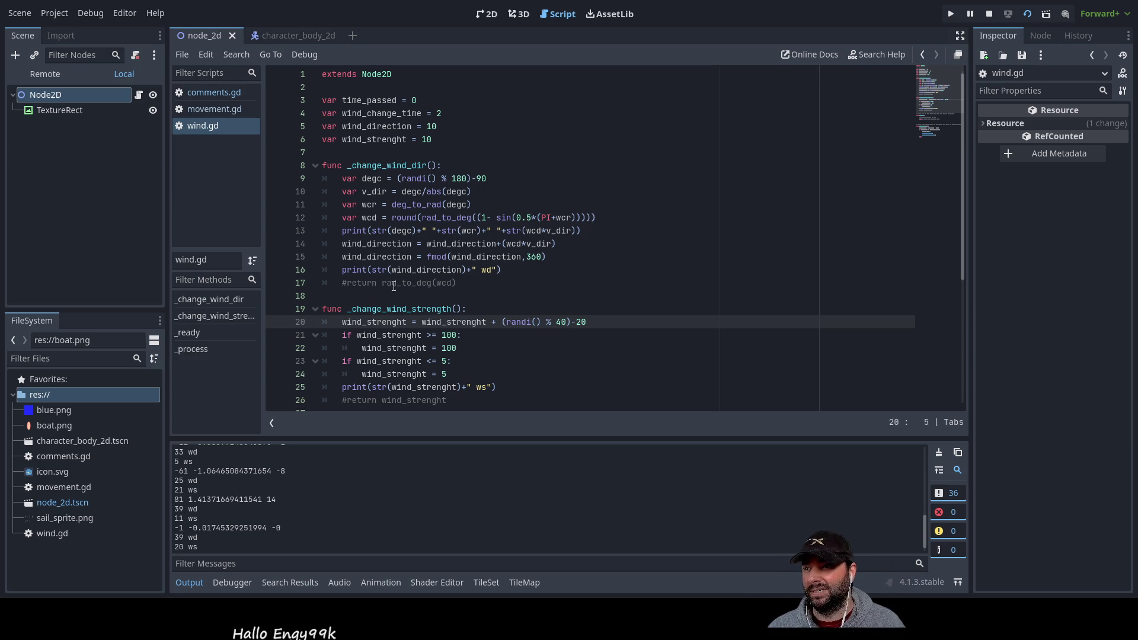
Comment out the debug print on line 13 and relaunch the running project
{"action": "scroll", "coordinate": [432, 312], "scroll_direction": "down", "scroll_amount": 5}
{"action": "scroll", "coordinate": [397, 361], "scroll_direction": "down", "scroll_amount": 1}
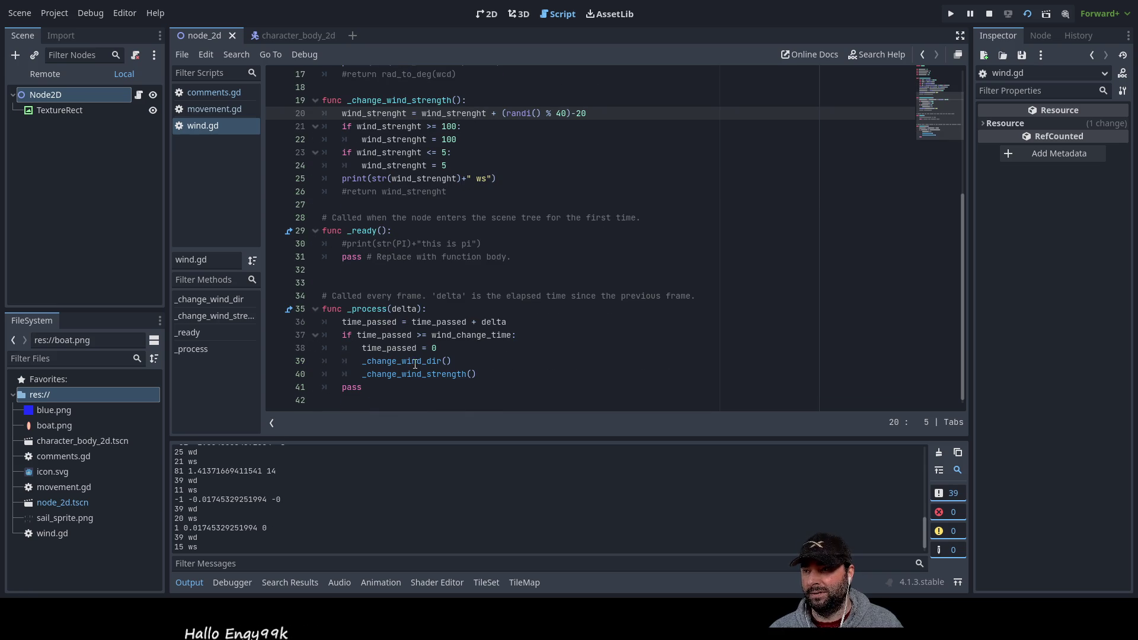
{"action": "scroll", "coordinate": [420, 265], "scroll_direction": "up", "scroll_amount": 4}
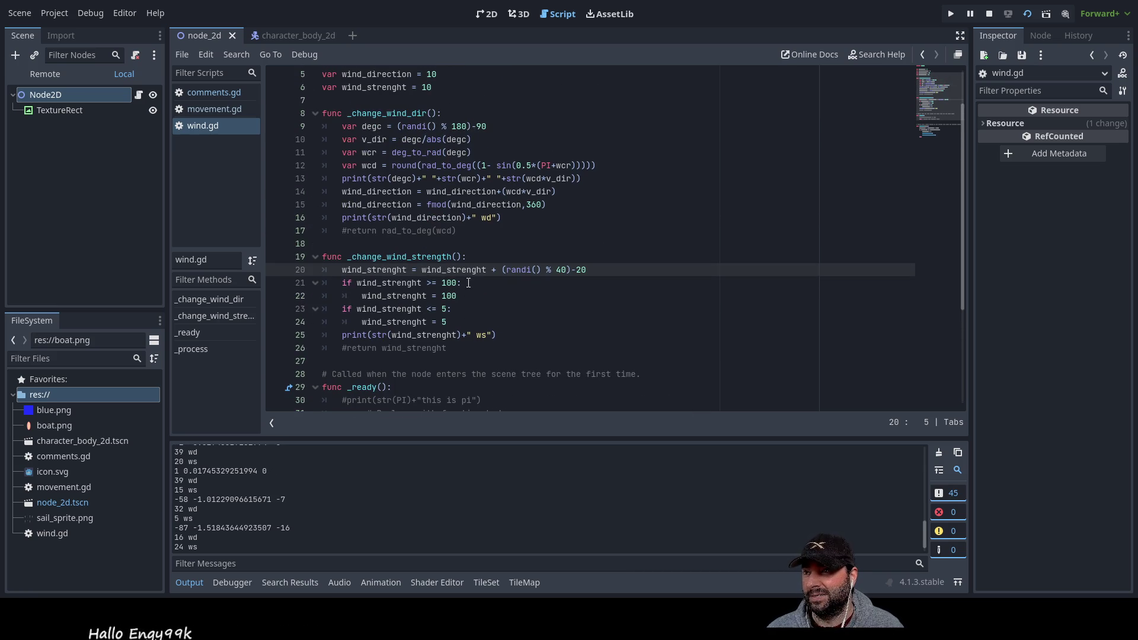
{"action": "left_click", "coordinate": [345, 178]}
{"action": "type", "text": "#"}
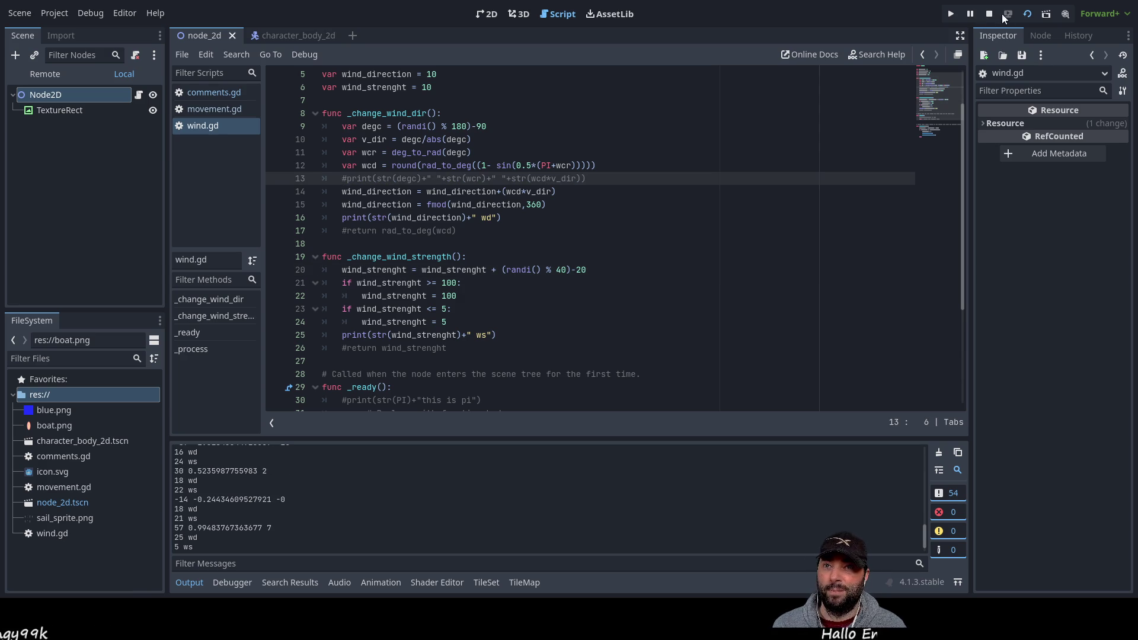
{"action": "left_click", "coordinate": [1028, 14]}
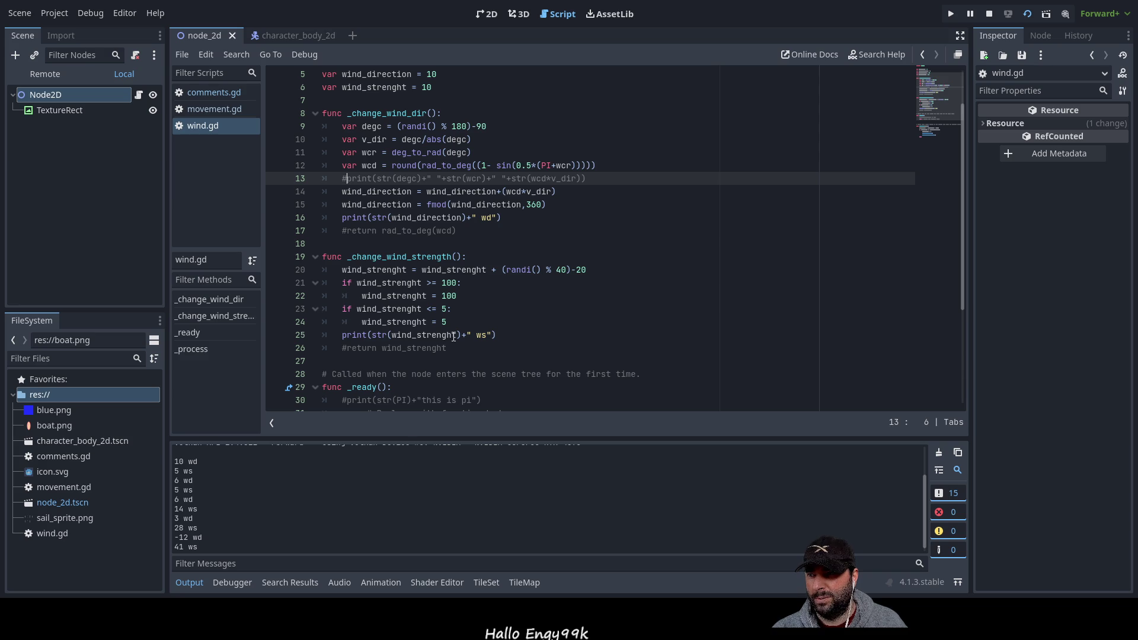
Move the wind strength print from line 25 into _process after the strength update call
{"action": "scroll", "coordinate": [453, 337], "scroll_direction": "down", "scroll_amount": 3}
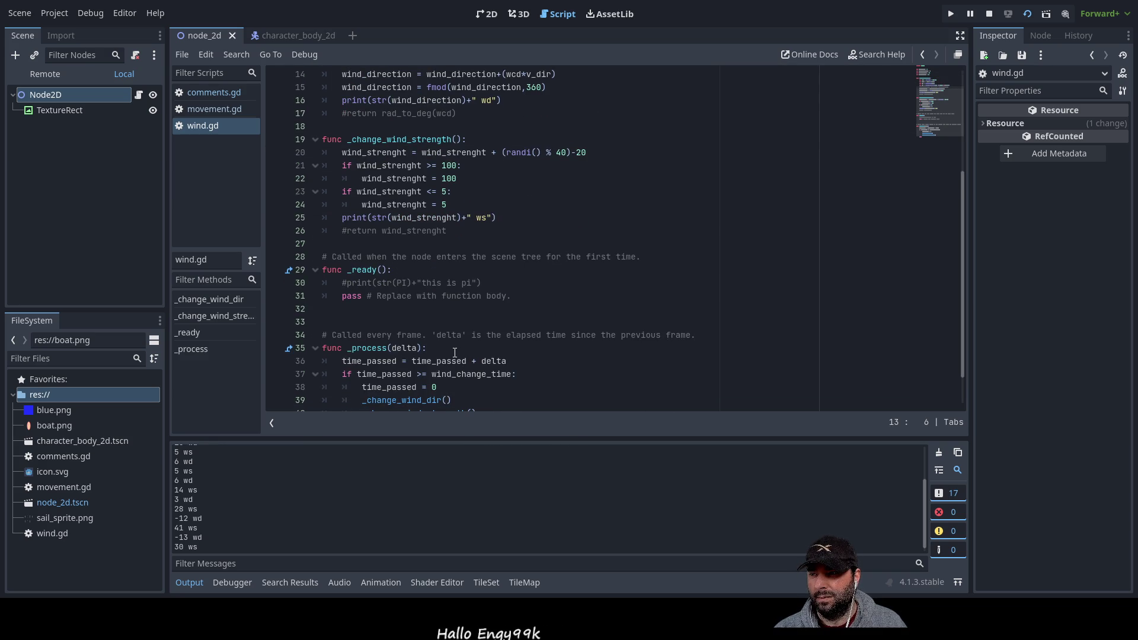
{"action": "scroll", "coordinate": [455, 353], "scroll_direction": "down", "scroll_amount": 1}
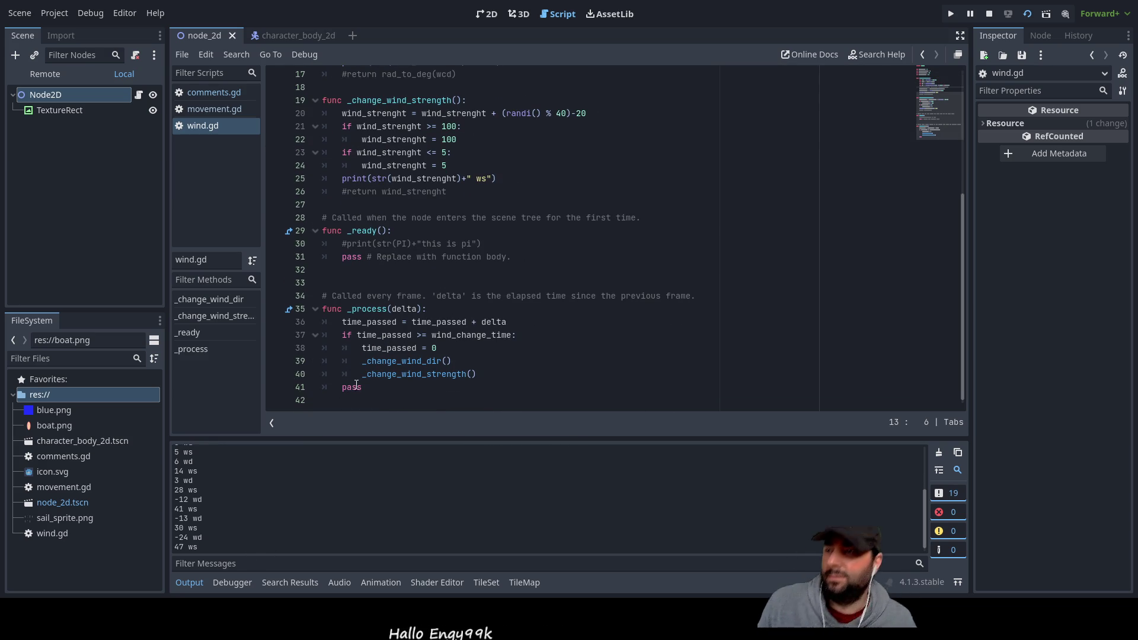
{"action": "left_click_drag", "start_coordinate": [347, 180], "coordinate": [511, 180]}
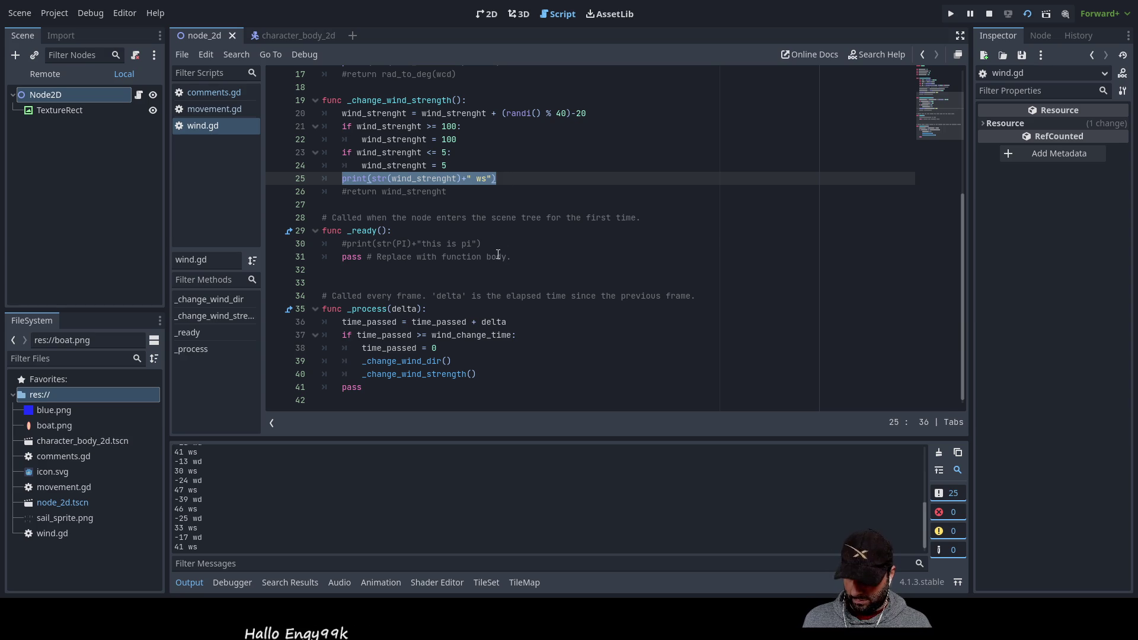
{"action": "key", "text": "BackSpace"}
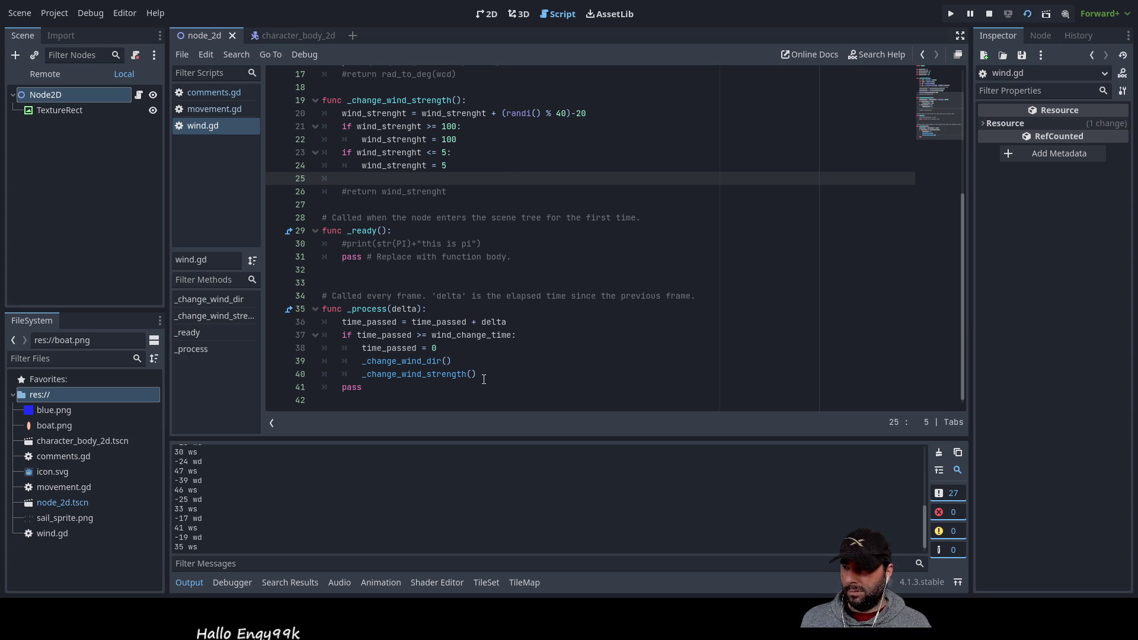
{"action": "left_click", "coordinate": [482, 376]}
{"action": "key", "text": "Return"}
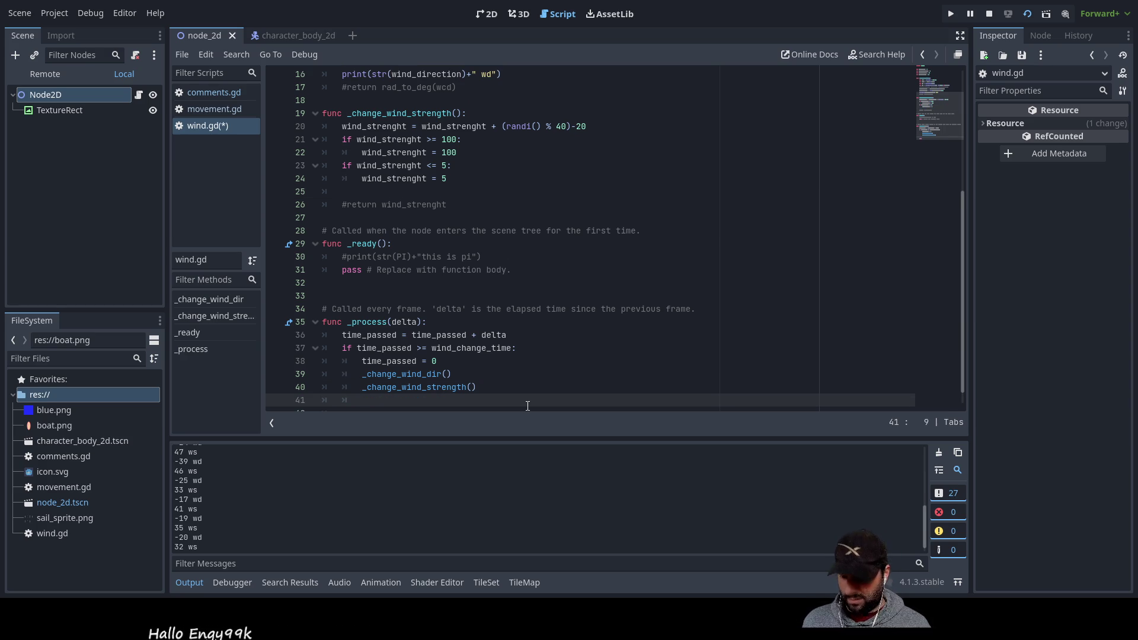
{"action": "type", "text": "print(str(wind_strenght)+\" ws\")"}
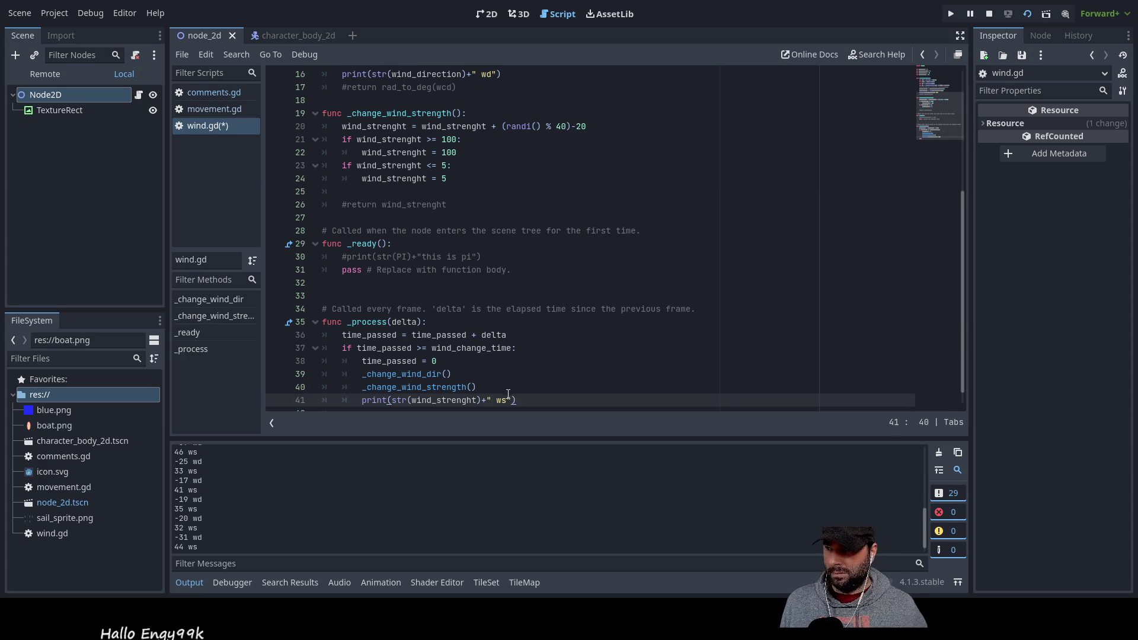